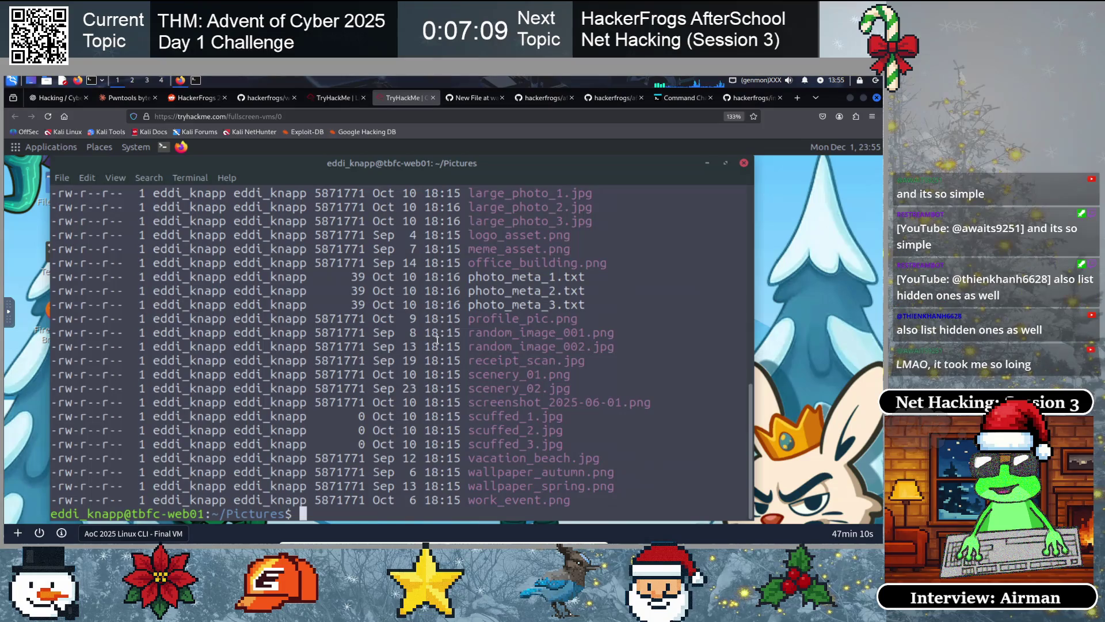
Step: Read the .easter_egg file with cat and copy its PASSFRAG3 value
{"action": "type", "text": ".easter_egg"}
{"action": "key", "text": "Return"}
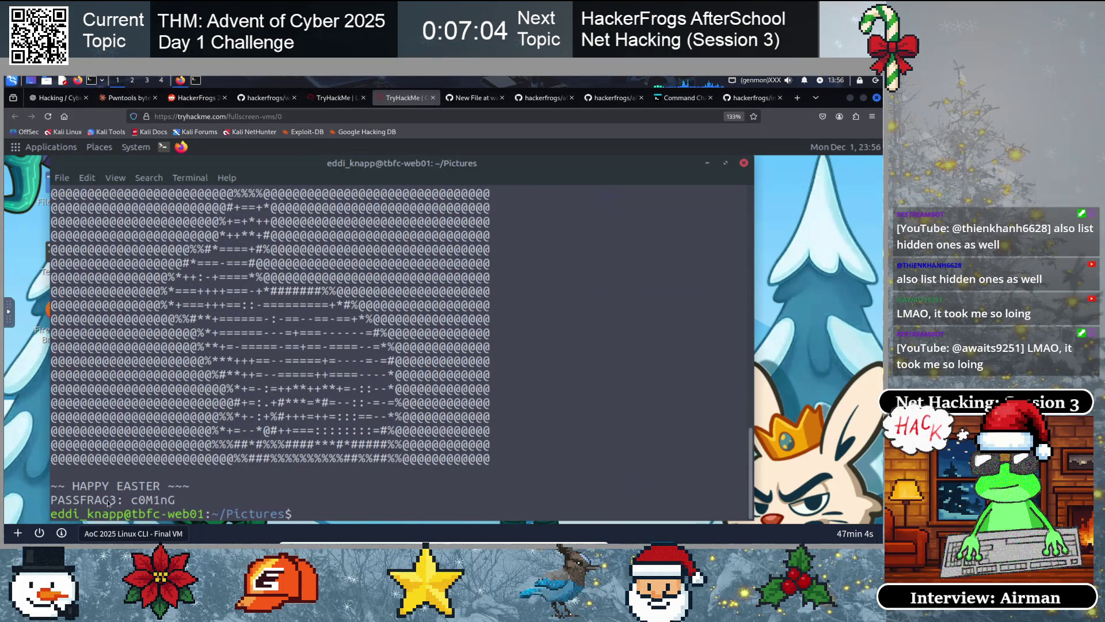
{"action": "left_click_drag", "start_coordinate": [157, 499], "coordinate": [176, 499]}
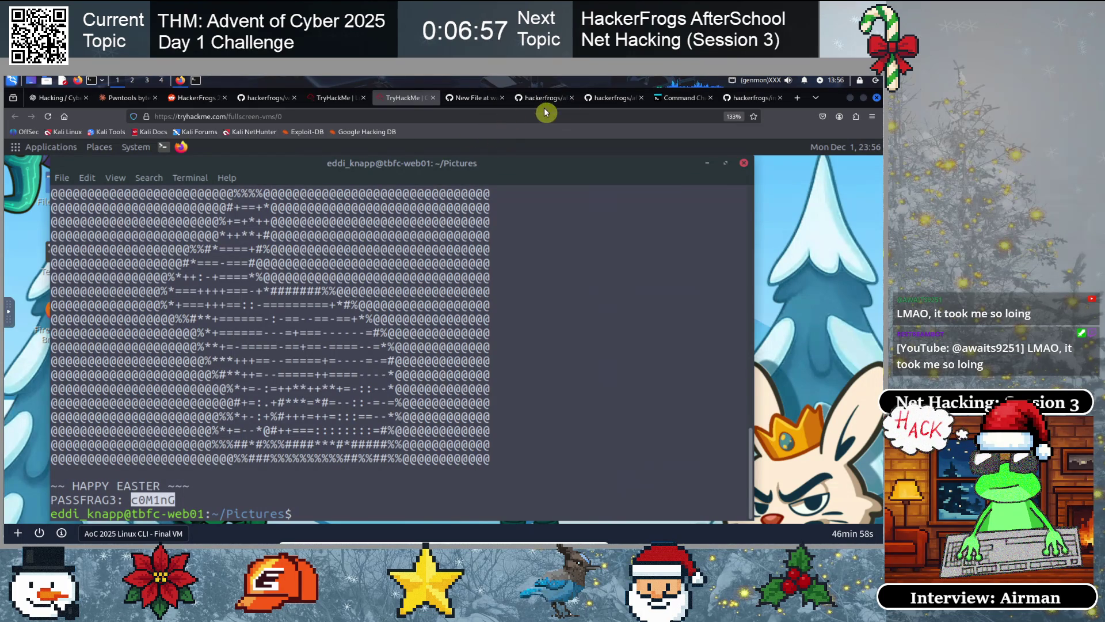
{"action": "right_click", "coordinate": [157, 500]}
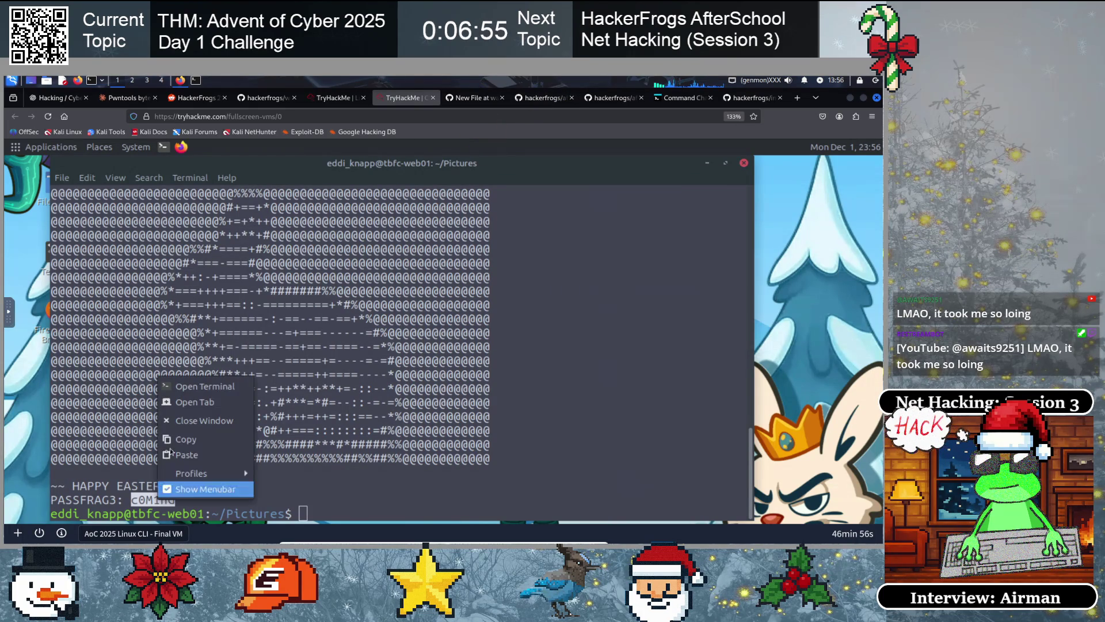
{"action": "left_click", "coordinate": [177, 441]}
{"action": "left_click", "coordinate": [334, 333]}
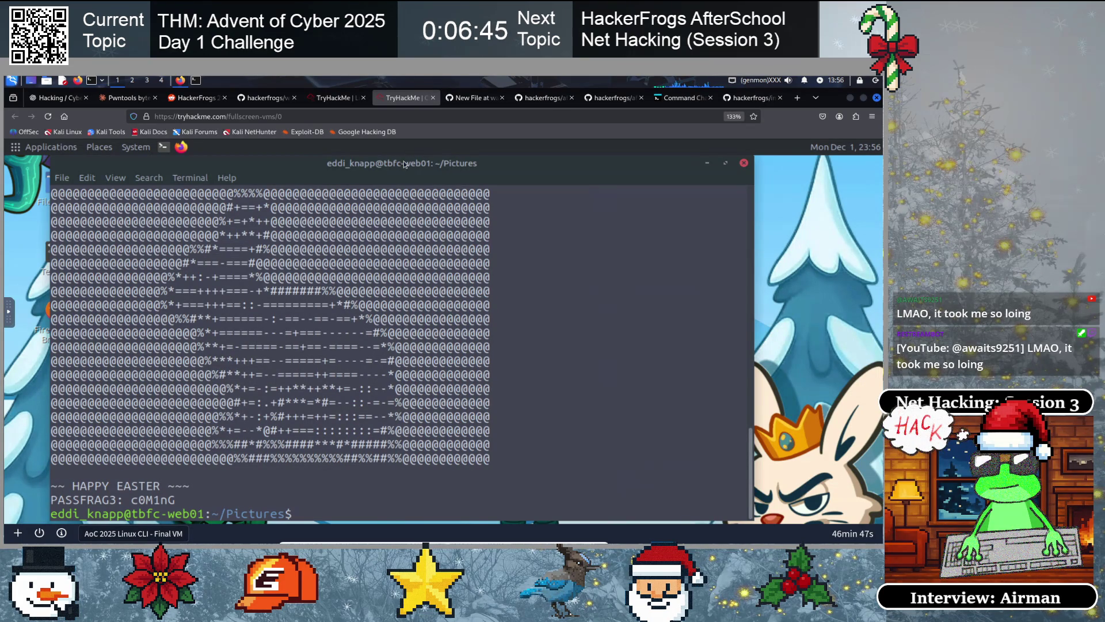
{"action": "left_click", "coordinate": [471, 97]}
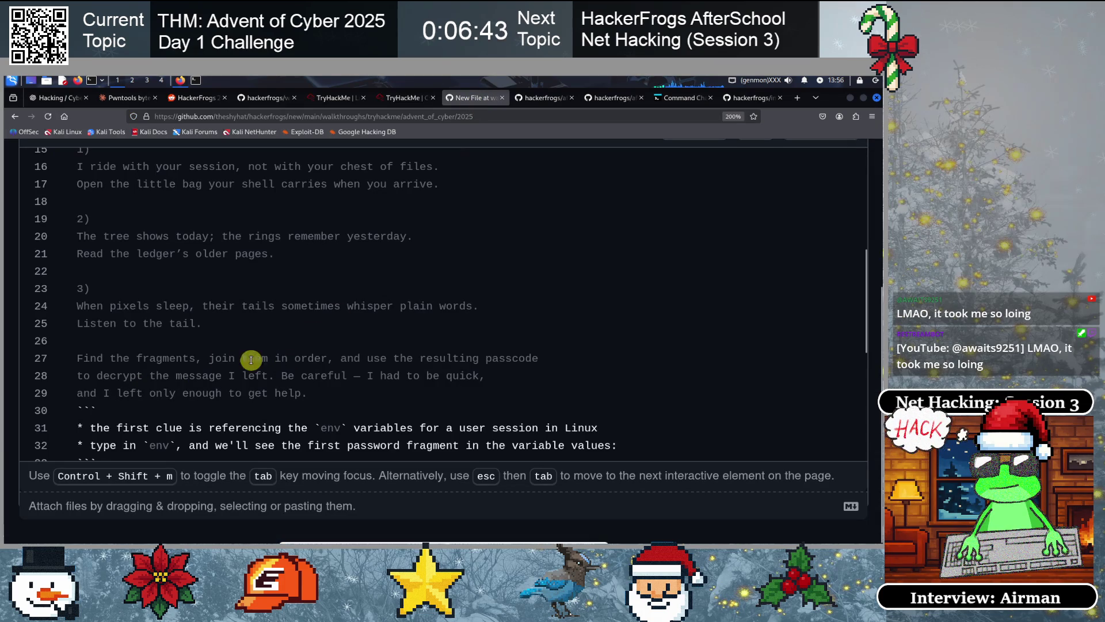
Step: Write a bullet noting the third clue points to the user's `Pictures` directory
{"action": "scroll", "coordinate": [311, 374], "scroll_direction": "down", "scroll_amount": 5}
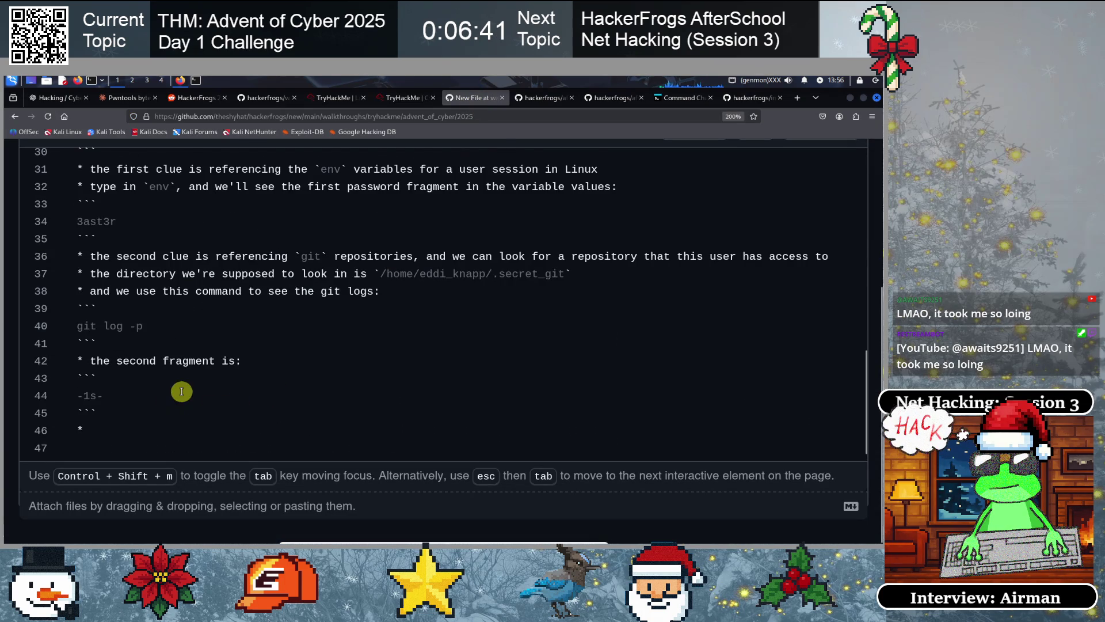
{"action": "left_click", "coordinate": [155, 407]}
{"action": "type", "text": "the third clue is referencing"}
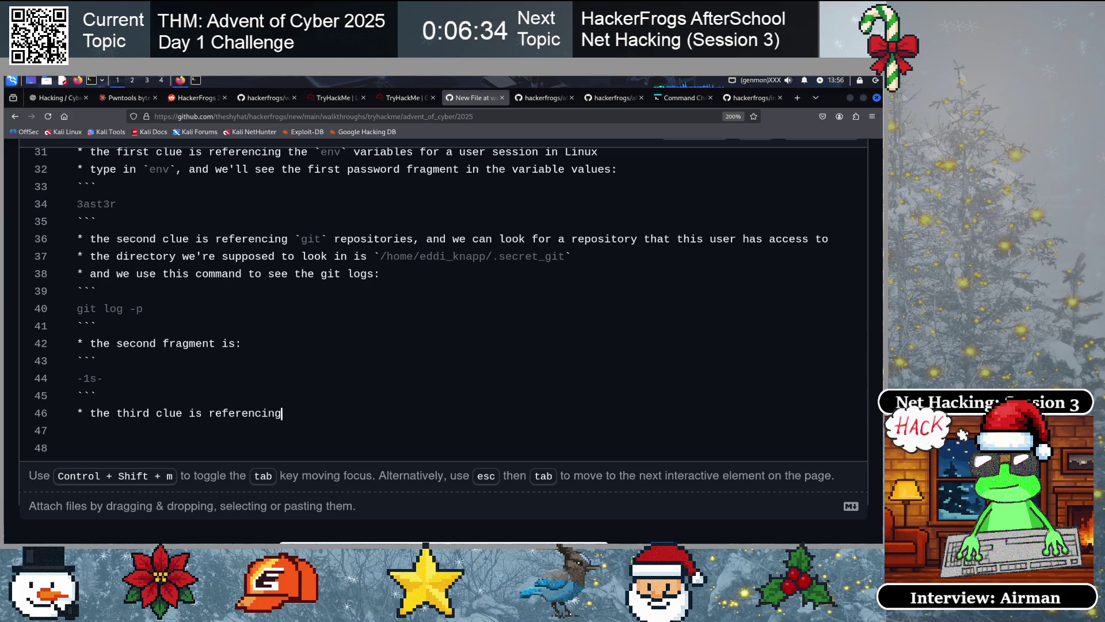
{"action": "type", "text": "pixels, whi"}
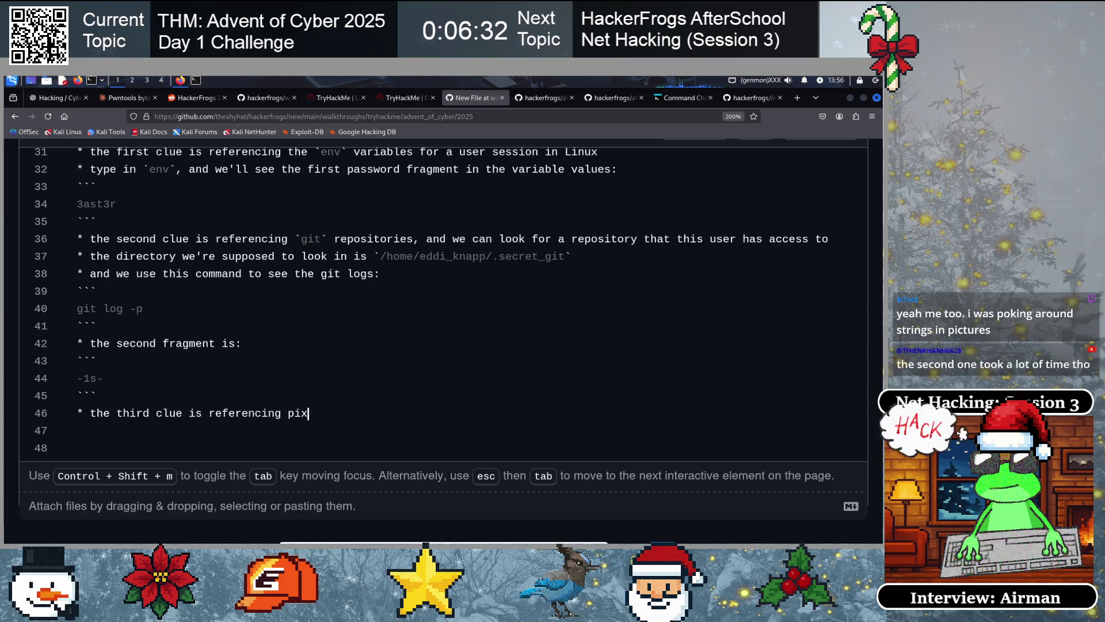
{"action": "type", "text": "could "}
{"action": "type", "text": "n pictures"}
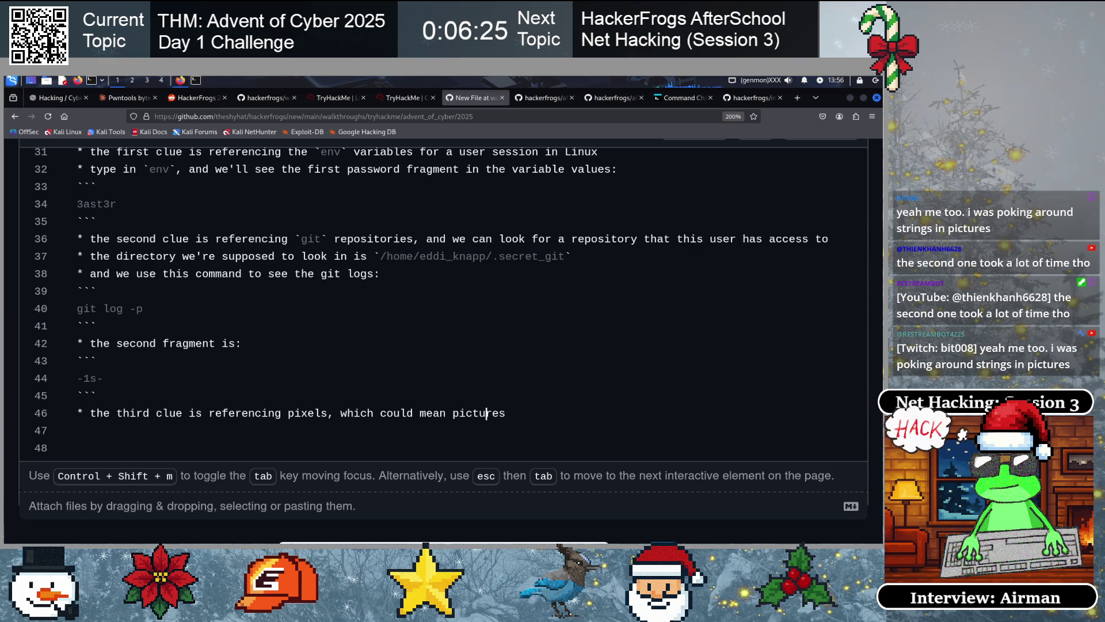
{"action": "type", "text": "digital "}
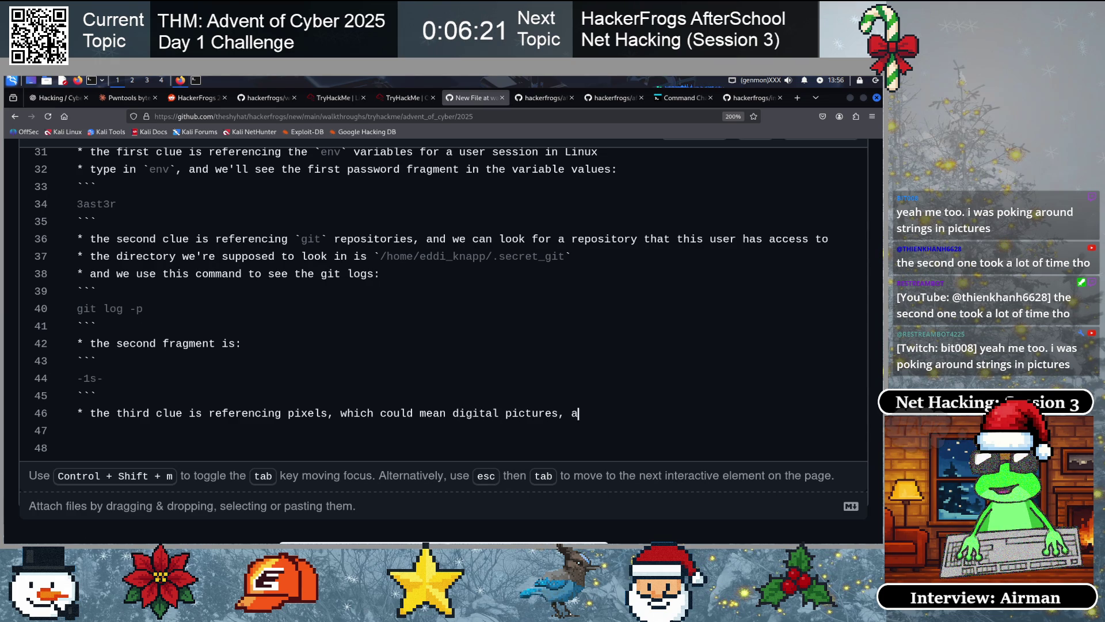
{"action": "type", "text": "nd there's "}
{"action": "type", "text": "ictures"}
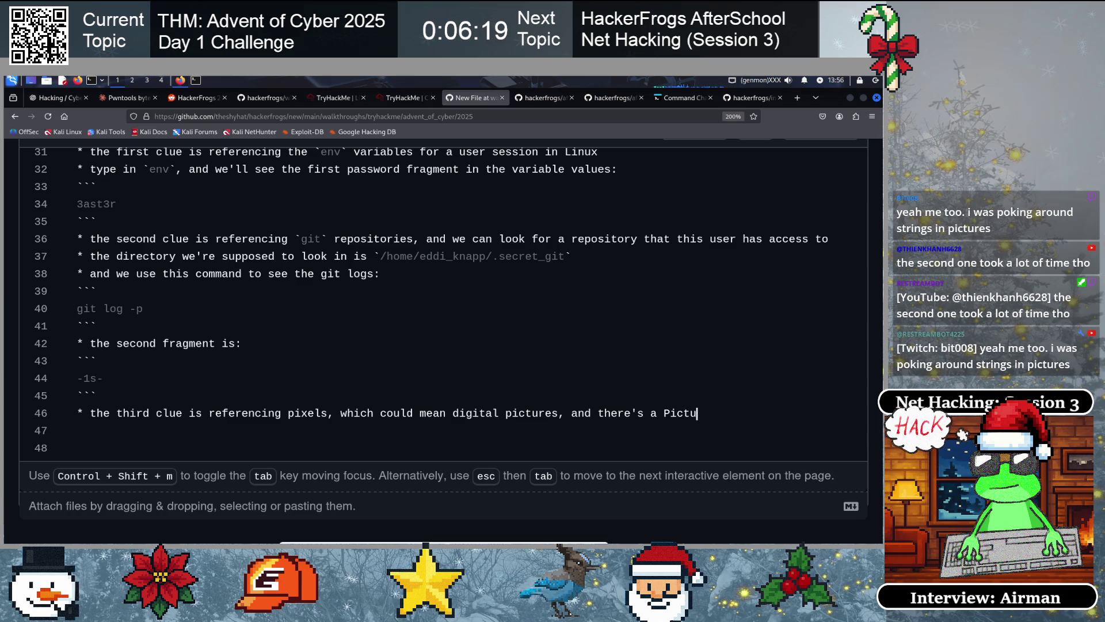
{"action": "type", "text": "ecto"}
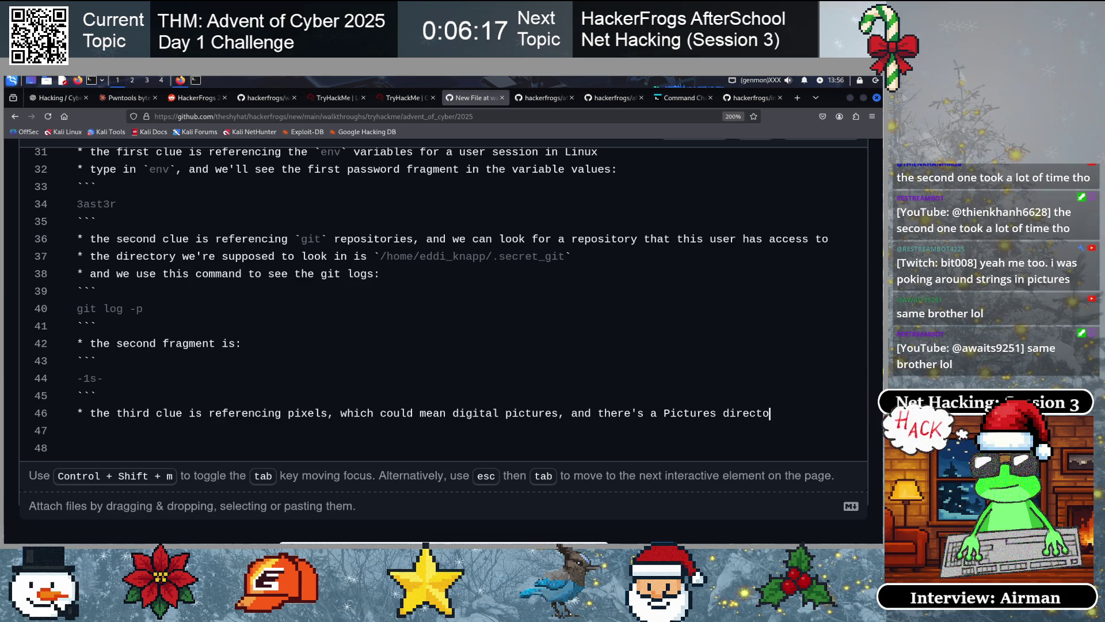
{"action": "type", "text": "r our"}
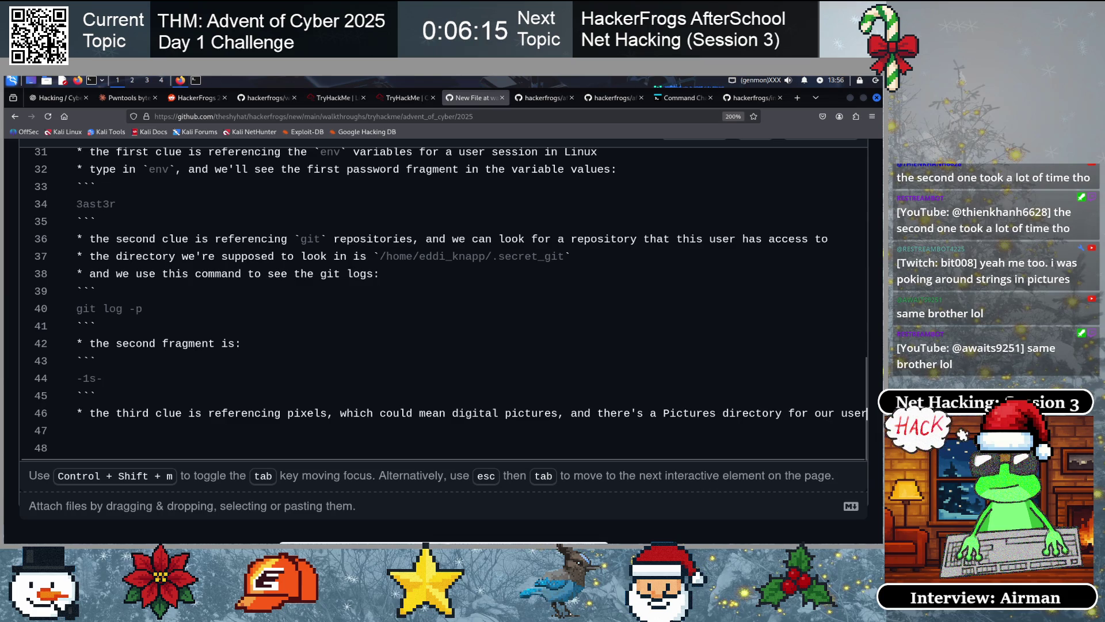
{"action": "type", "text": "user"}
{"action": "key", "text": "Left"}
{"action": "key", "text": "Left"}
{"action": "key", "text": "Left"}
{"action": "key", "text": "Left"}
{"action": "key", "text": "Left"}
{"action": "key", "text": "Left"}
{"action": "type", "text": "`"}
{"action": "key", "text": "Left"}
{"action": "key", "text": "Left"}
{"action": "key", "text": "Left"}
{"action": "type", "text": "`"}
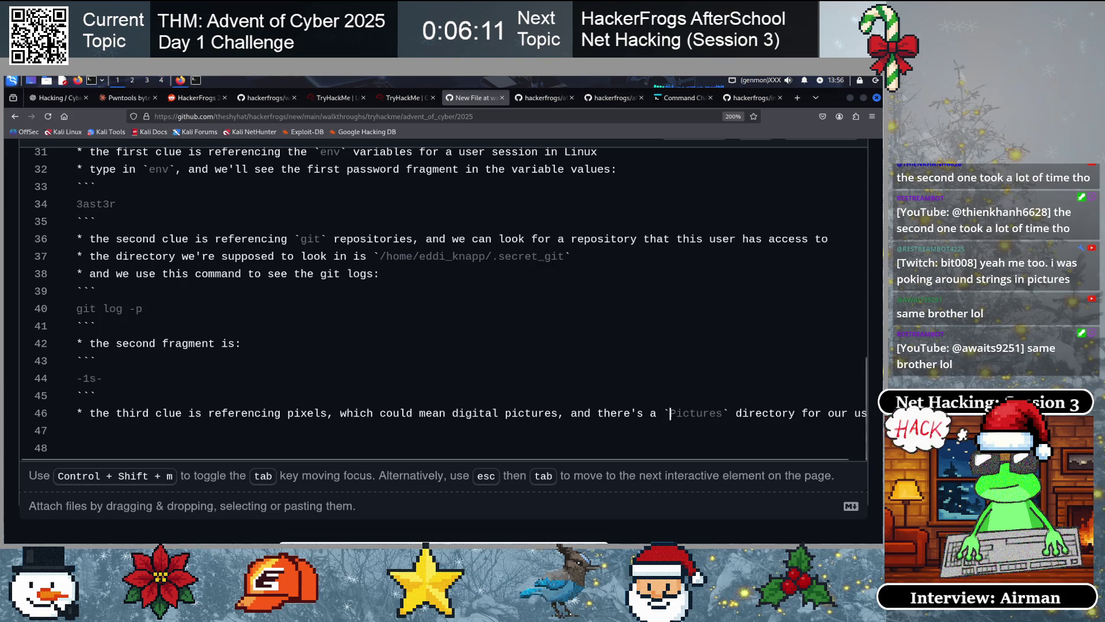
Step: Add a bullet saying that directory holds a `.easter_egg` file with the final password part
{"action": "key", "text": "End"}
{"action": "key", "text": "Return"}
{"action": "type", "text": "* int th"}
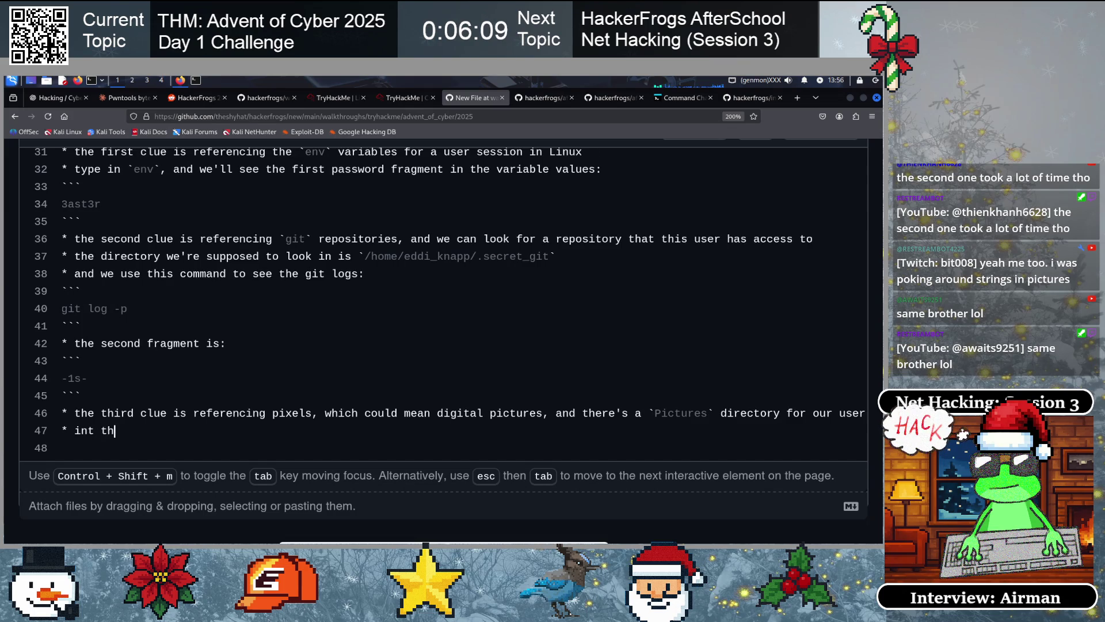
{"action": "key", "text": "BackSpace"}
{"action": "type", "text": "that direc"}
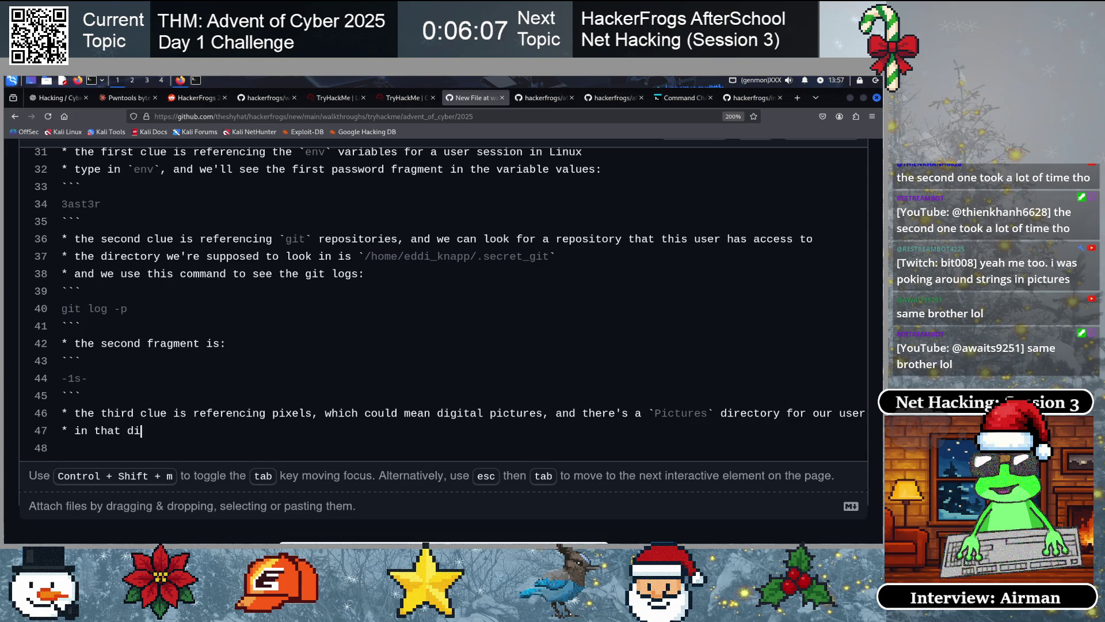
{"action": "type", "text": "tory there is a"}
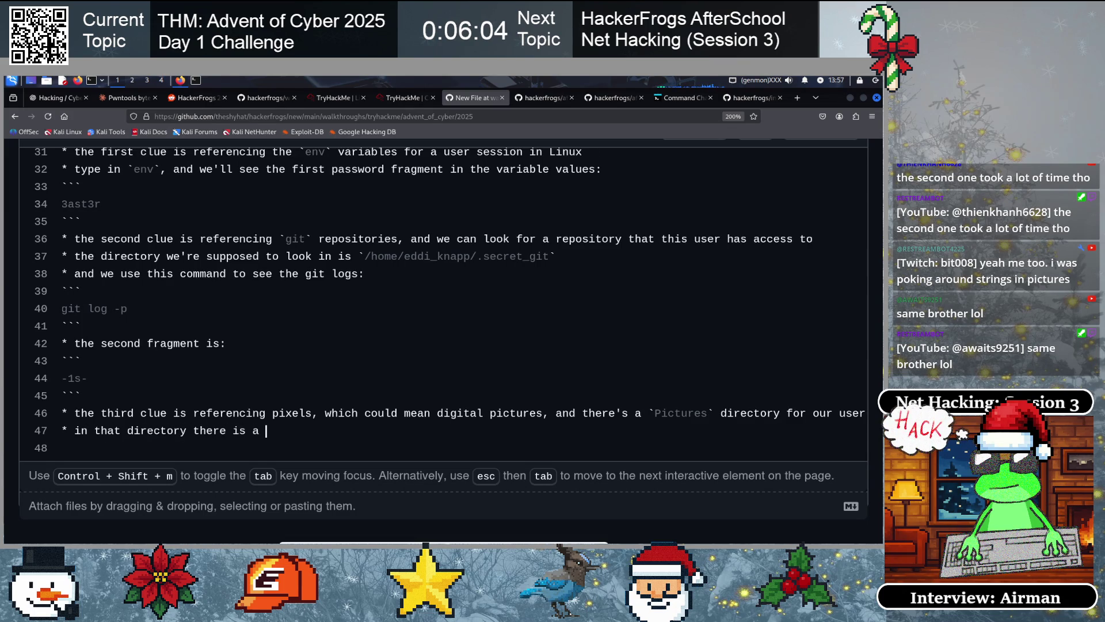
{"action": "type", "text": " .easter_egg fi"}
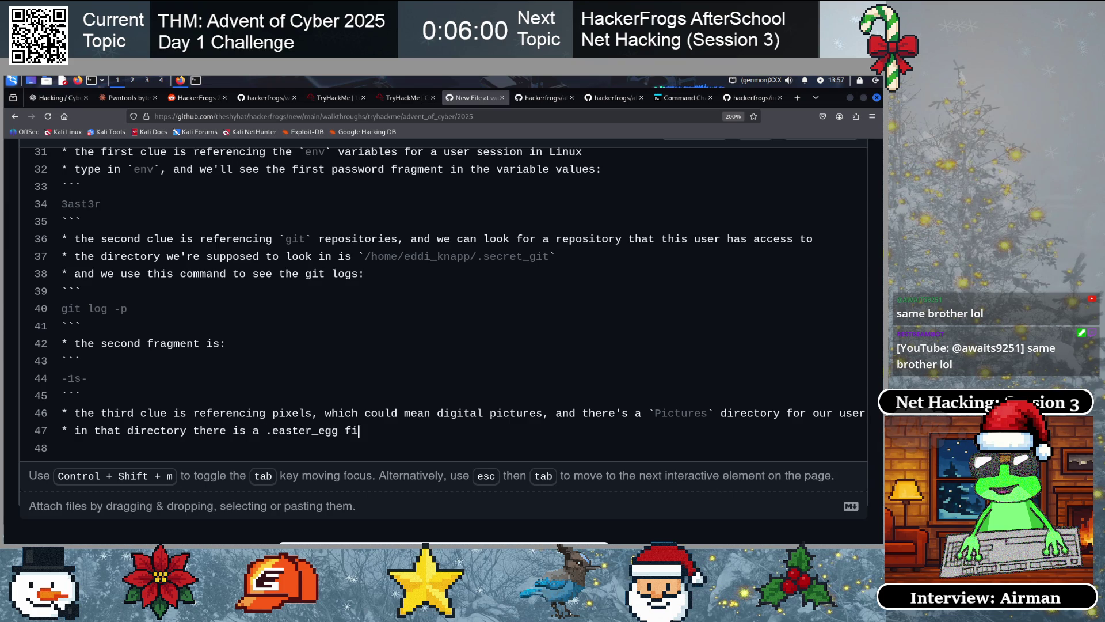
{"action": "type", "text": "le that we can read to get the fin"}
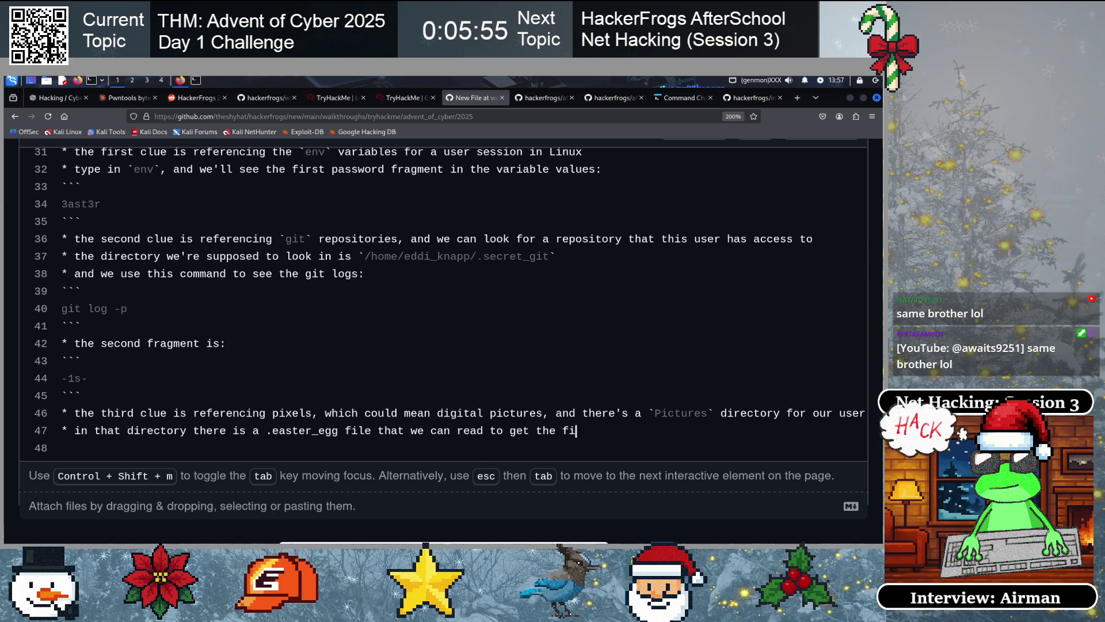
{"action": "type", "text": "al par"}
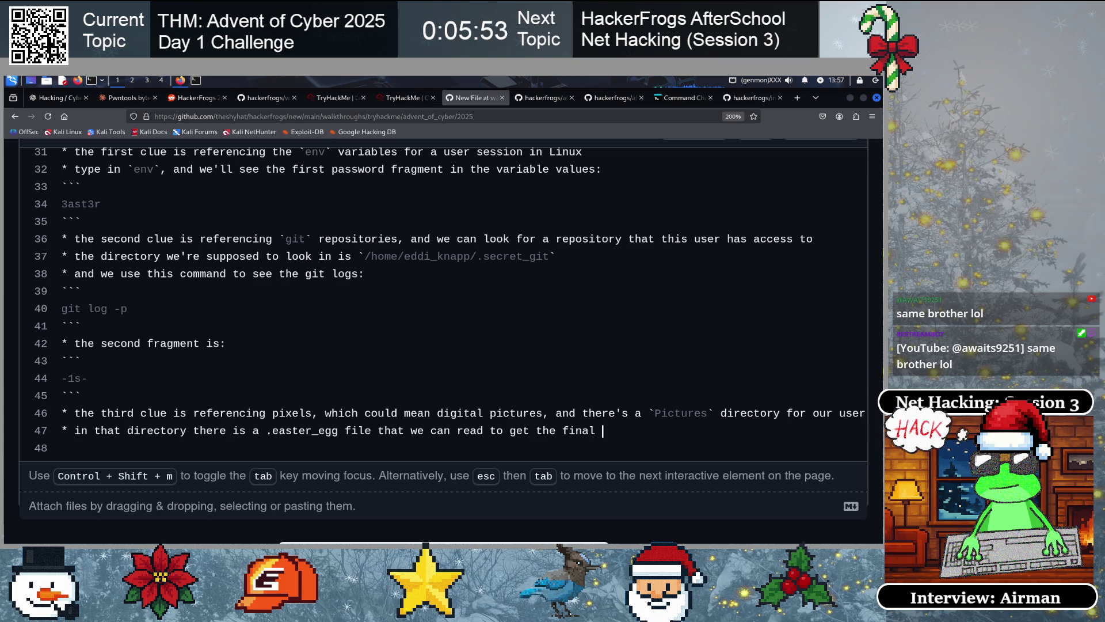
{"action": "type", "text": "t of the "}
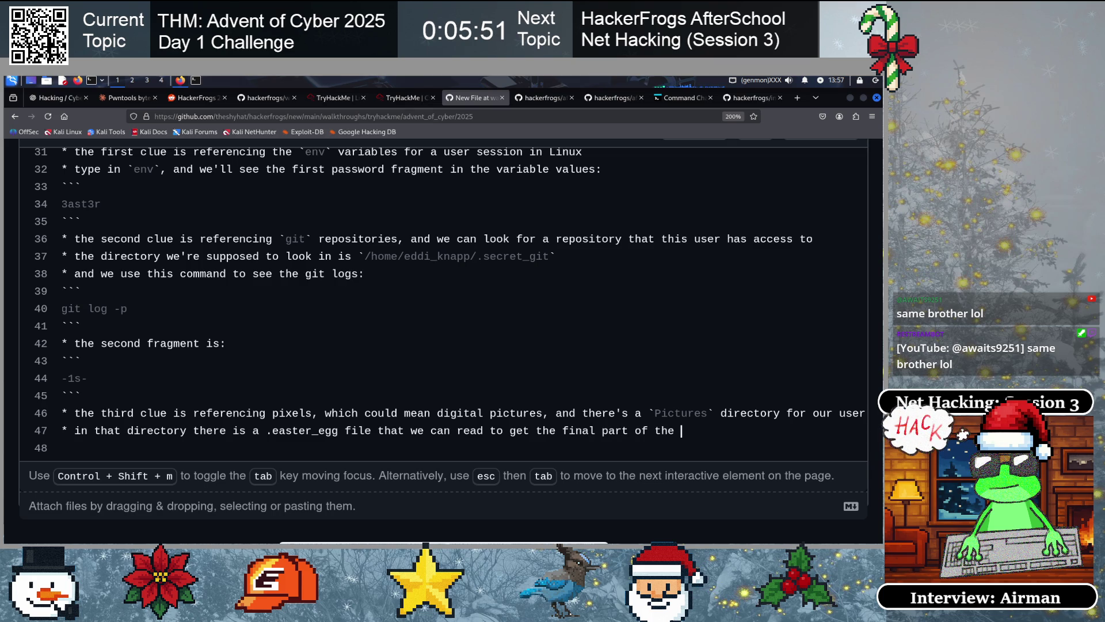
{"action": "type", "text": "password"}
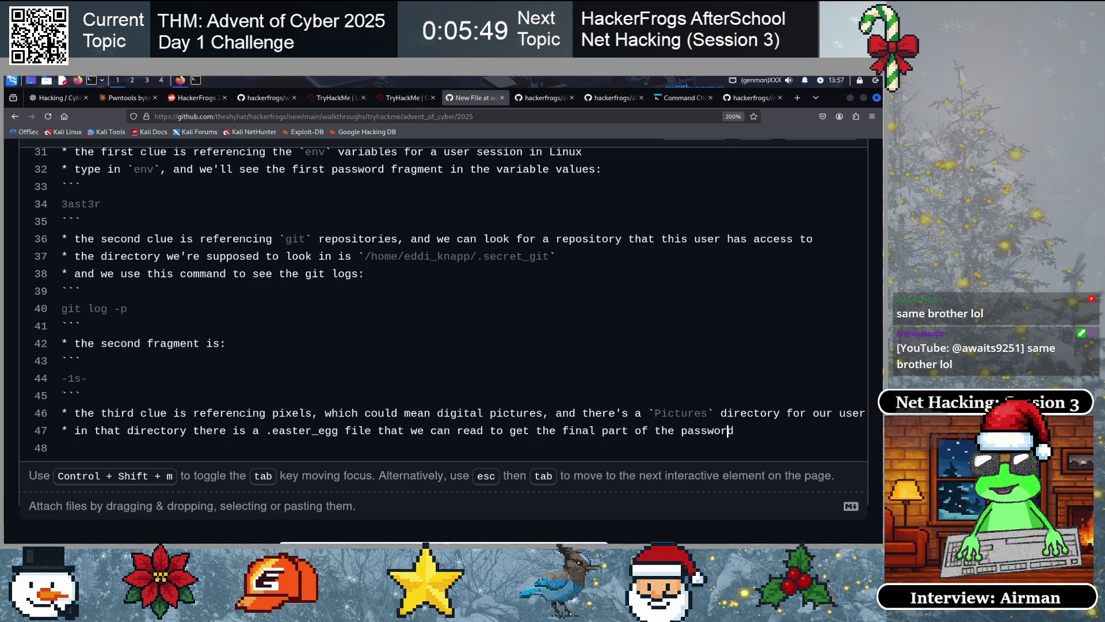
{"action": "key", "text": "Left"}
{"action": "key", "text": "Left"}
{"action": "key", "text": "Left"}
{"action": "key", "text": "Left"}
{"action": "key", "text": "Left"}
{"action": "key", "text": "Left"}
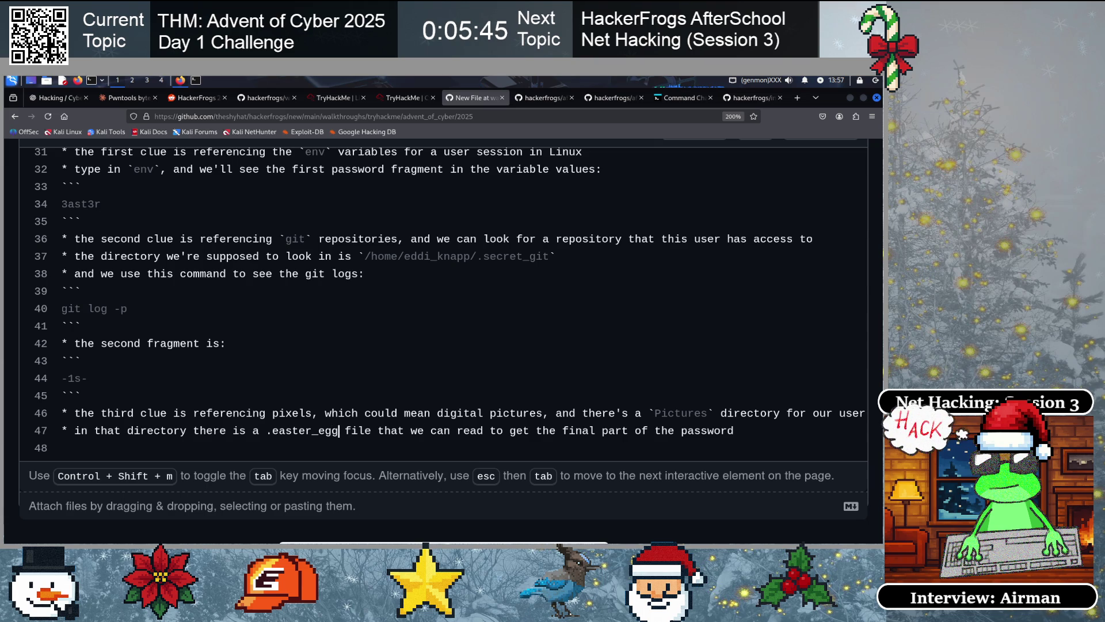
{"action": "type", "text": "`"}
{"action": "type", "text": "`"}
{"action": "key", "text": "End"}
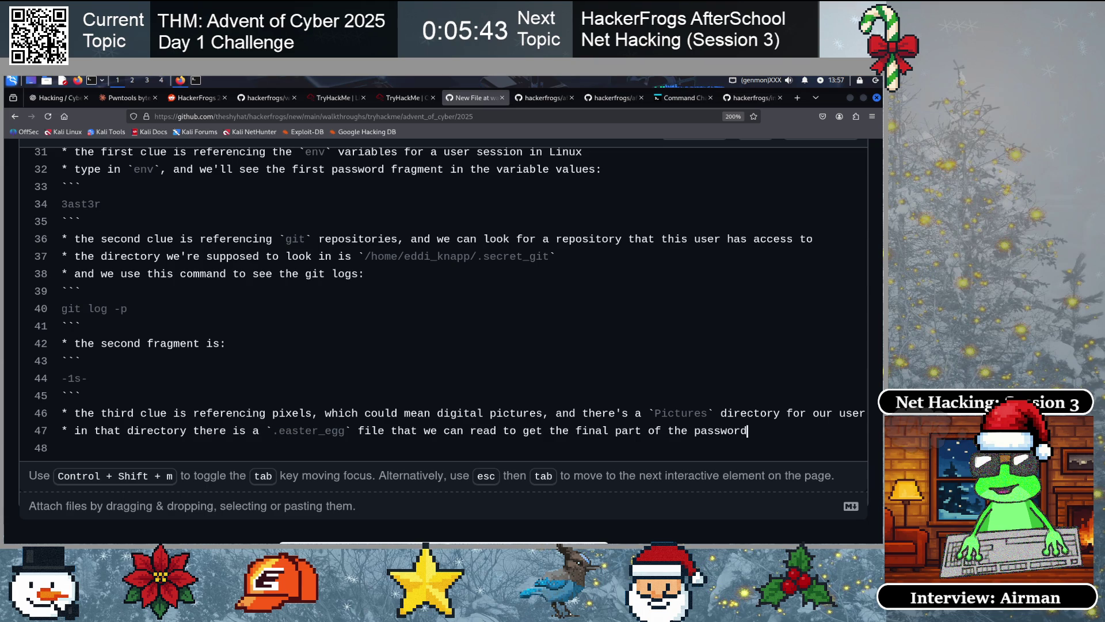
{"action": "key", "text": "Return"}
{"action": "key", "text": "BackSpace"}
{"action": "key", "text": "BackSpace"}
Step: Put the third fragment c0M1nG in its own fenced code block
{"action": "key", "text": "Return"}
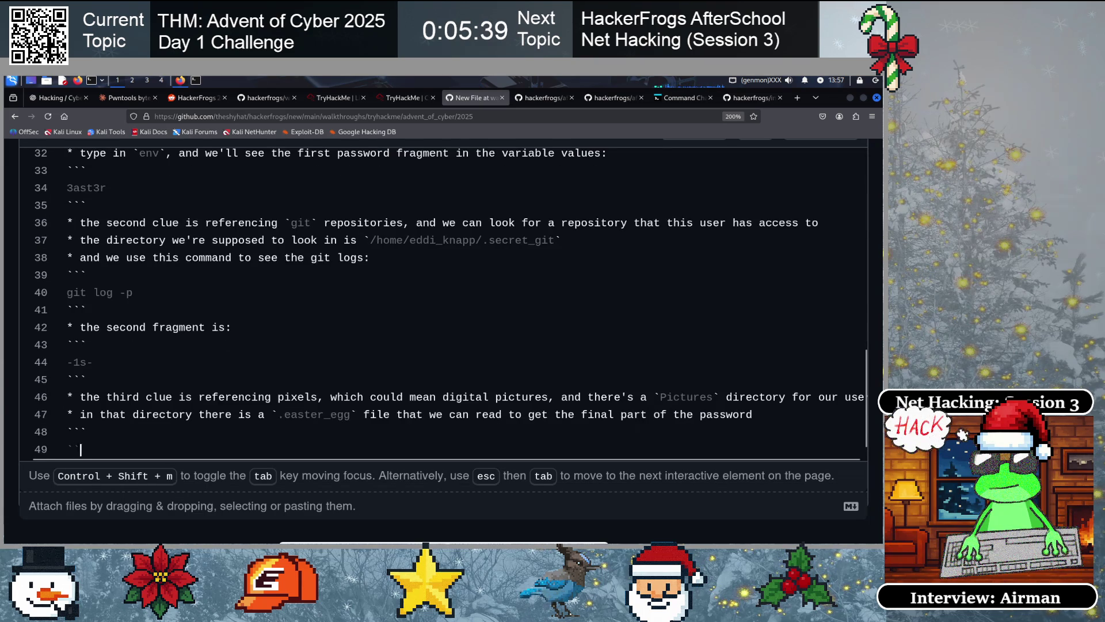
{"action": "key", "text": "Return"}
{"action": "key", "text": "Return"}
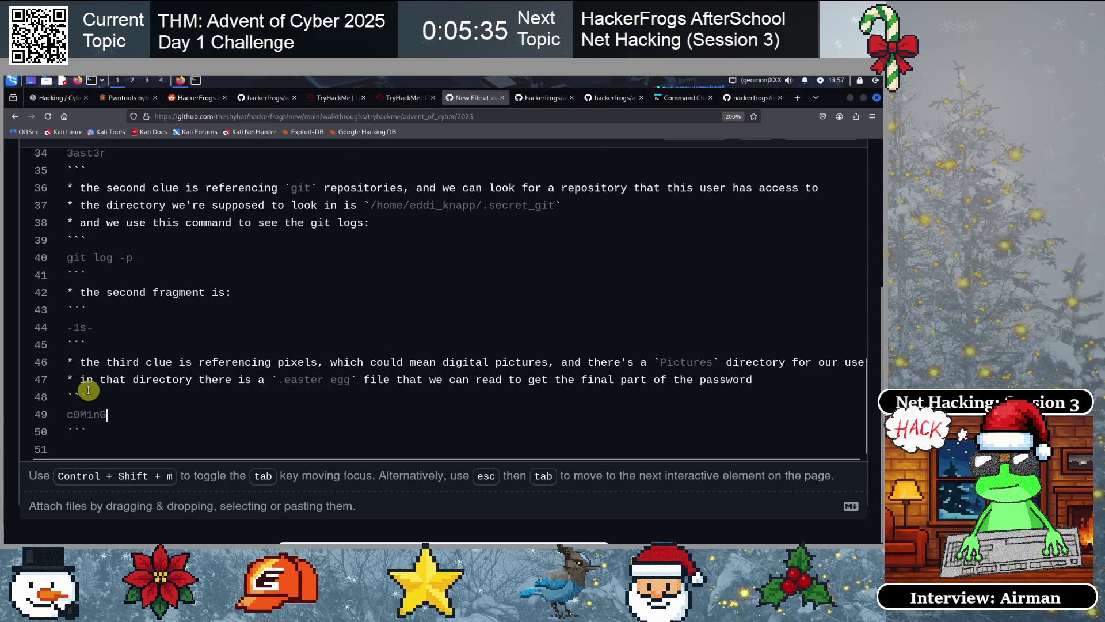
Step: Start a new bullet below the code block introducing the entire password
{"action": "left_click", "coordinate": [144, 427]}
{"action": "key", "text": "Down"}
{"action": "type", "text": "* the en"}
{"action": "type", "text": "e "}
{"action": "type", "text": "word is"}
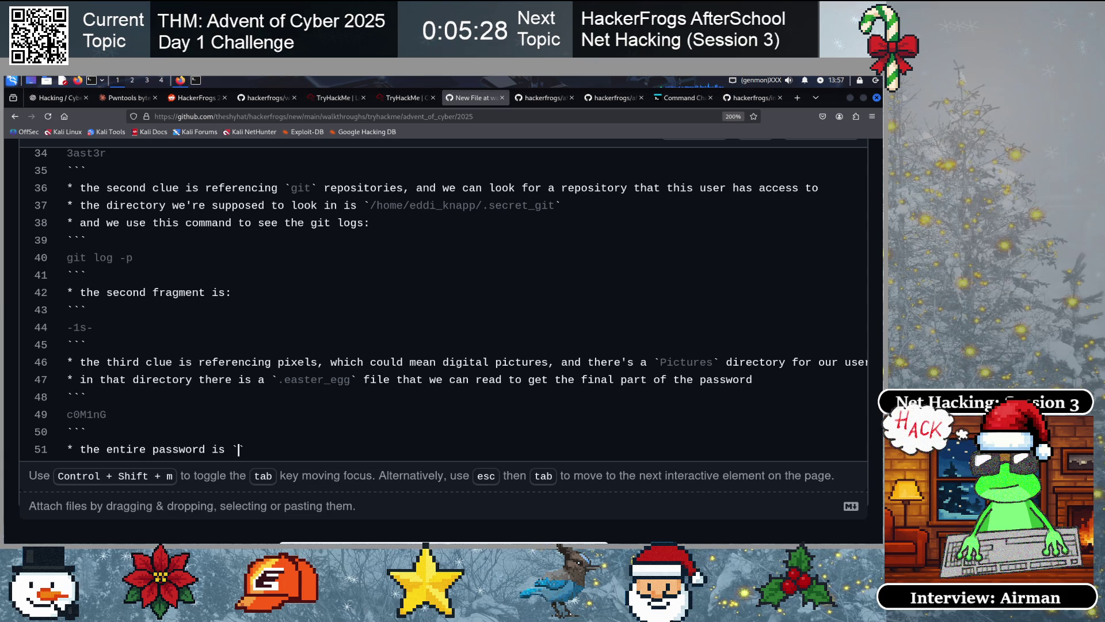
{"action": "type", "text": "3"}
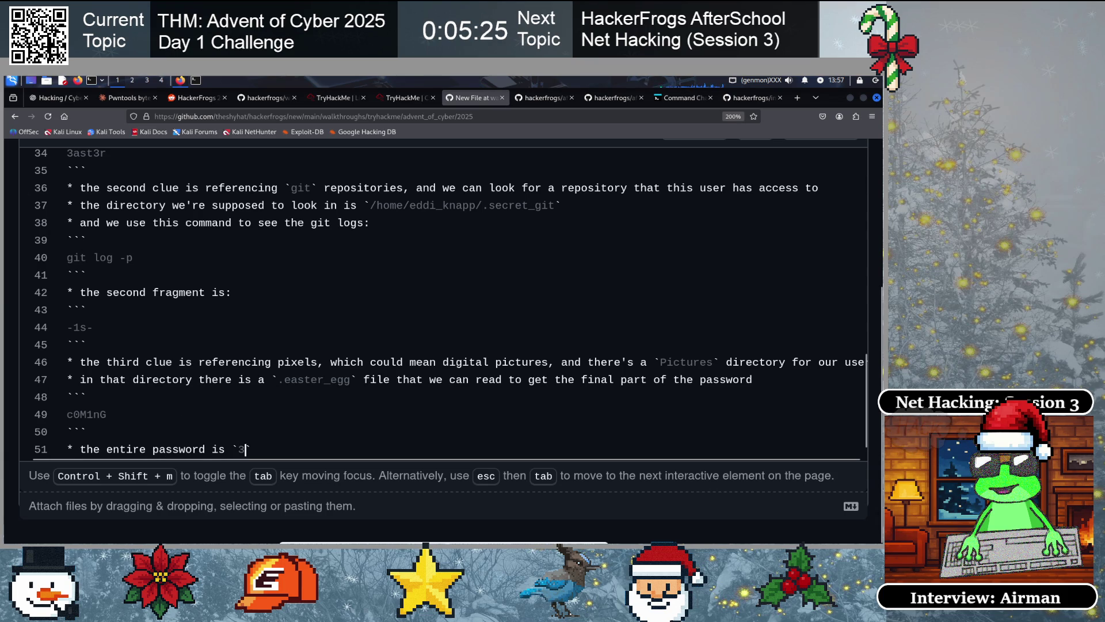
{"action": "type", "text": "aste"}
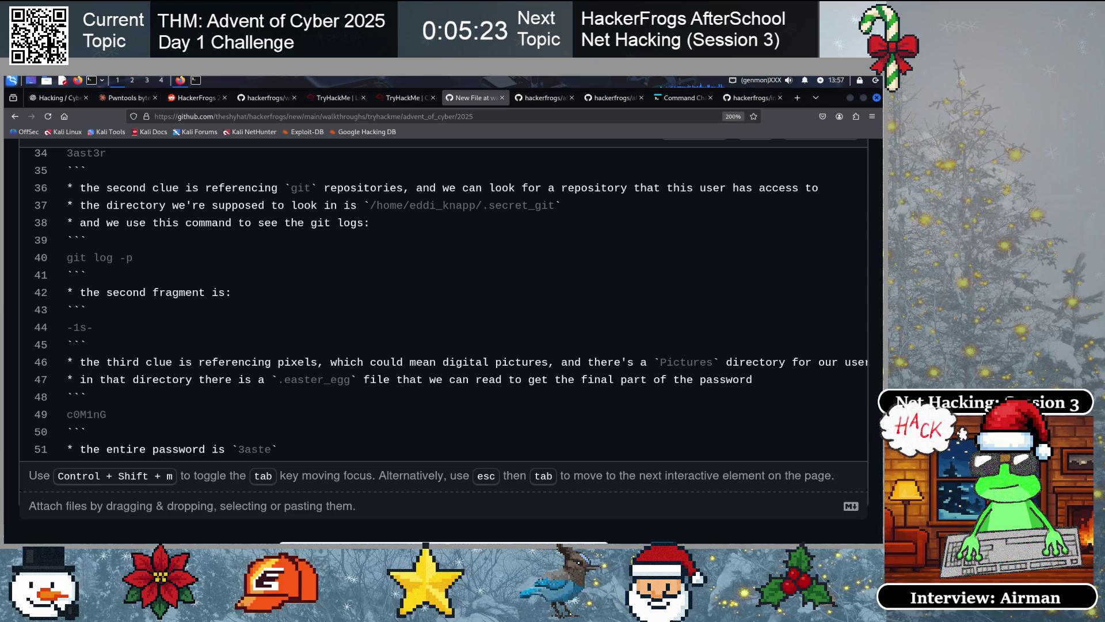
{"action": "type", "text": "r1s-"}
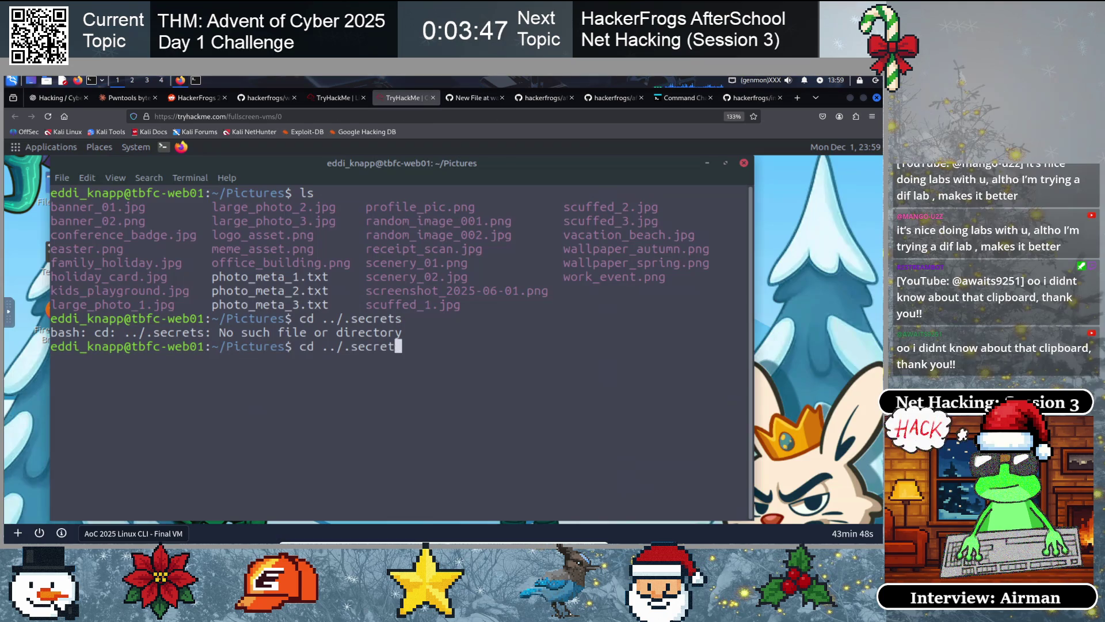
{"action": "type", "text": "ls"}
Step: List the hidden .secret folder, revealing only dir.tar.gz.gpg
{"action": "key", "text": "Return"}
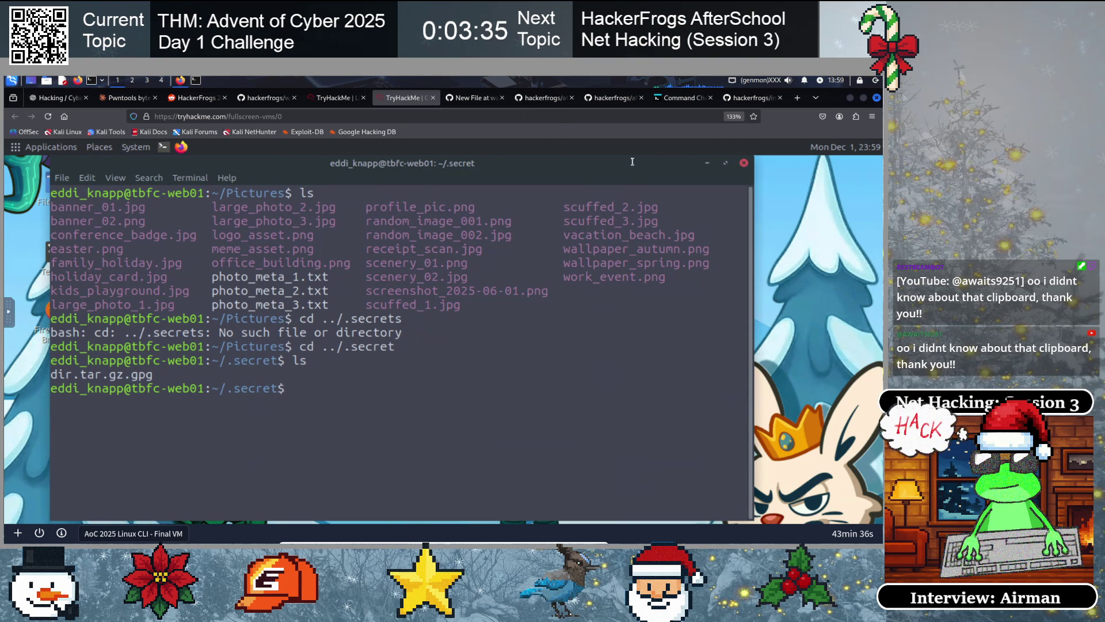
{"action": "left_click", "coordinate": [796, 103]}
Step: Search 'how to decrypt .gpg file with password' and expand the AI overview's gpg --decrypt steps
{"action": "left_click", "coordinate": [329, 303]}
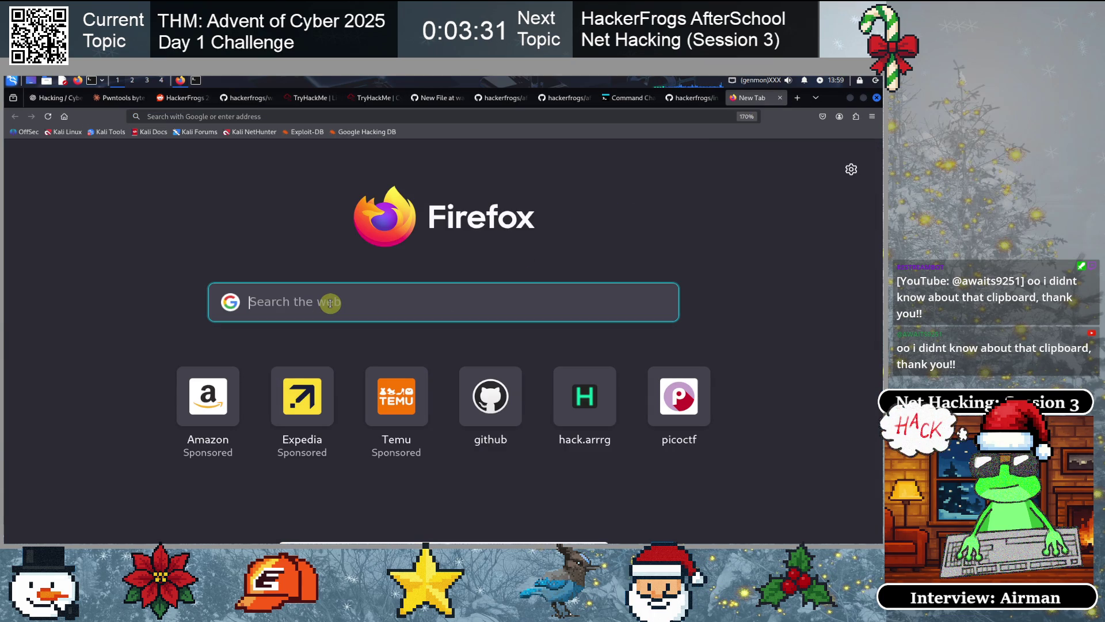
{"action": "type", "text": "how to decrypt"}
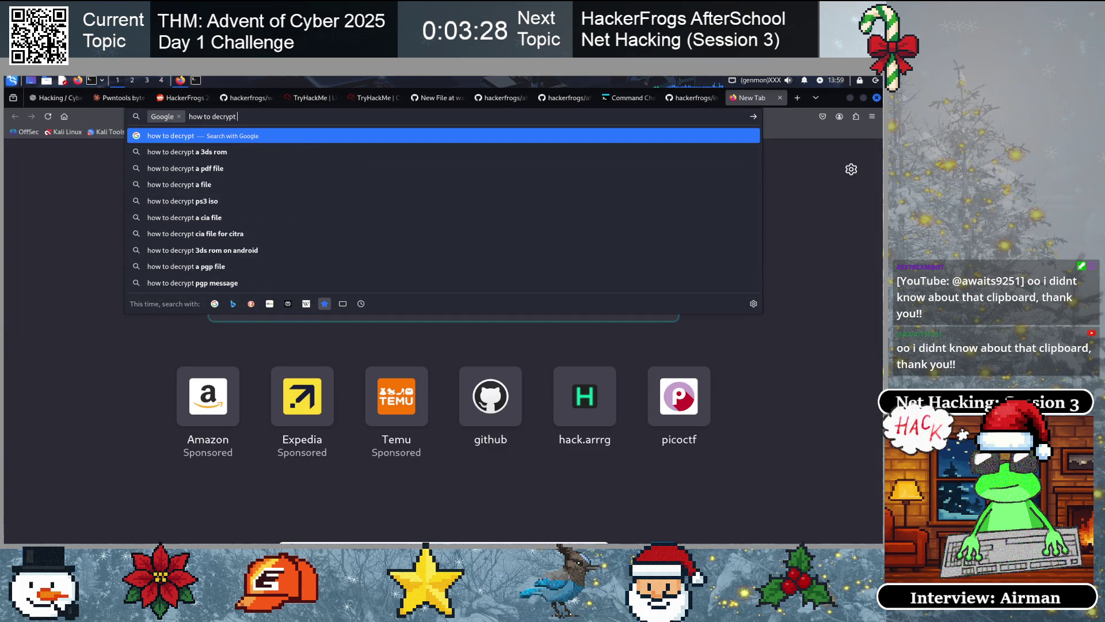
{"action": "type", "text": " .gpg file with passwor"}
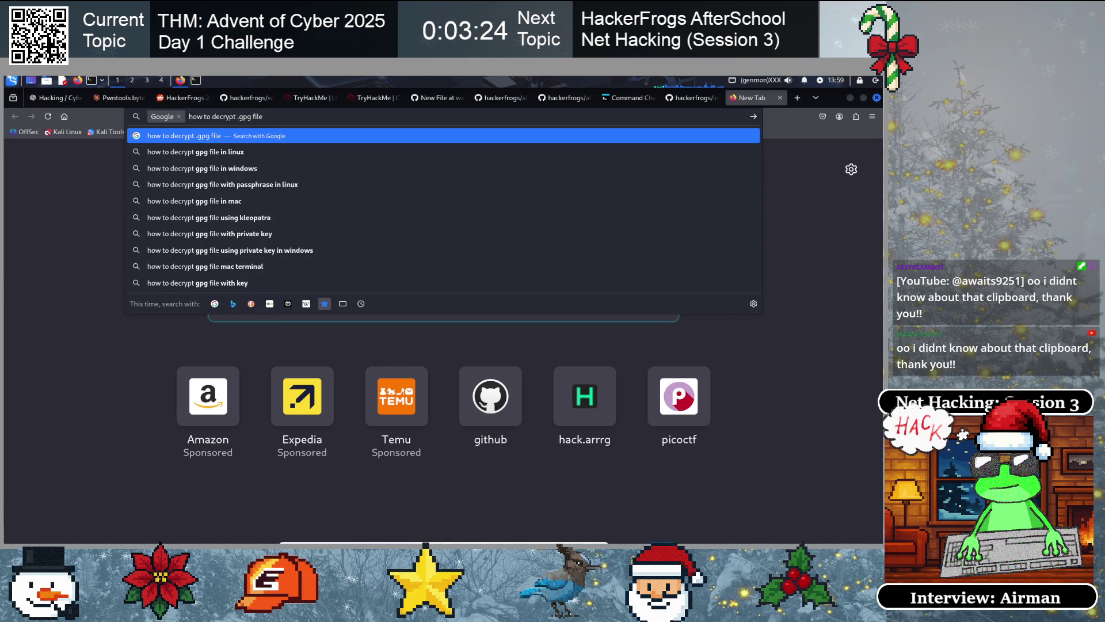
{"action": "type", "text": "d"}
{"action": "key", "text": "Return"}
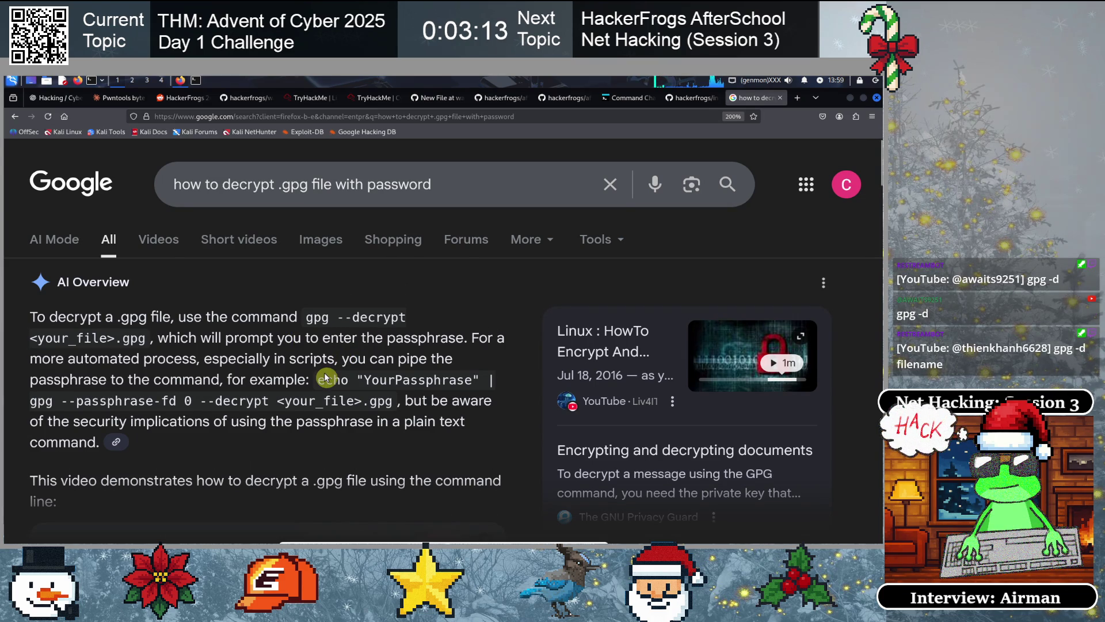
{"action": "scroll", "coordinate": [326, 378], "scroll_direction": "down", "scroll_amount": 2}
{"action": "scroll", "coordinate": [328, 378], "scroll_direction": "up", "scroll_amount": 2}
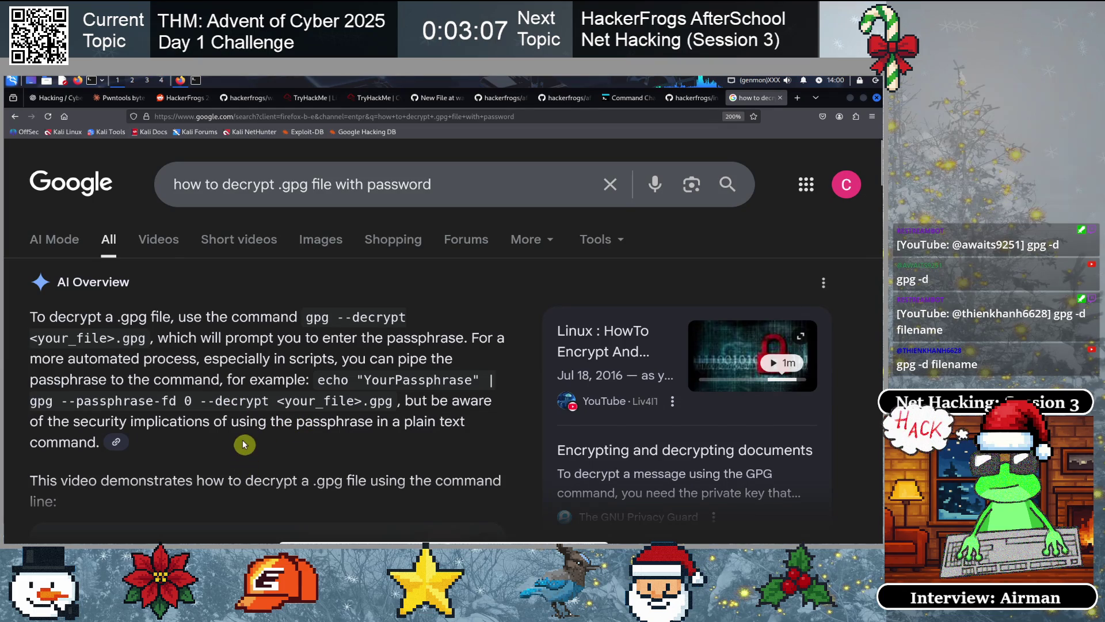
{"action": "scroll", "coordinate": [258, 437], "scroll_direction": "down", "scroll_amount": 2}
{"action": "left_click", "coordinate": [254, 462]}
{"action": "scroll", "coordinate": [251, 411], "scroll_direction": "down", "scroll_amount": 2}
{"action": "scroll", "coordinate": [247, 406], "scroll_direction": "down", "scroll_amount": 5}
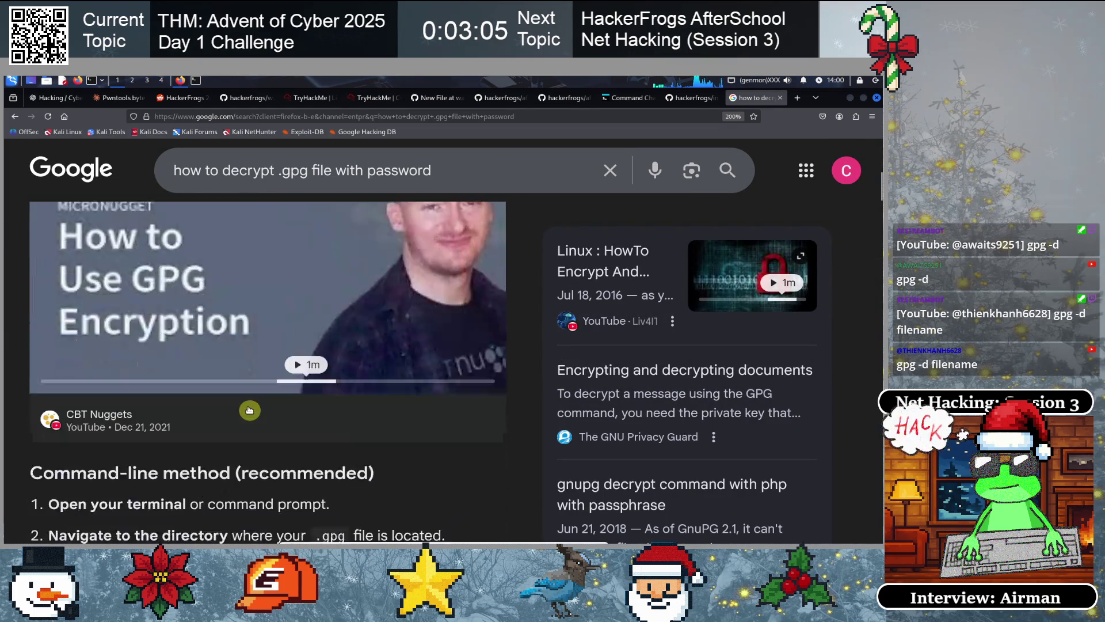
{"action": "scroll", "coordinate": [248, 405], "scroll_direction": "down", "scroll_amount": 2}
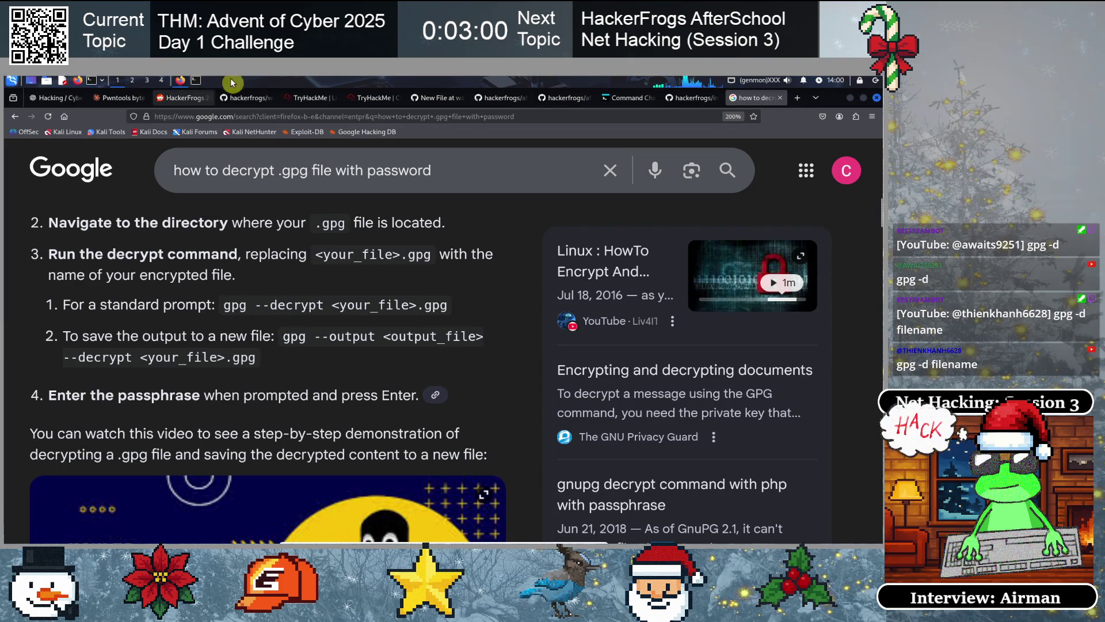
Step: Run gpg -d dir.tar.gz.gpg, which fails with a bad session key, then recall it
{"action": "left_click", "coordinate": [375, 98]}
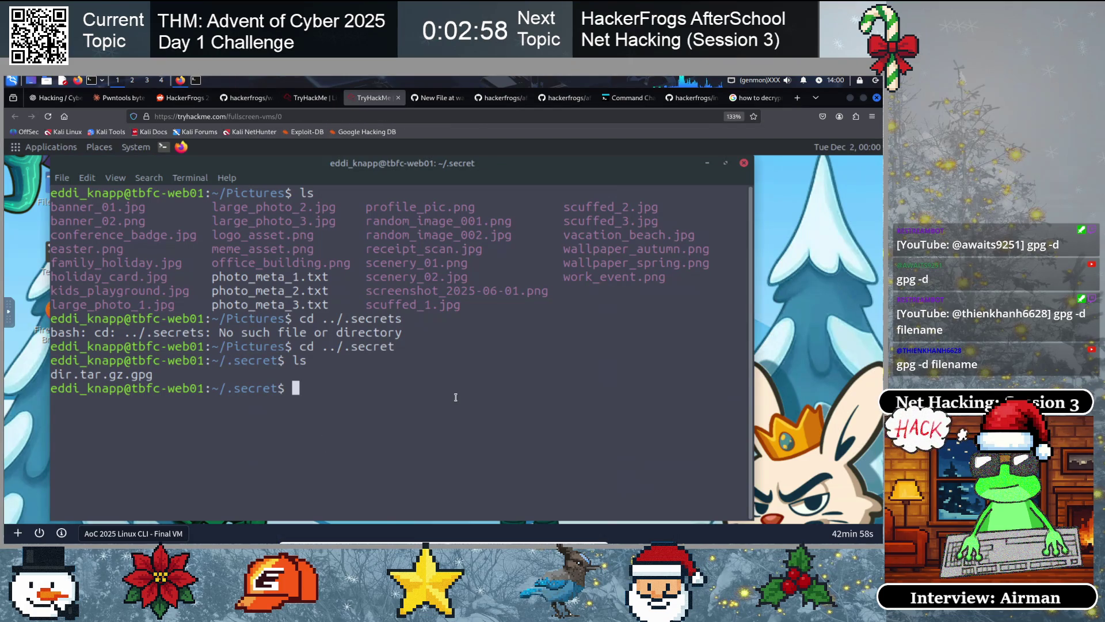
{"action": "type", "text": "gpg"}
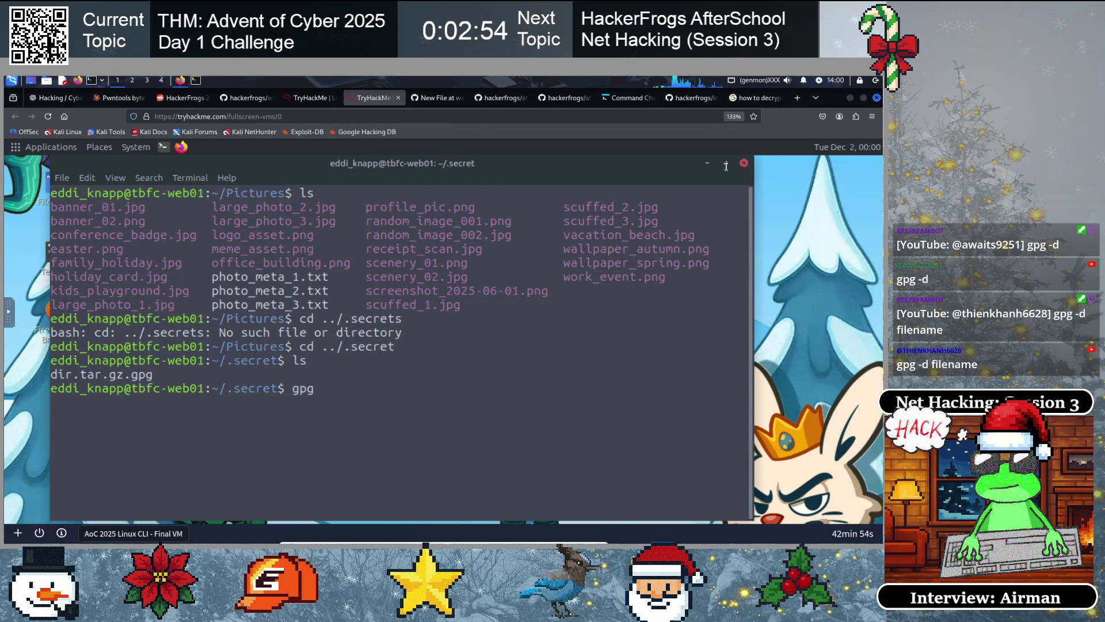
{"action": "left_click", "coordinate": [759, 101]}
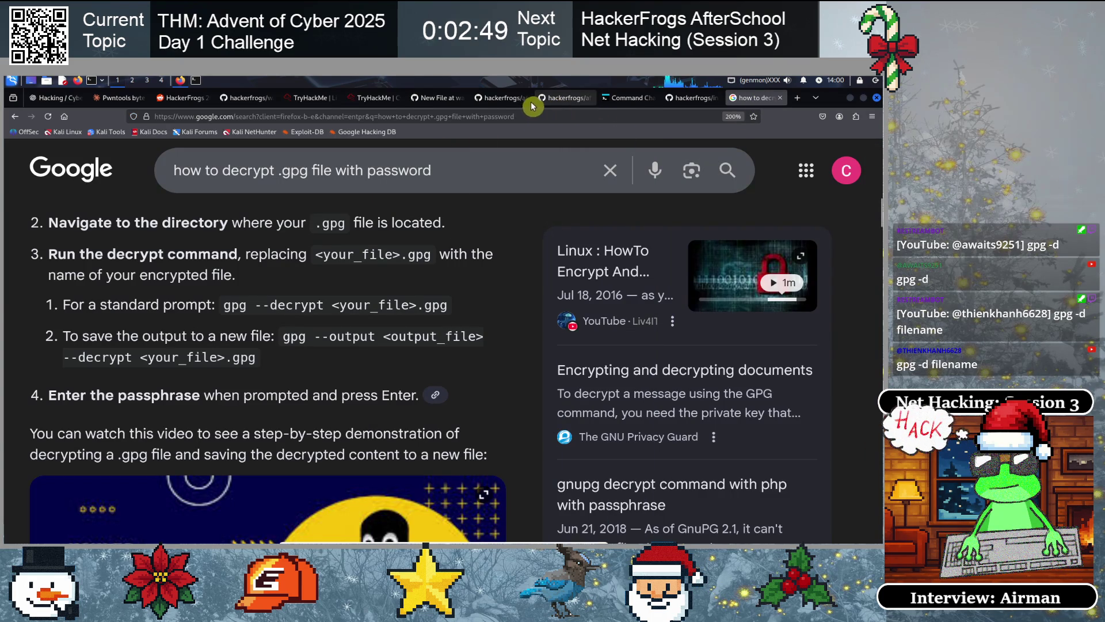
{"action": "left_click", "coordinate": [373, 99]}
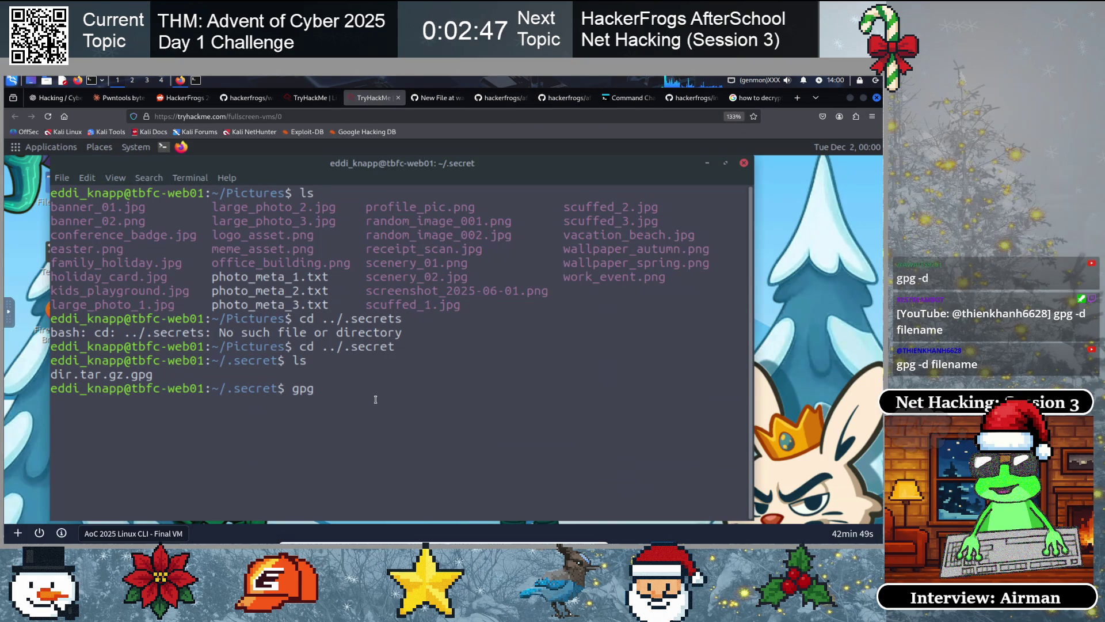
{"action": "type", "text": "-d "}
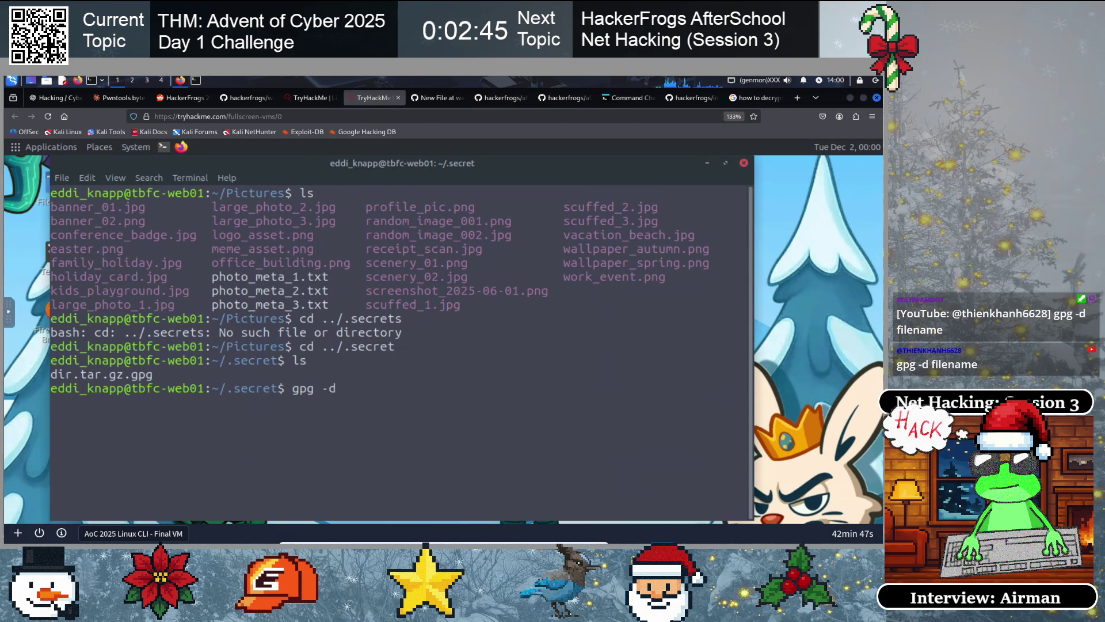
{"action": "type", "text": "dir.tar.gz.gpg"}
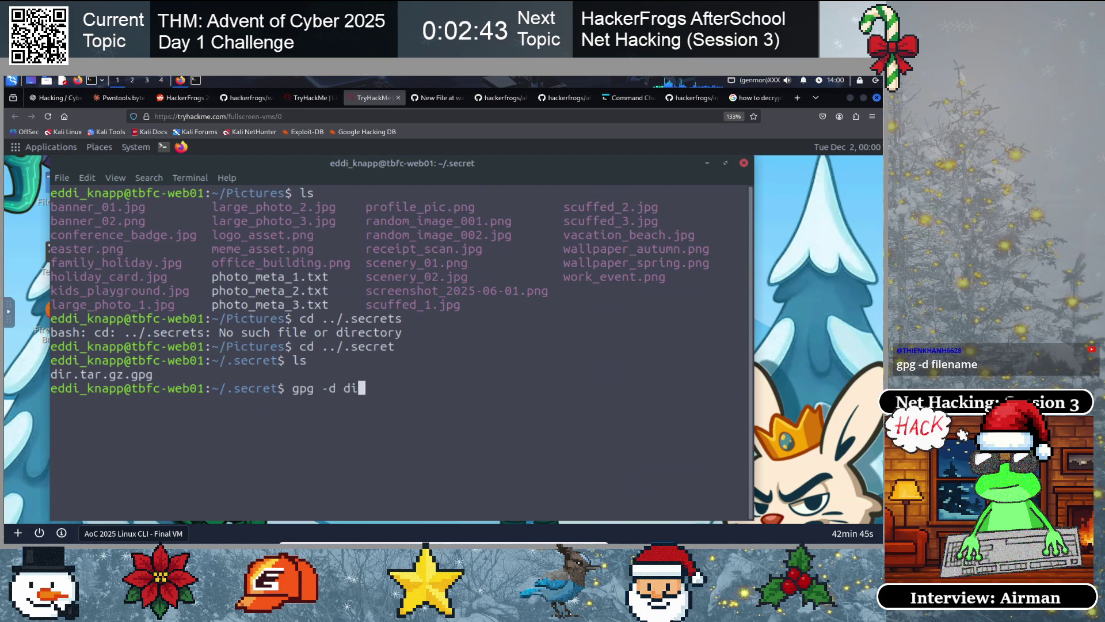
{"action": "key", "text": "Tab"}
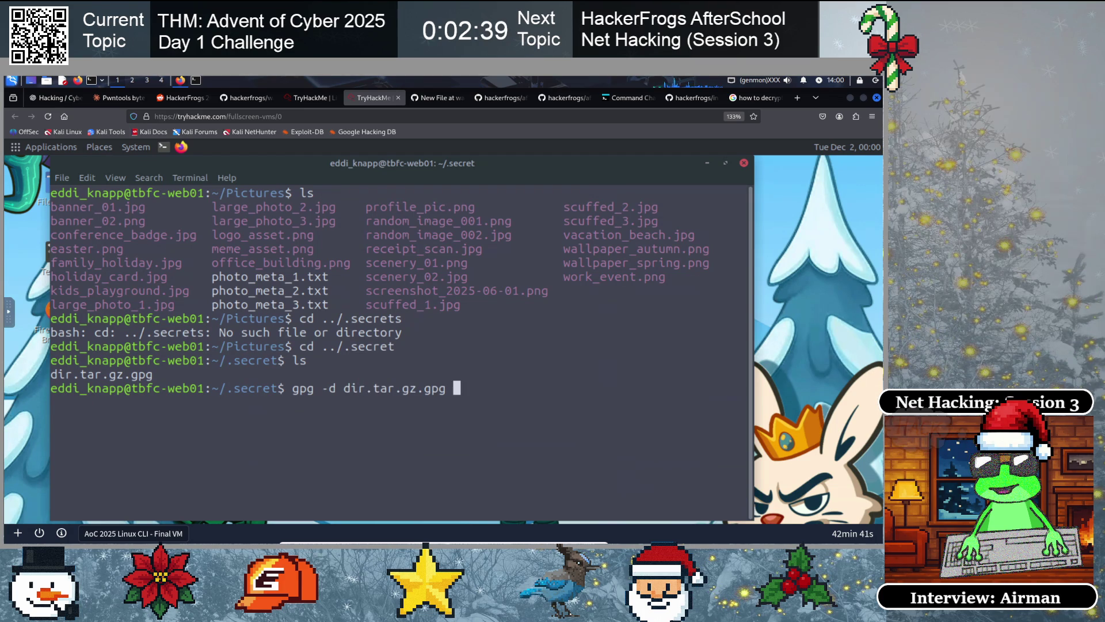
{"action": "key", "text": "Return"}
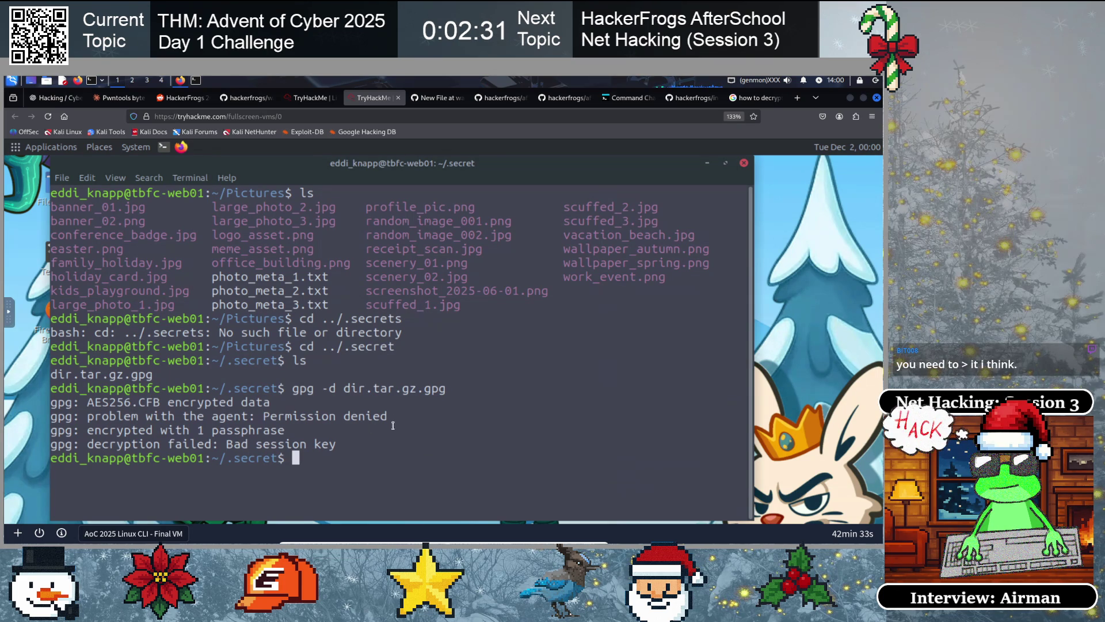
{"action": "key", "text": "Up"}
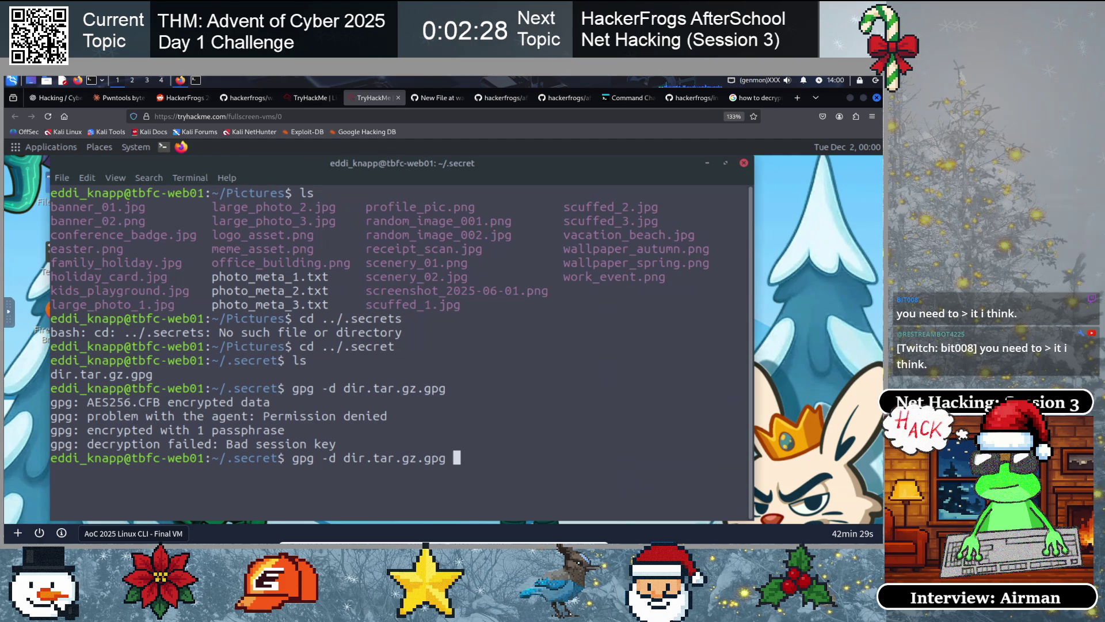
{"action": "left_click", "coordinate": [764, 101]}
{"action": "scroll", "coordinate": [175, 412], "scroll_direction": "down", "scroll_amount": 2}
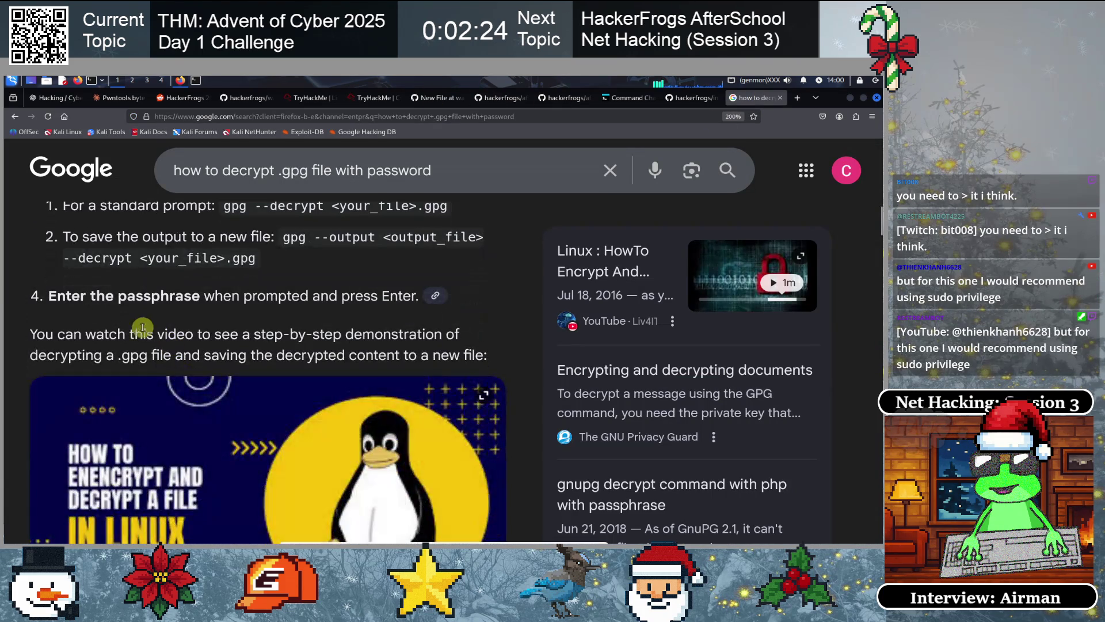
{"action": "scroll", "coordinate": [207, 304], "scroll_direction": "up", "scroll_amount": 2}
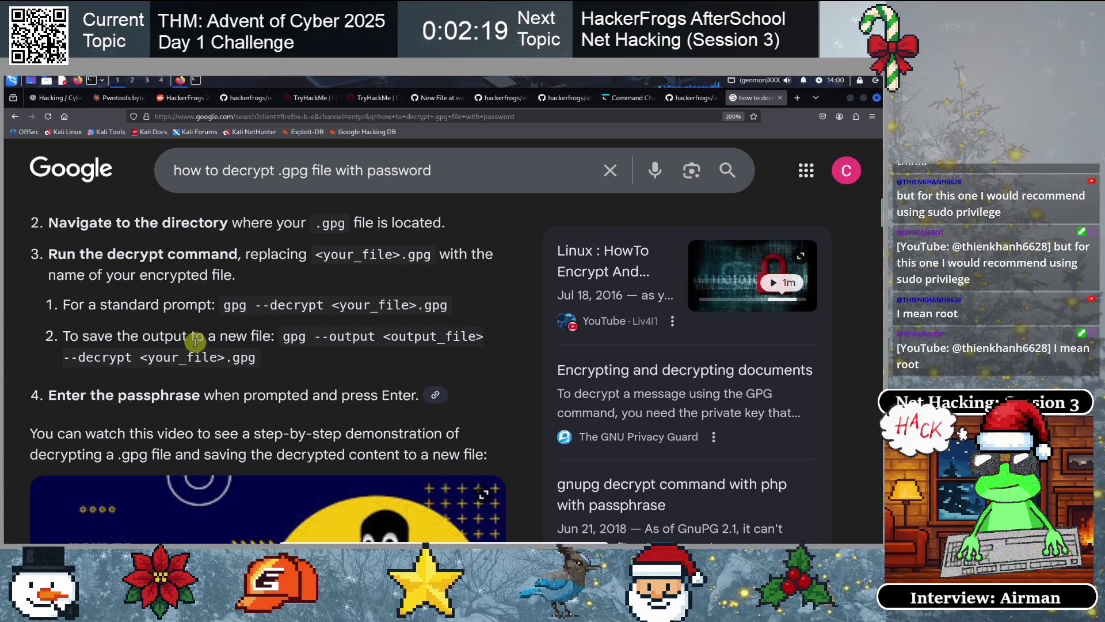
{"action": "left_click_drag", "start_coordinate": [314, 337], "coordinate": [483, 336]}
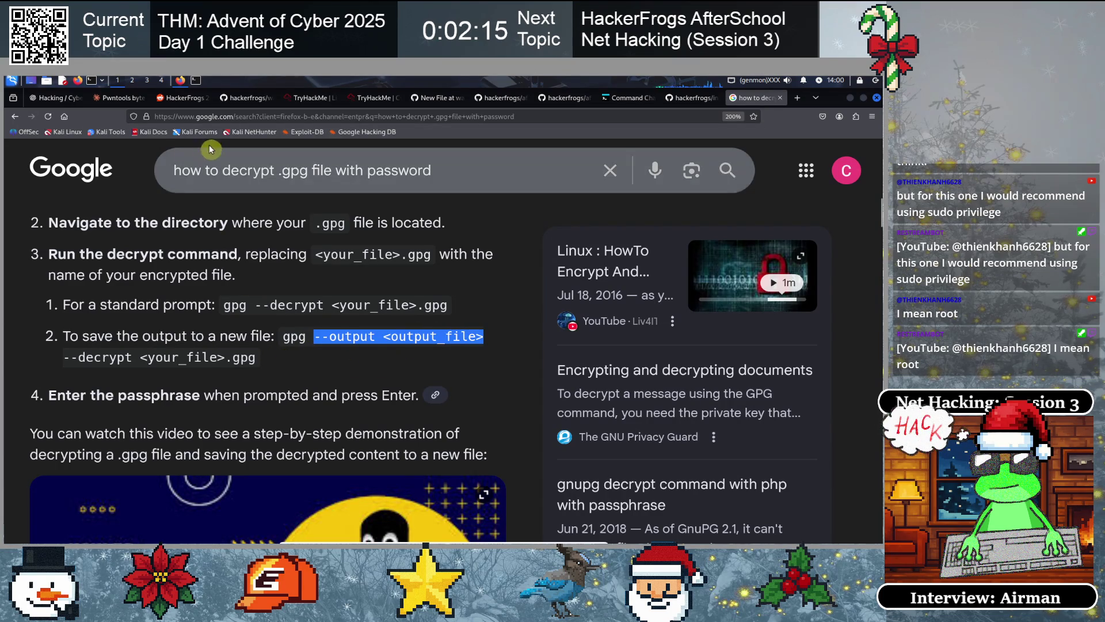
{"action": "left_click", "coordinate": [375, 97]}
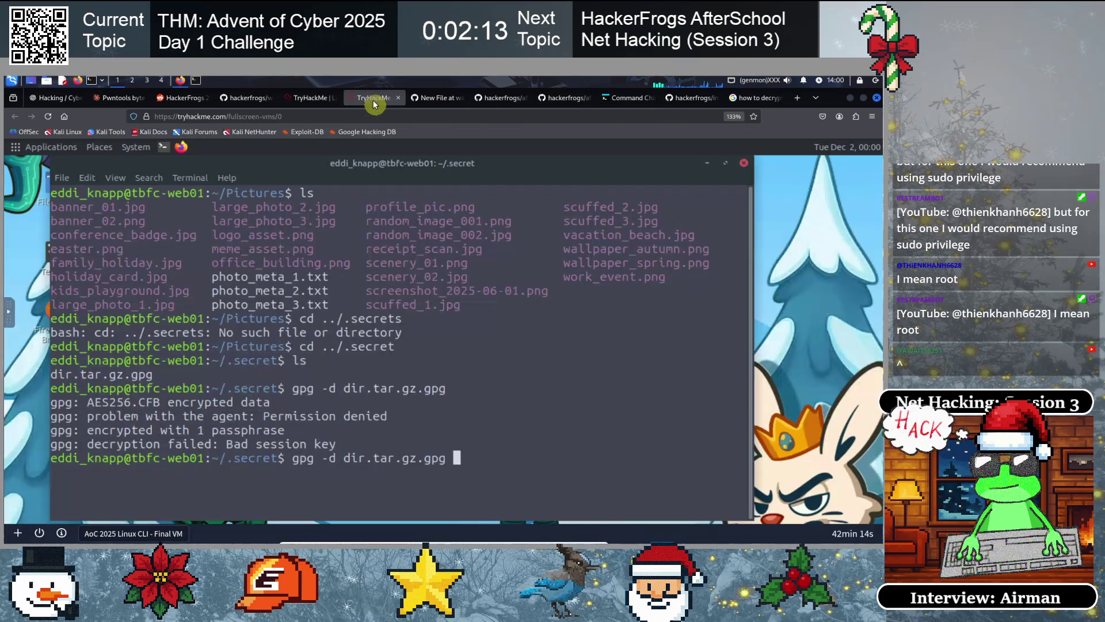
Step: Discard the edited command, list the .secret folder with ls and ls -la, then clear the screen
{"action": "key", "text": "ctrl+Left"}
{"action": "key", "text": "ctrl+Left"}
{"action": "key", "text": "ctrl+Left"}
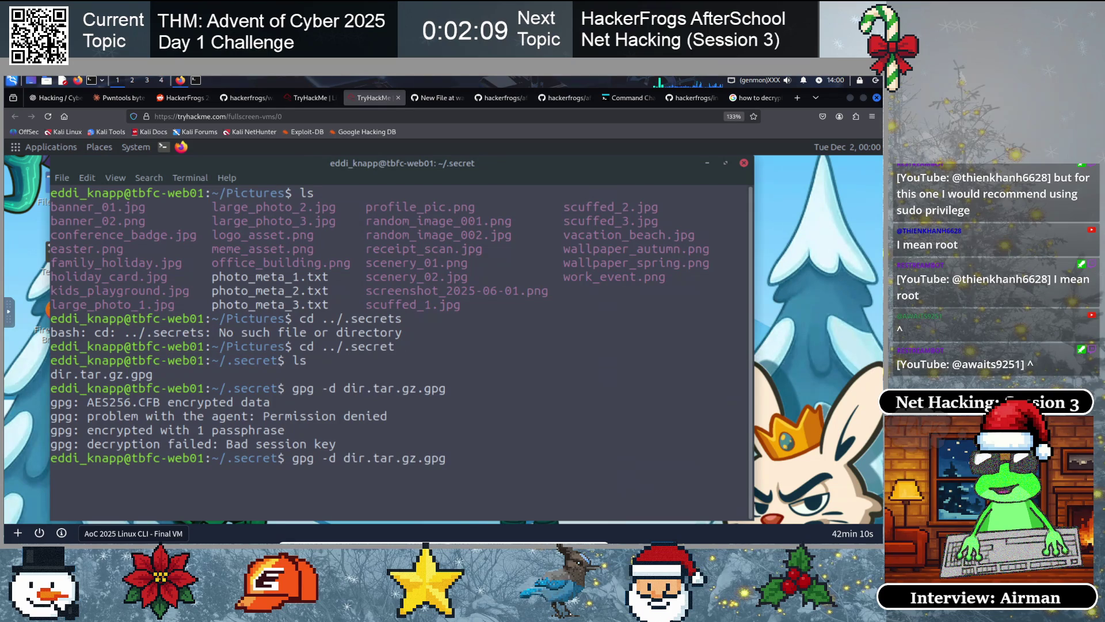
{"action": "type", "text": "o"}
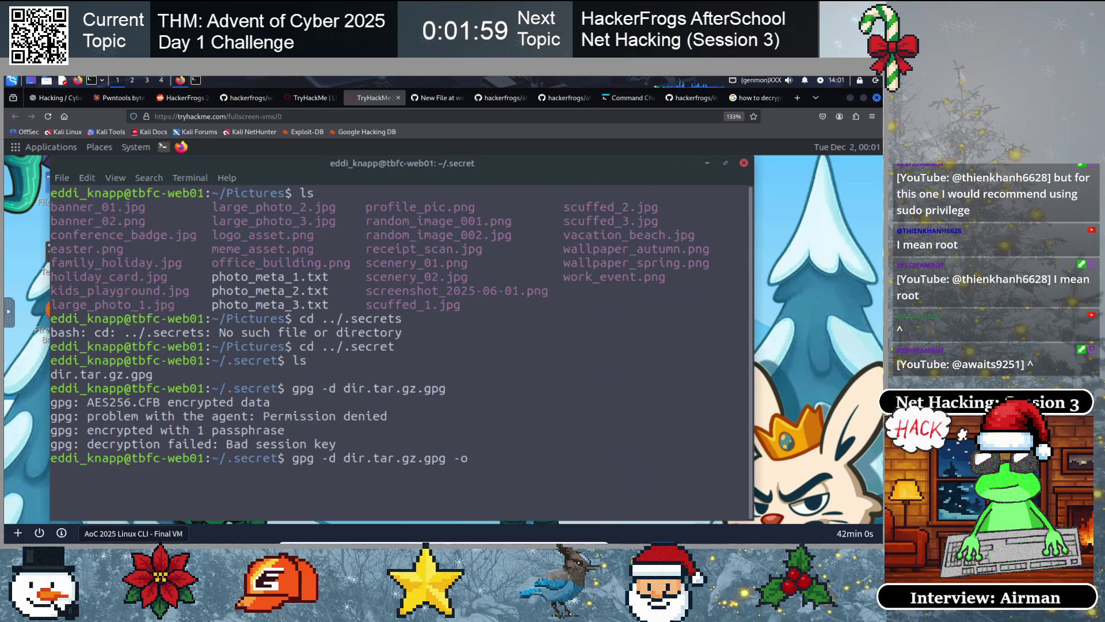
{"action": "key", "text": "BackSpace"}
{"action": "key", "text": "BackSpace"}
{"action": "key", "text": "BackSpace"}
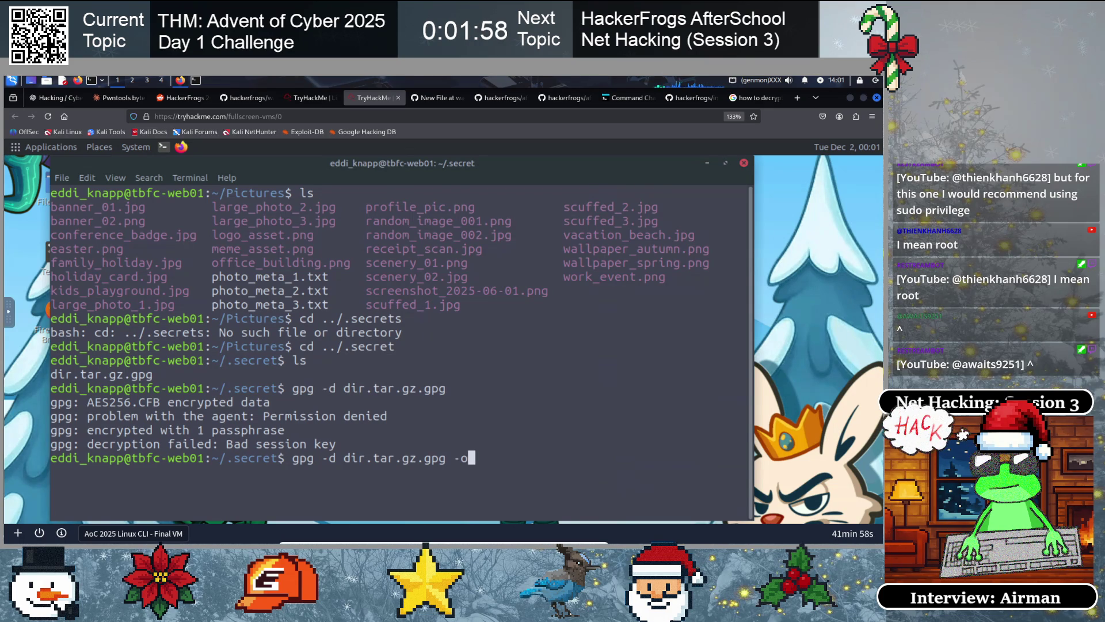
{"action": "key", "text": "BackSpace"}
{"action": "key", "text": "BackSpace"}
{"action": "key", "text": "BackSpace"}
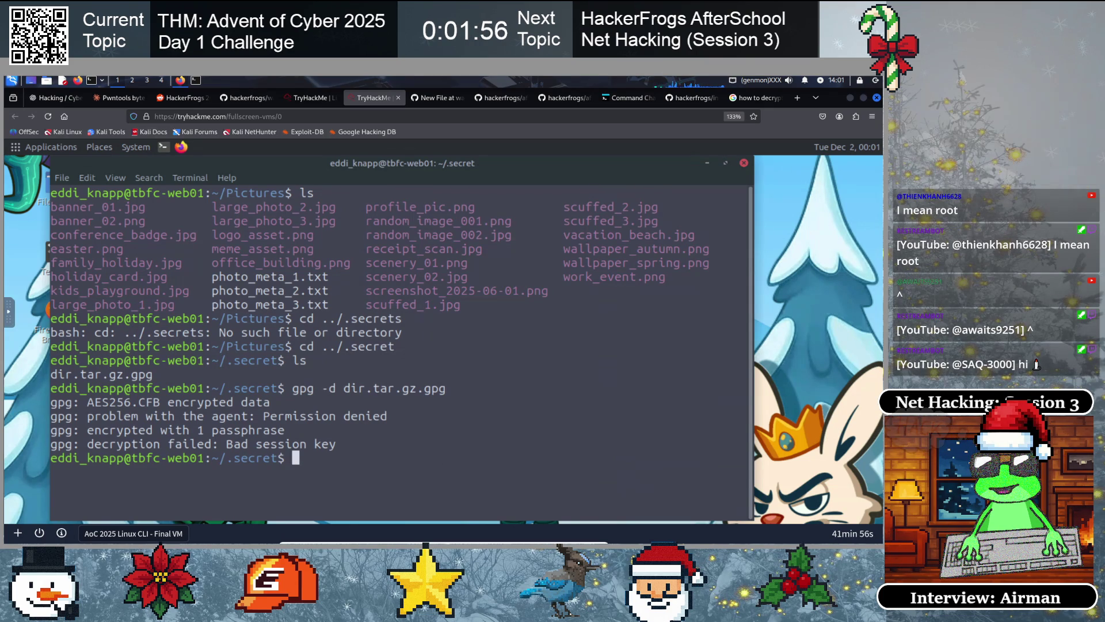
{"action": "type", "text": "ls"}
{"action": "key", "text": "Return"}
{"action": "type", "text": "ls -la"}
{"action": "key", "text": "Return"}
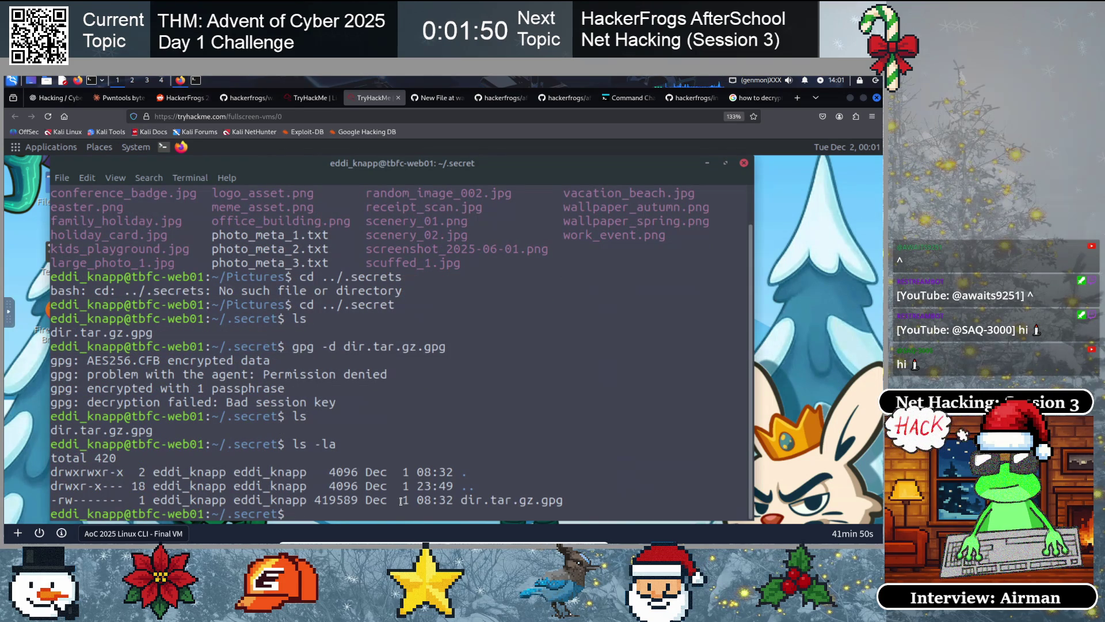
{"action": "type", "text": "clear"}
{"action": "key", "text": "Return"}
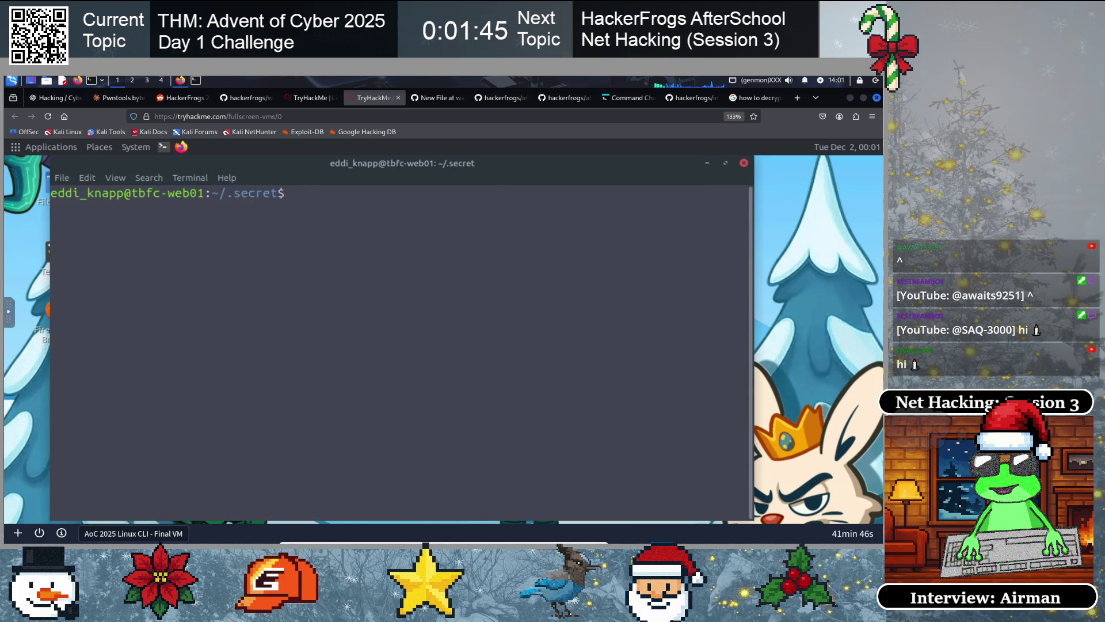
Step: Retry decryption with -o dir.tar.gz, then moved before -d; it fails with Bad session key
{"action": "key", "text": "Up"}
{"action": "key", "text": "Up"}
{"action": "key", "text": "Up"}
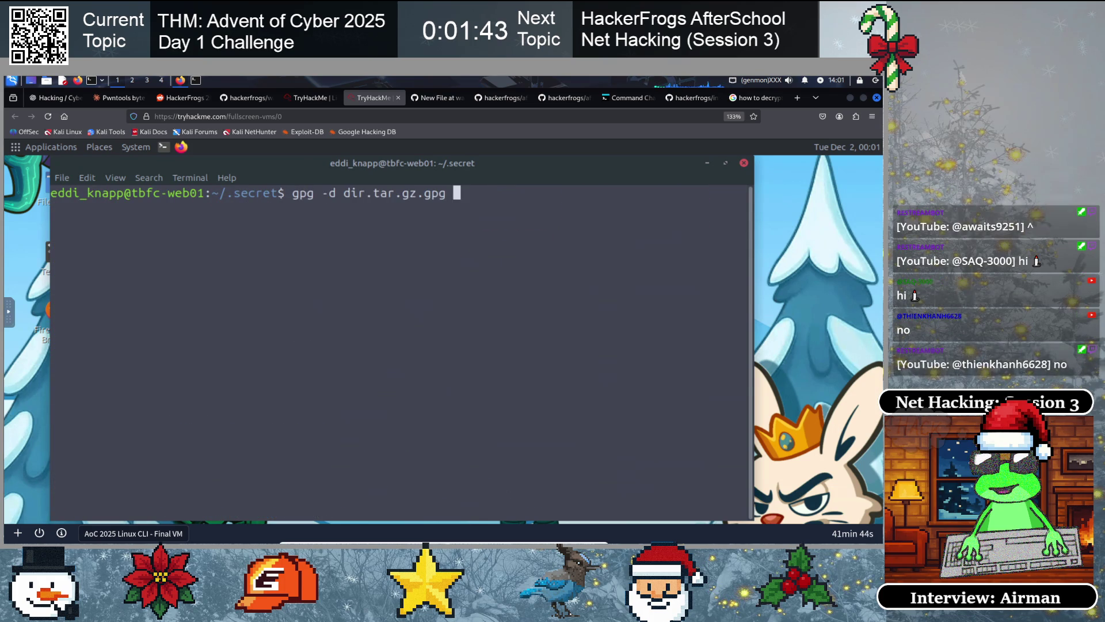
{"action": "type", "text": "-o "}
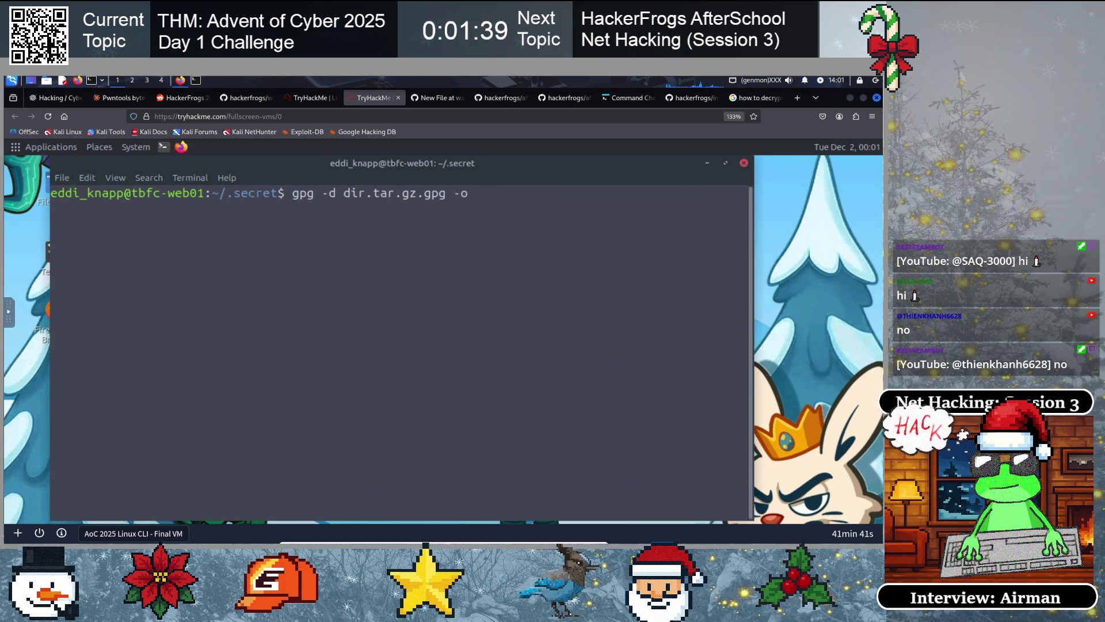
{"action": "type", "text": "dir.tar.g"}
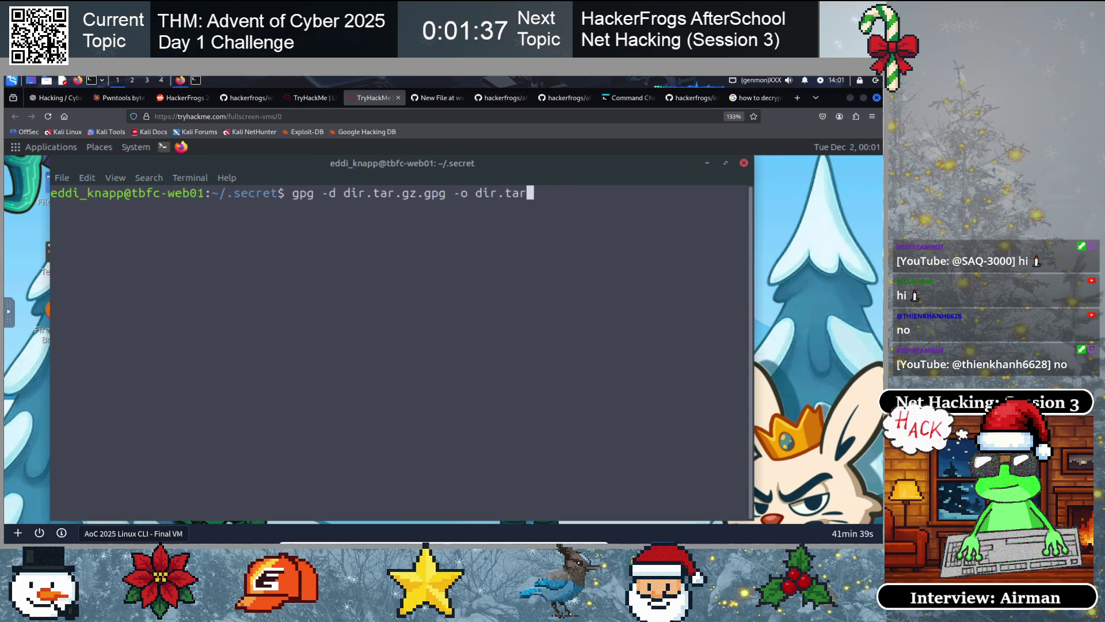
{"action": "type", "text": "z"}
{"action": "key", "text": "Return"}
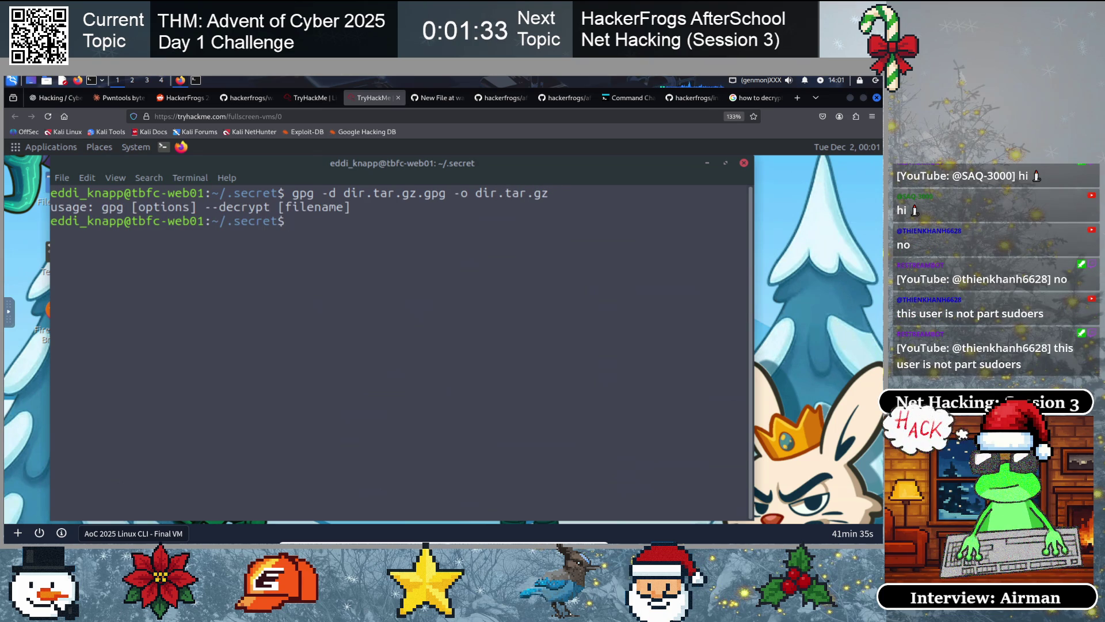
{"action": "key", "text": "Up"}
{"action": "key", "text": "Left"}
{"action": "key", "text": "Left"}
{"action": "key", "text": "Home"}
{"action": "key", "text": "Right"}
{"action": "key", "text": "Right"}
{"action": "key", "text": "Right"}
{"action": "key", "text": "Right"}
{"action": "key", "text": "Right"}
{"action": "key", "text": "Left"}
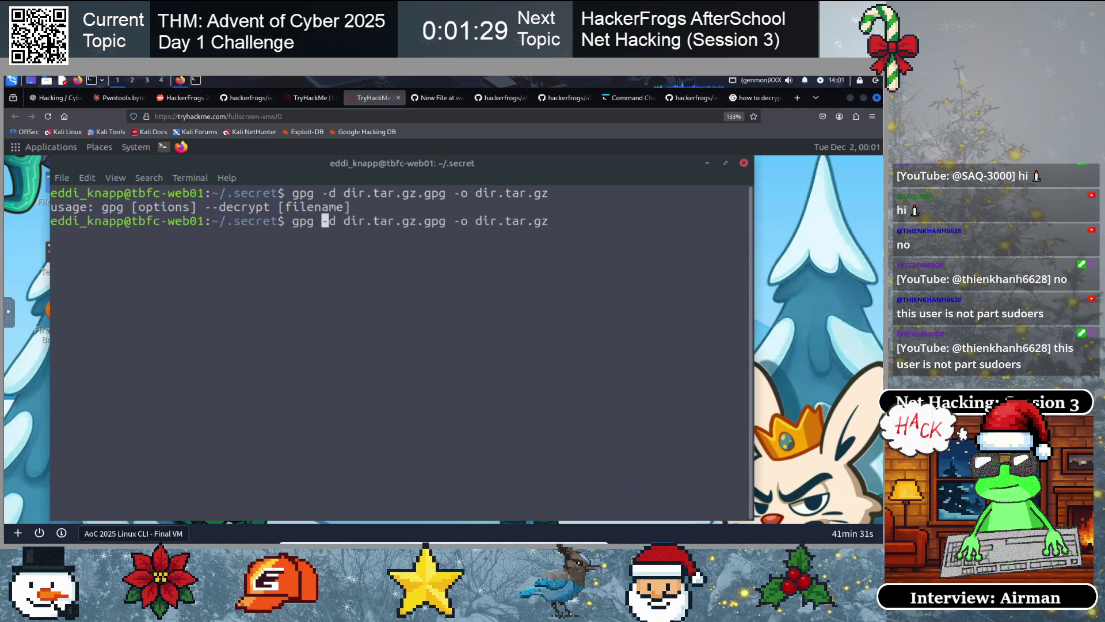
{"action": "type", "text": "-o di"}
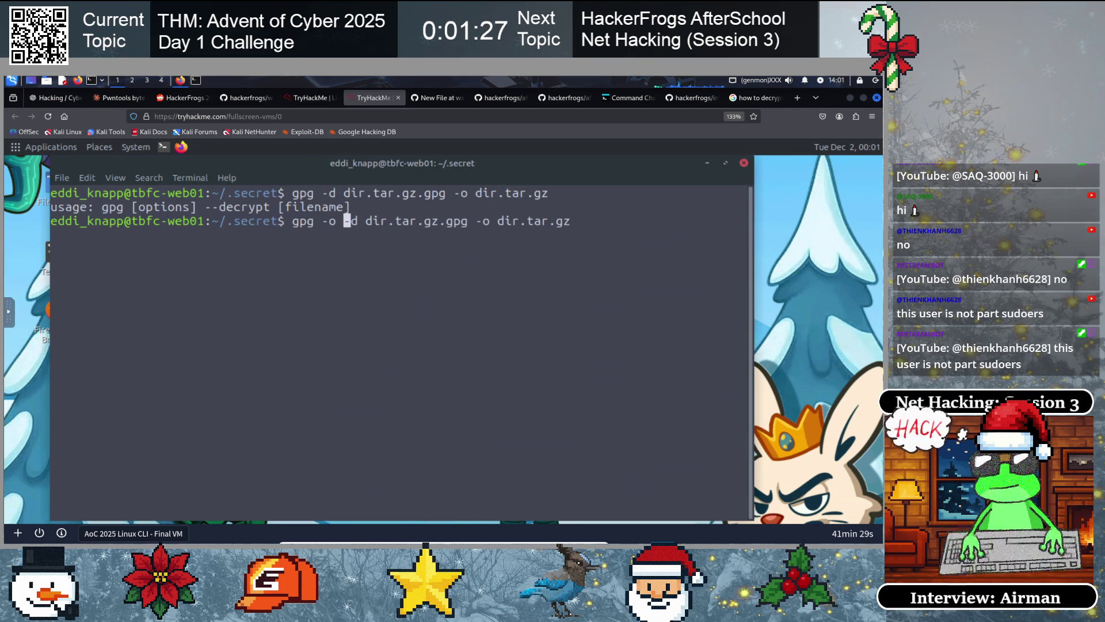
{"action": "type", "text": "r.tar."}
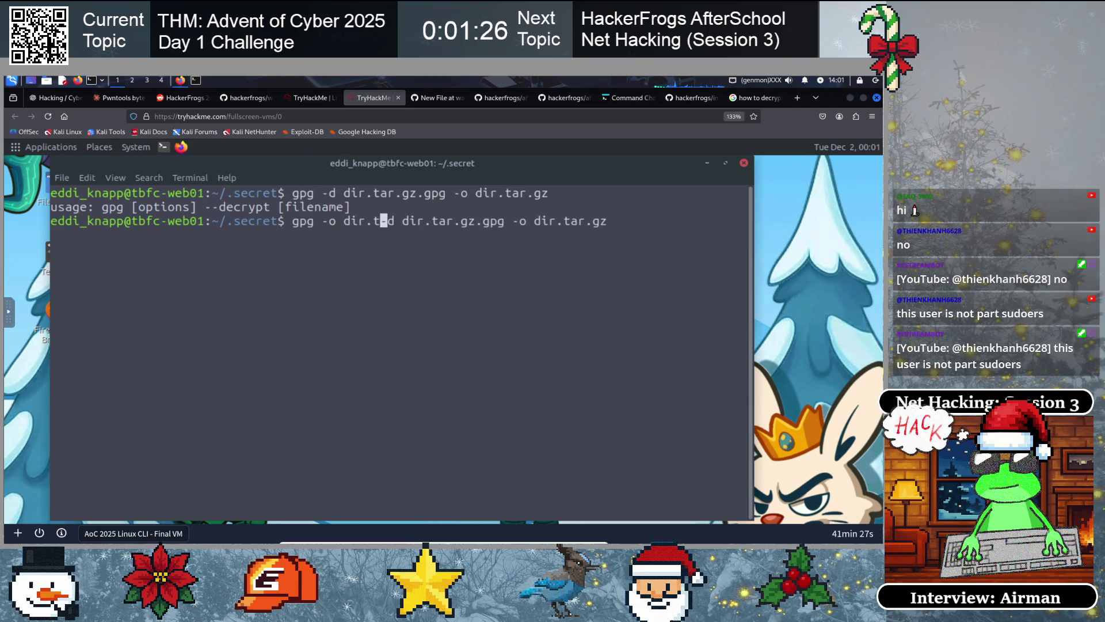
{"action": "type", "text": "gz"}
{"action": "key", "text": "End"}
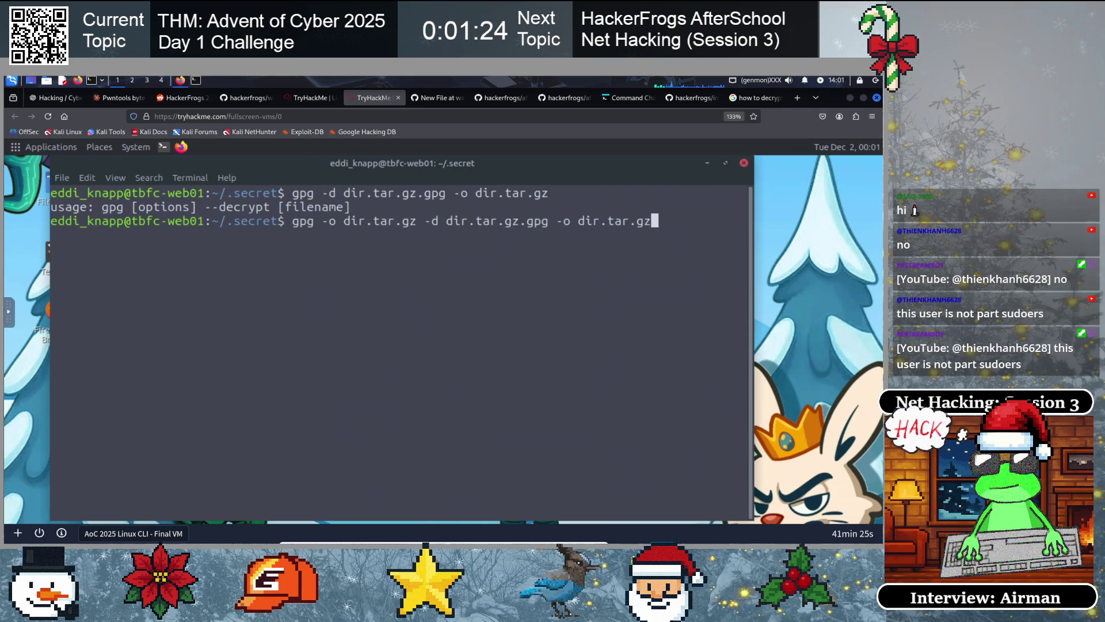
{"action": "key", "text": "BackSpace"}
{"action": "key", "text": "BackSpace"}
{"action": "key", "text": "BackSpace"}
{"action": "key", "text": "BackSpace"}
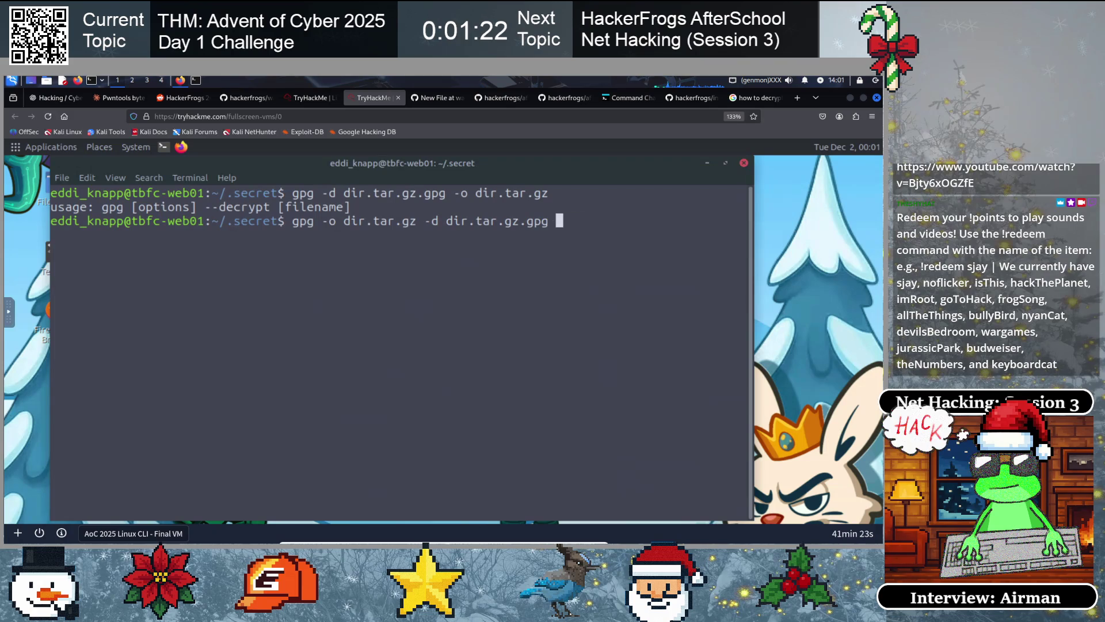
{"action": "key", "text": "Return"}
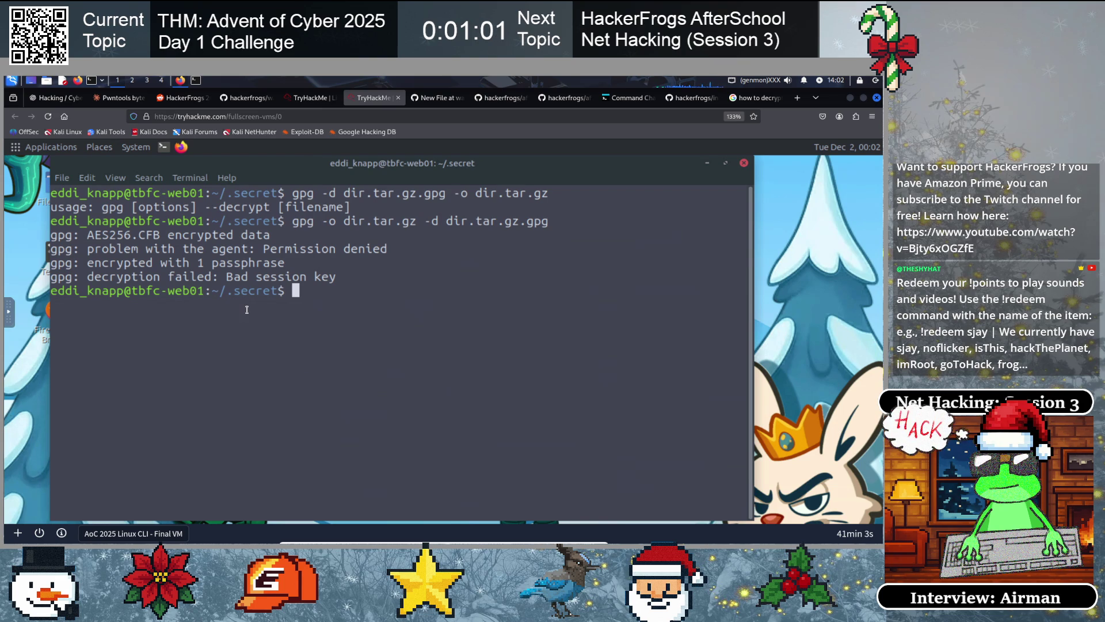
Step: Run gpg --help and scroll through its listing of commands and options
{"action": "type", "text": "gpg --help"}
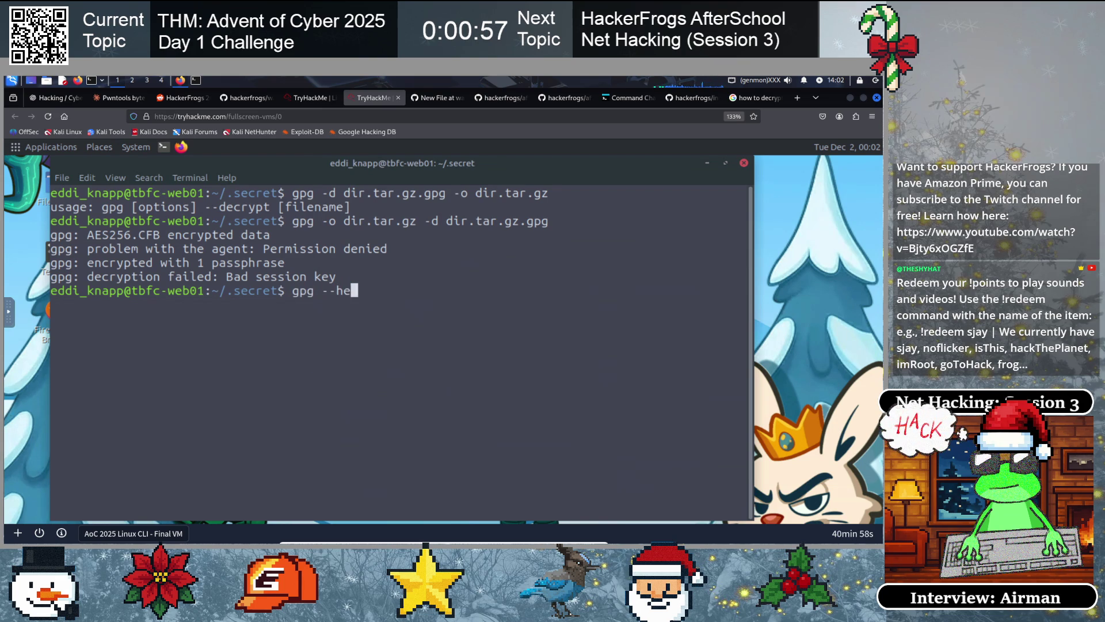
{"action": "key", "text": "Return"}
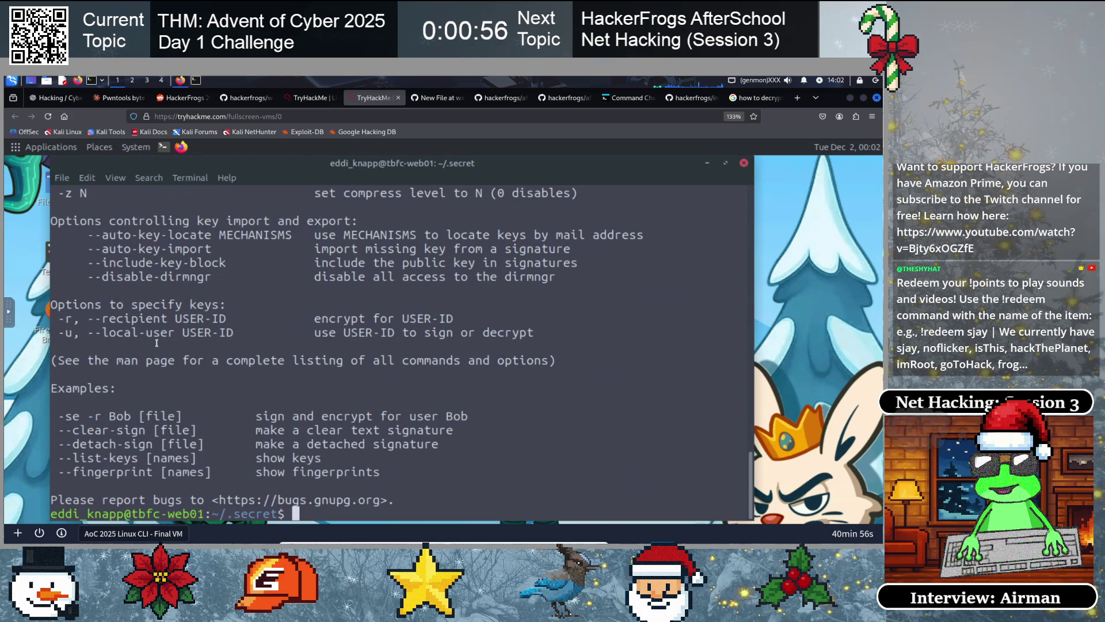
{"action": "scroll", "coordinate": [157, 343], "scroll_direction": "up", "scroll_amount": 7}
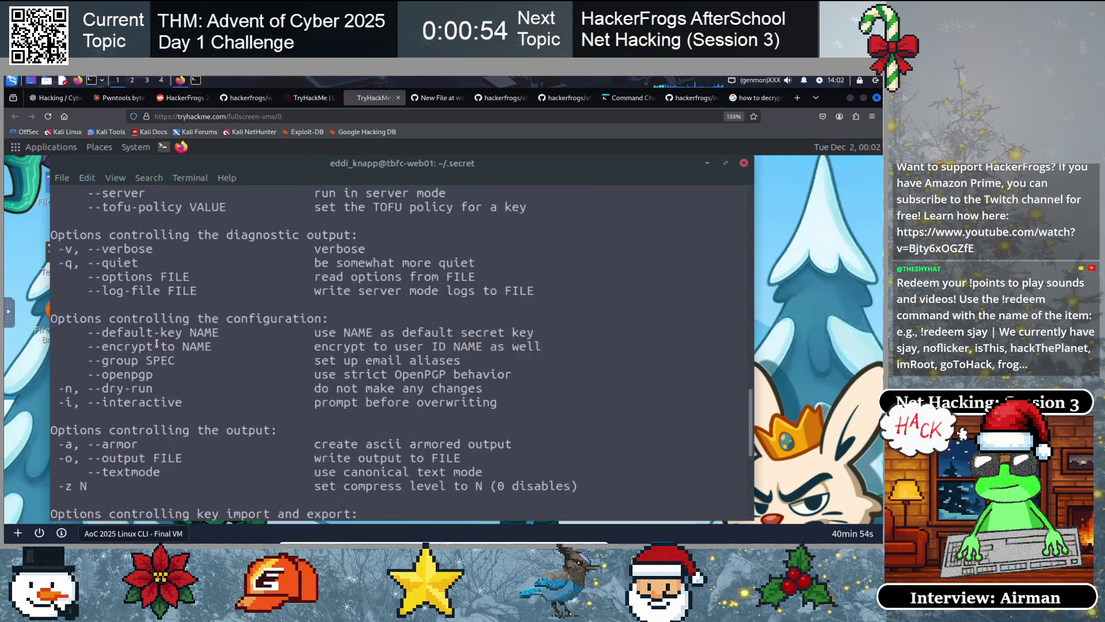
{"action": "scroll", "coordinate": [156, 343], "scroll_direction": "up", "scroll_amount": 7}
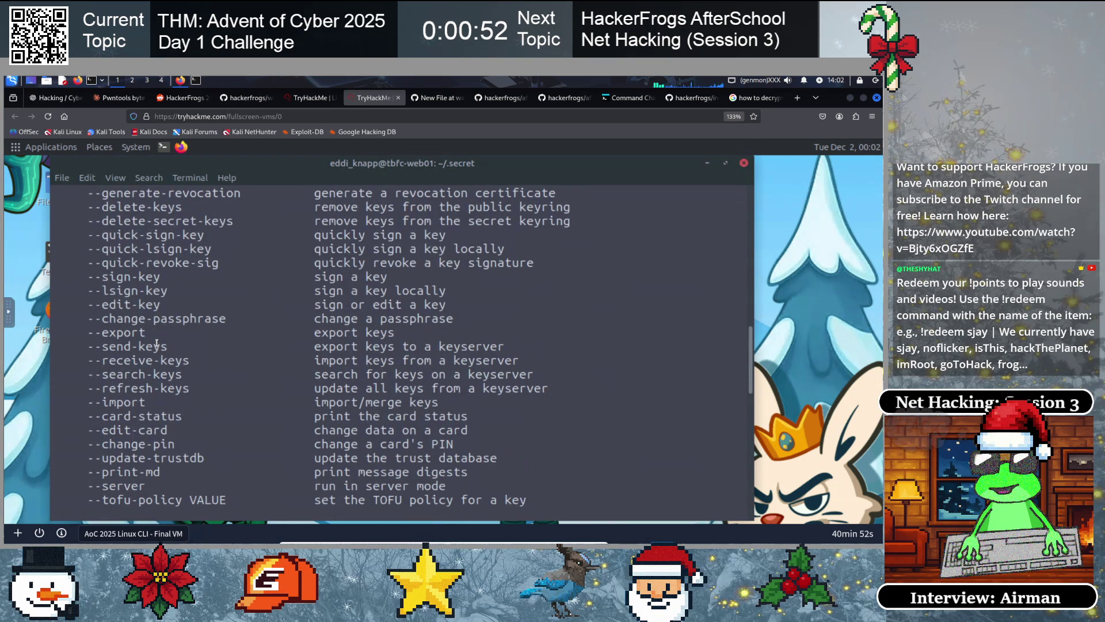
{"action": "scroll", "coordinate": [156, 343], "scroll_direction": "up", "scroll_amount": 6}
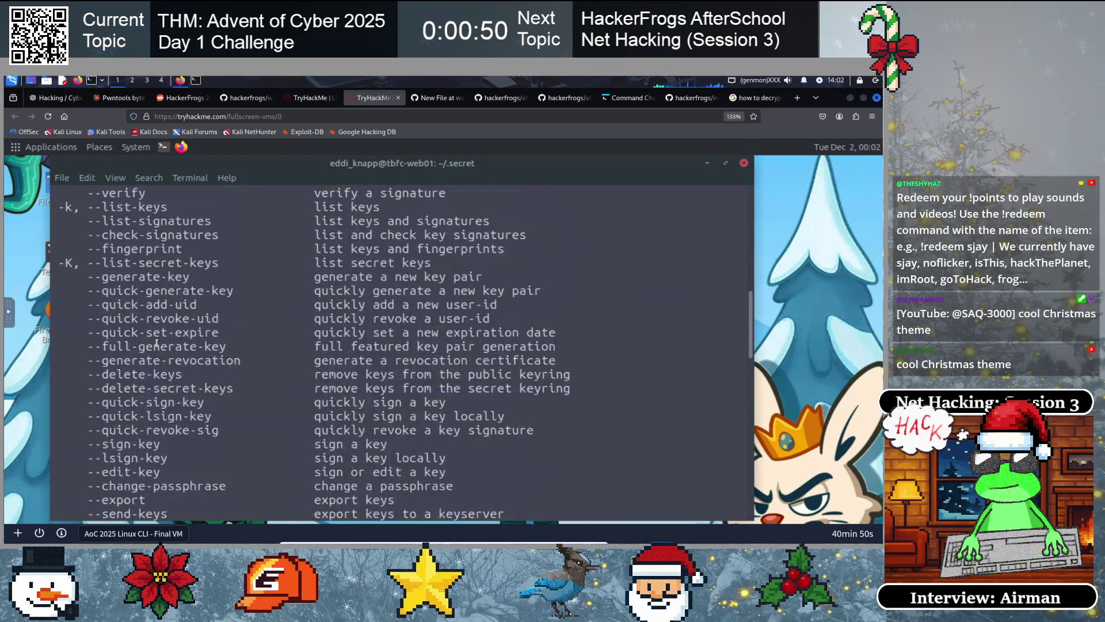
{"action": "scroll", "coordinate": [156, 343], "scroll_direction": "up", "scroll_amount": 3}
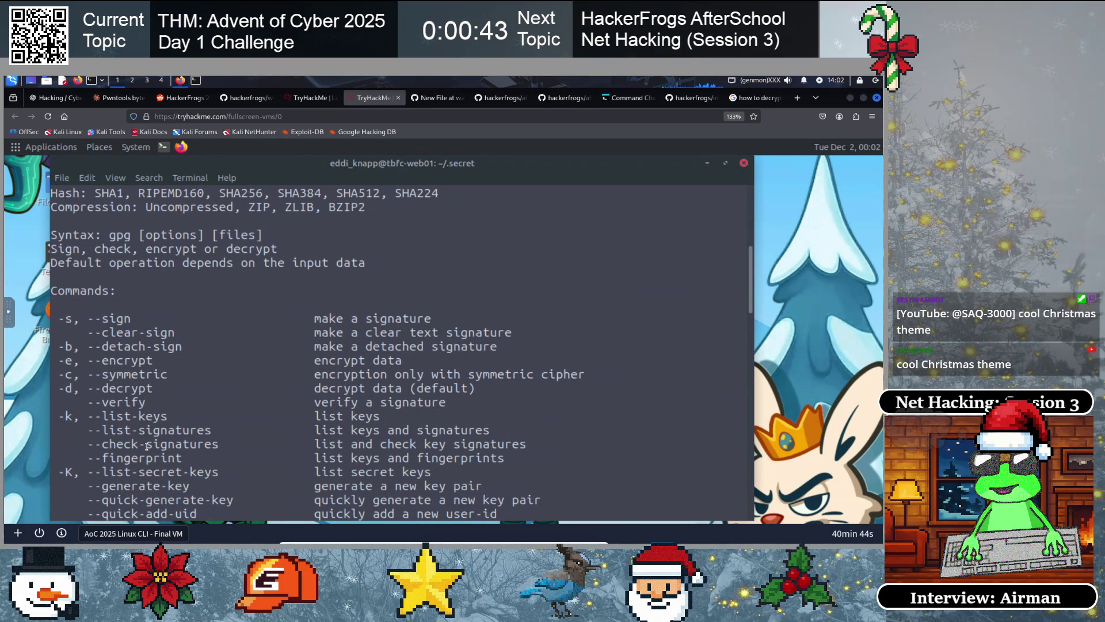
{"action": "scroll", "coordinate": [147, 446], "scroll_direction": "up", "scroll_amount": 3}
{"action": "scroll", "coordinate": [146, 446], "scroll_direction": "up", "scroll_amount": 3}
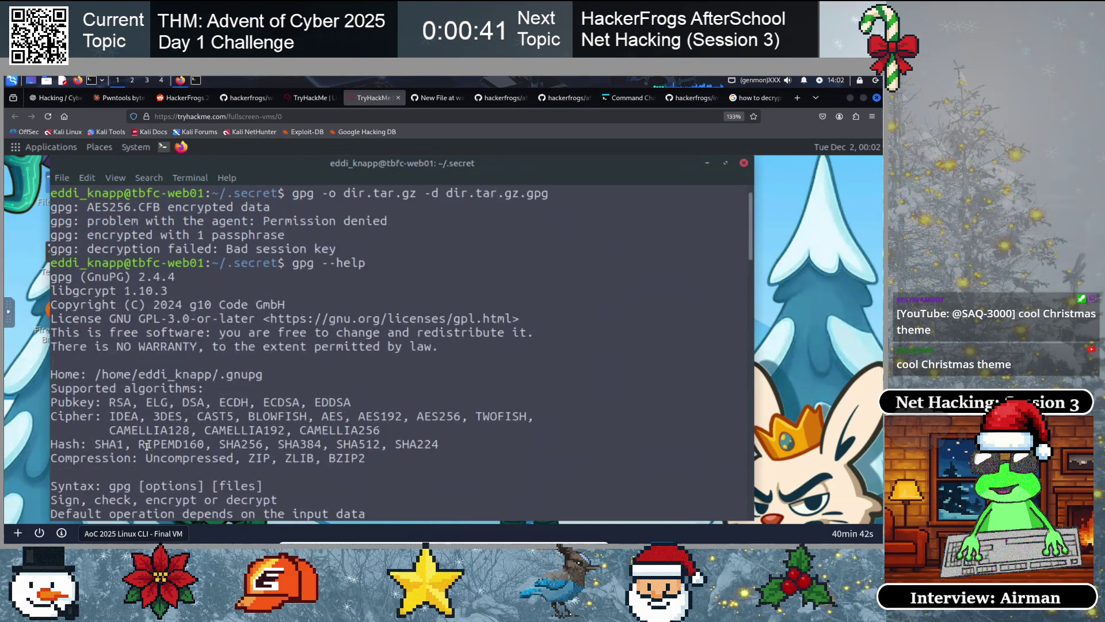
{"action": "scroll", "coordinate": [147, 446], "scroll_direction": "down", "scroll_amount": 6}
{"action": "scroll", "coordinate": [147, 446], "scroll_direction": "down", "scroll_amount": 3}
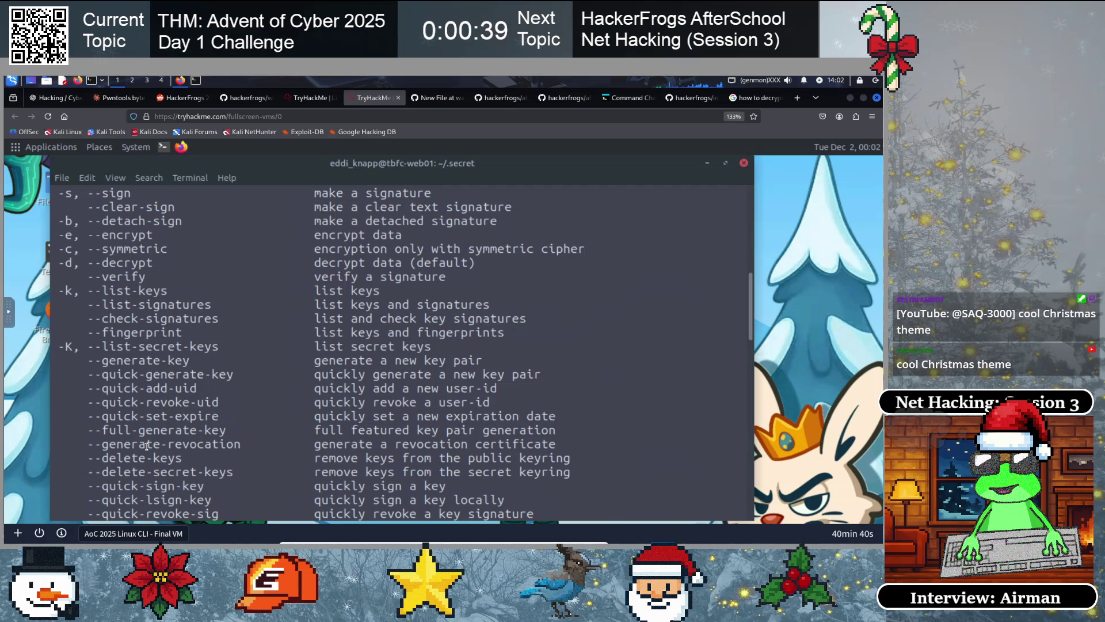
{"action": "scroll", "coordinate": [146, 446], "scroll_direction": "down", "scroll_amount": 4}
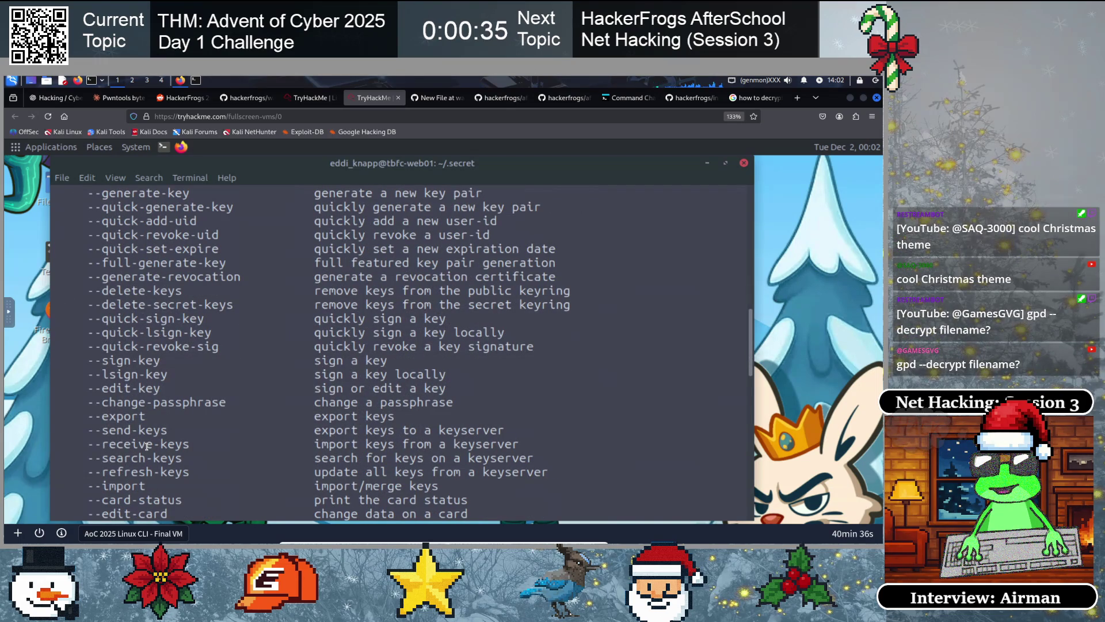
{"action": "scroll", "coordinate": [147, 447], "scroll_direction": "down", "scroll_amount": 5}
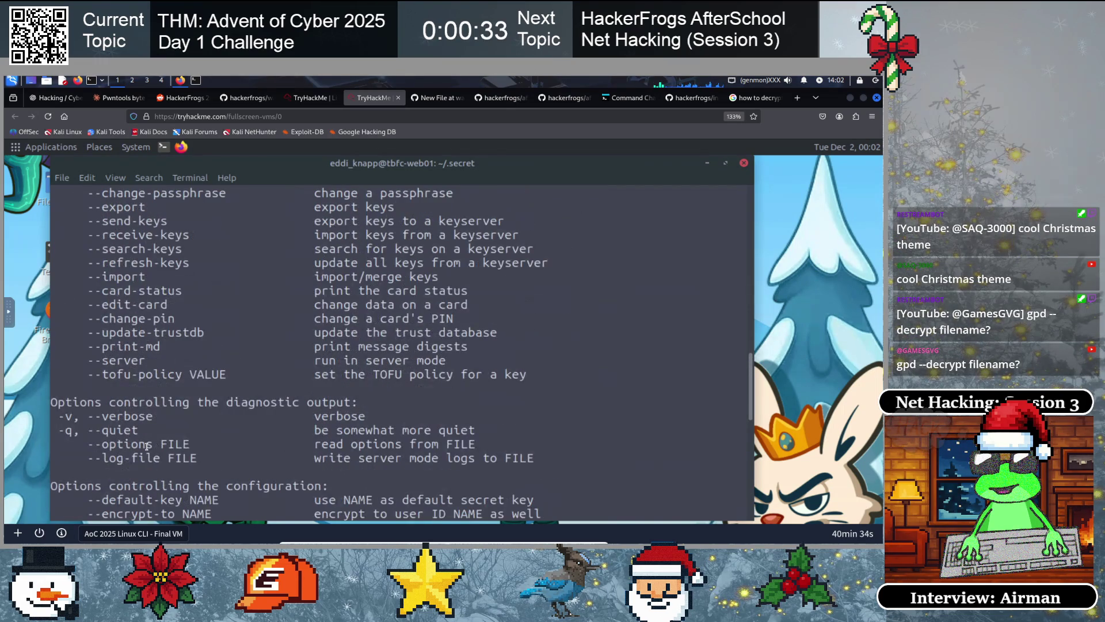
{"action": "scroll", "coordinate": [147, 446], "scroll_direction": "down", "scroll_amount": 11}
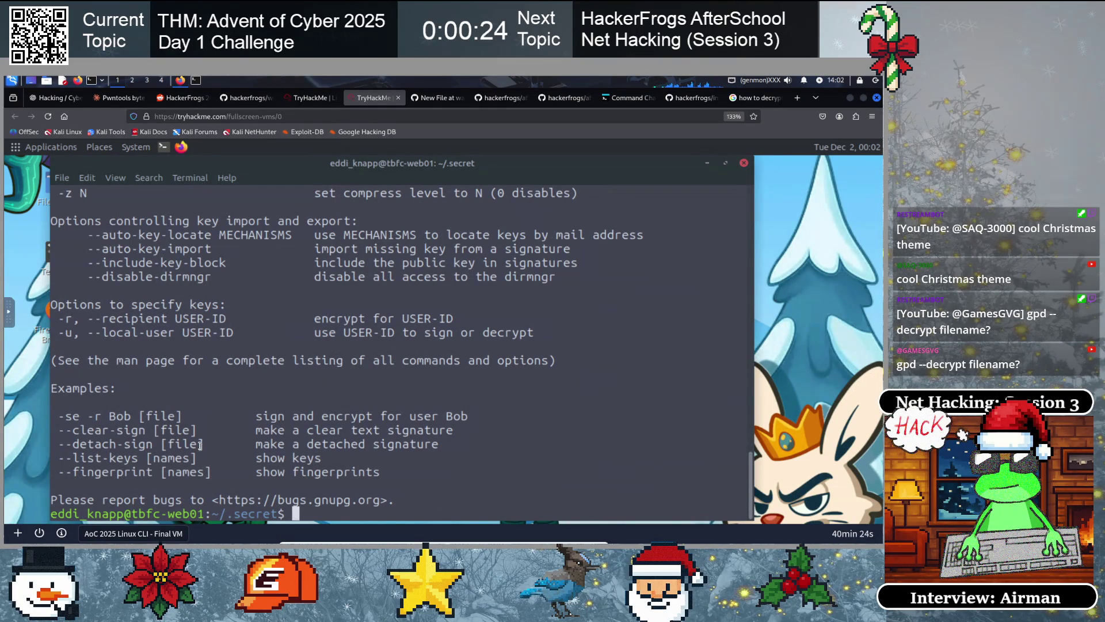
Step: Clear the screen, retry gpg --decrypt dir.tar.gz.gpg (Bad session key), then list the folder with ls
{"action": "type", "text": "clear"}
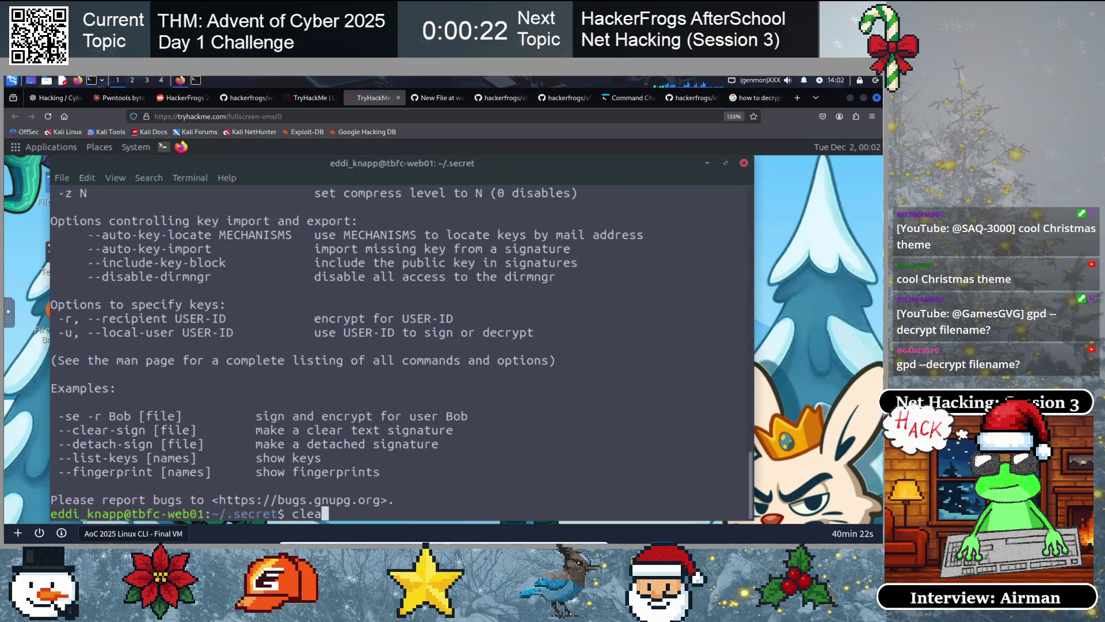
{"action": "key", "text": "Return"}
{"action": "key", "text": "Up"}
{"action": "key", "text": "Up"}
{"action": "key", "text": "Up"}
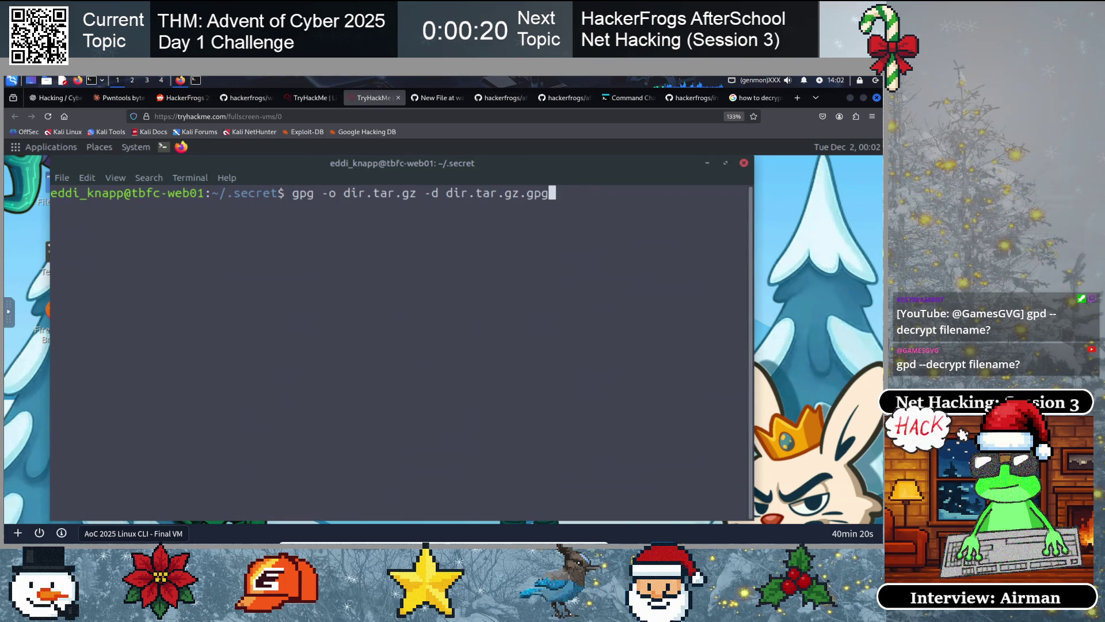
{"action": "key", "text": "Right"}
{"action": "key", "text": "Right"}
{"action": "key", "text": "Right"}
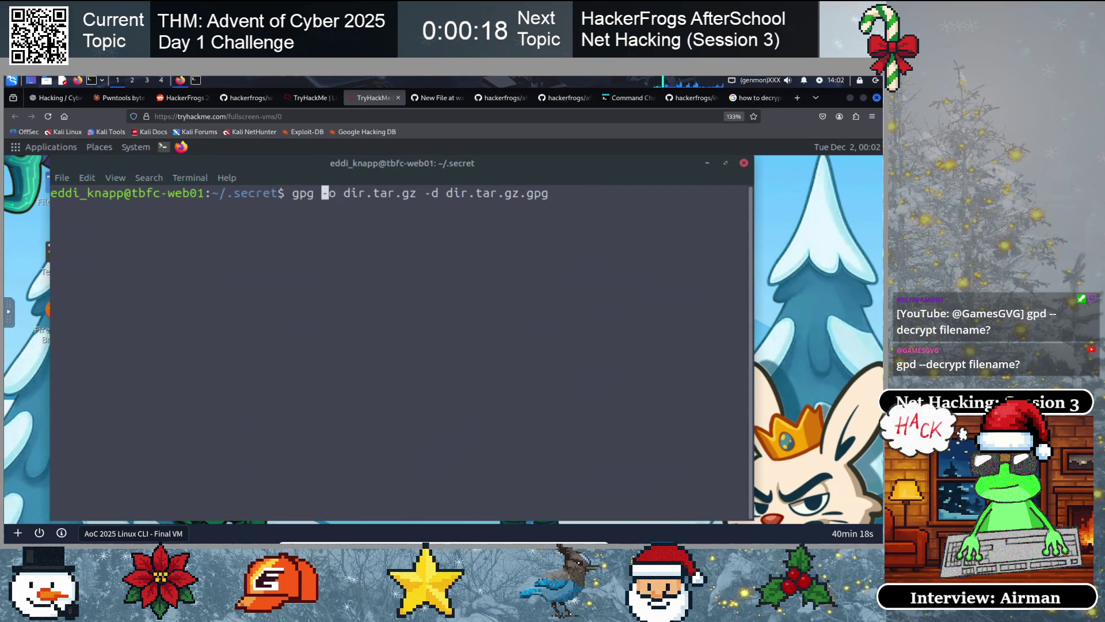
{"action": "key", "text": "Delete"}
{"action": "key", "text": "Delete"}
{"action": "key", "text": "Delete"}
{"action": "key", "text": "Delete"}
{"action": "key", "text": "Delete"}
{"action": "key", "text": "Delete"}
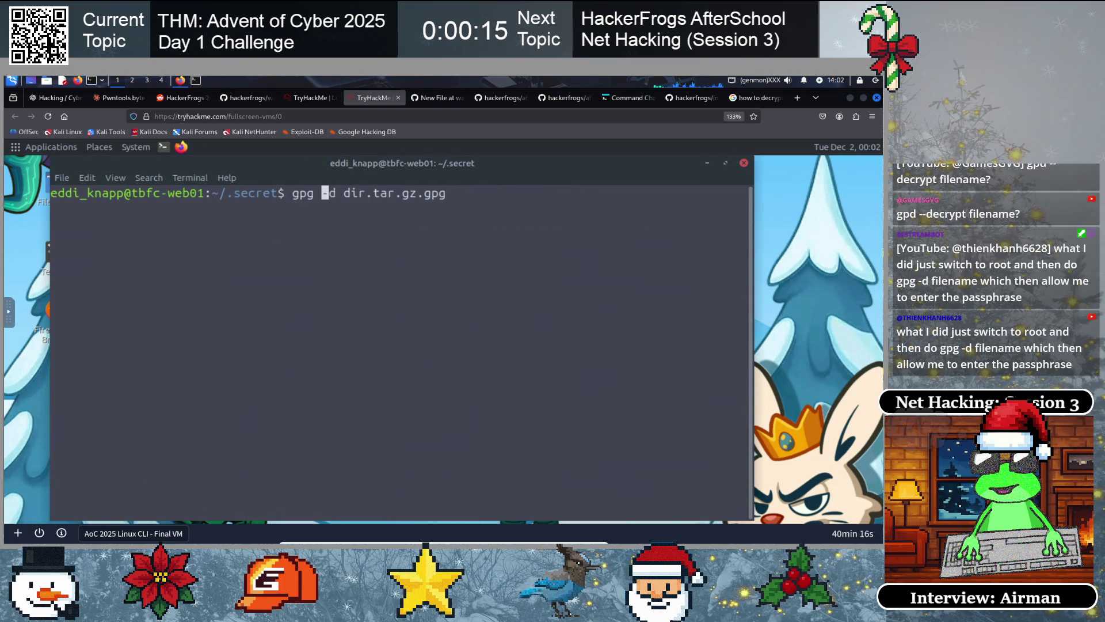
{"action": "type", "text": "-"}
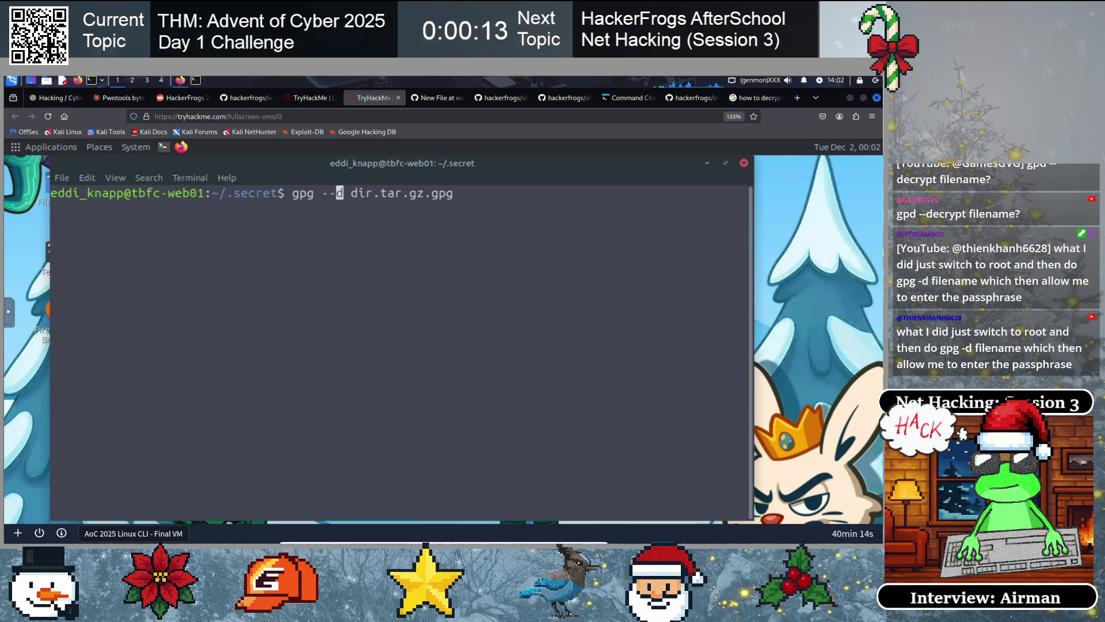
{"action": "type", "text": "ecrypt"}
{"action": "key", "text": "BackSpace"}
{"action": "key", "text": "BackSpace"}
{"action": "key", "text": "BackSpace"}
{"action": "type", "text": "ecrypt"}
{"action": "key", "text": "Return"}
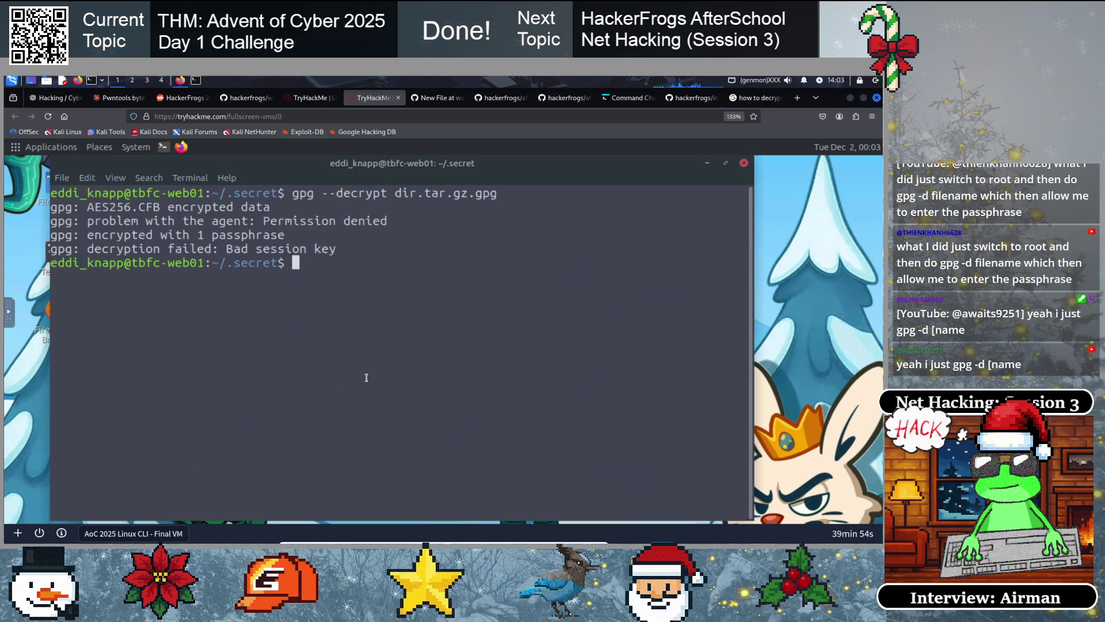
{"action": "type", "text": "ls"}
{"action": "key", "text": "Return"}
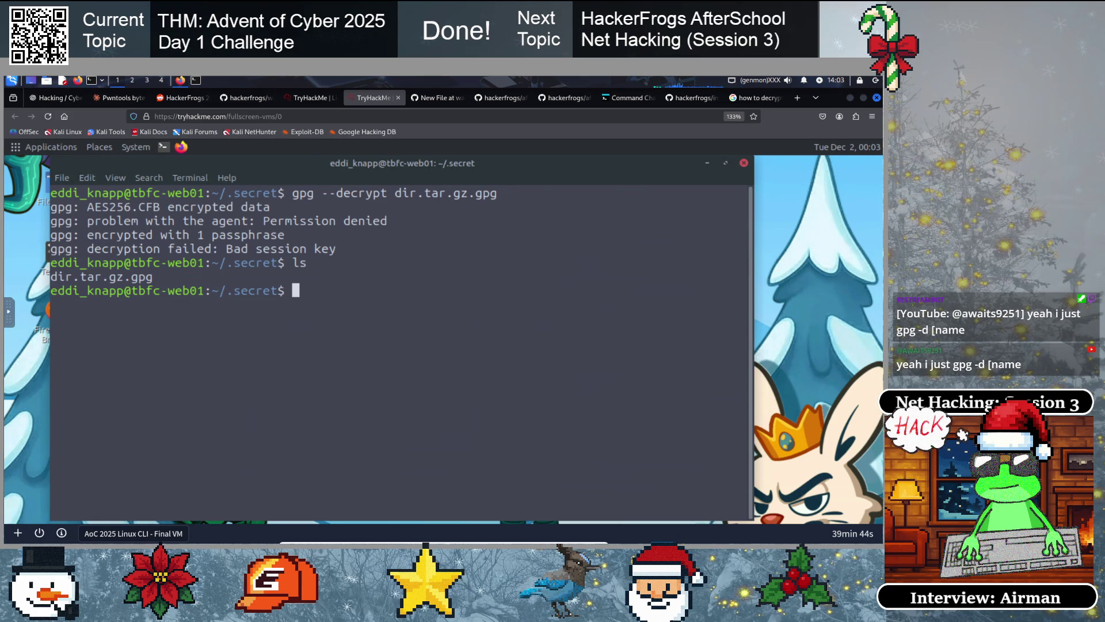
Step: Switch to the other user account, abandon the sudo su root attempt, and close the terminal
{"action": "type", "text": "su mcskidy"}
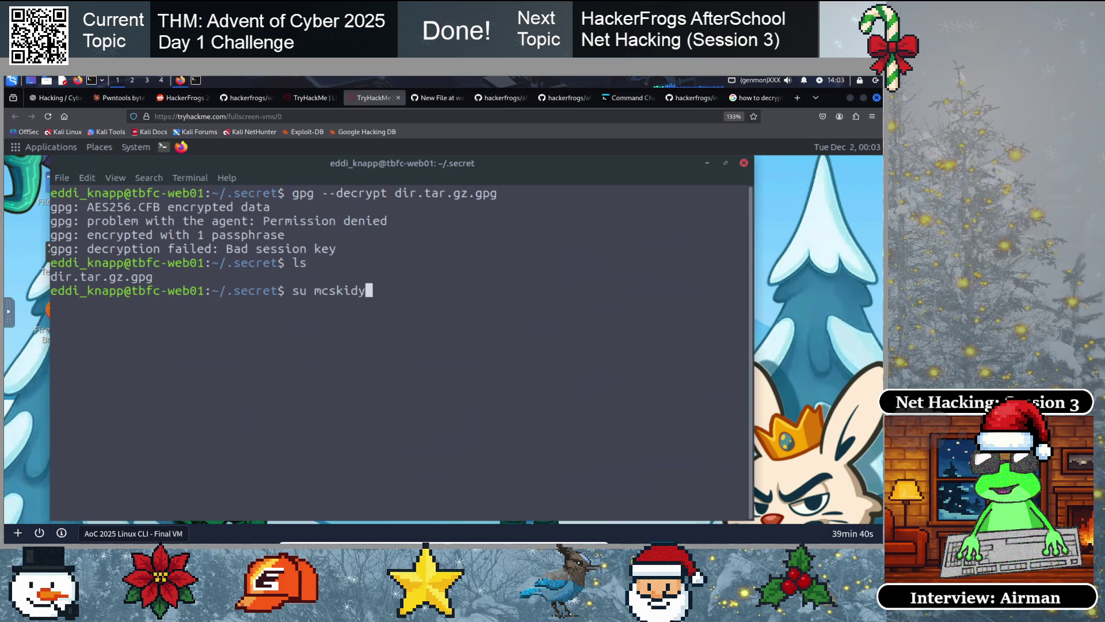
{"action": "key", "text": "Return"}
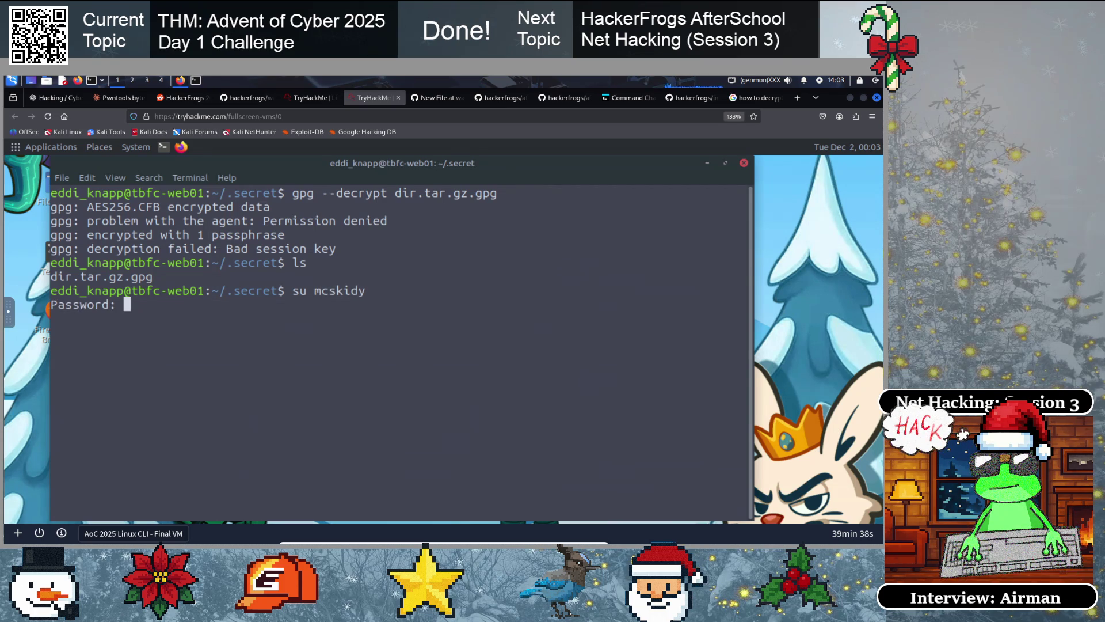
{"action": "key", "text": "Return"}
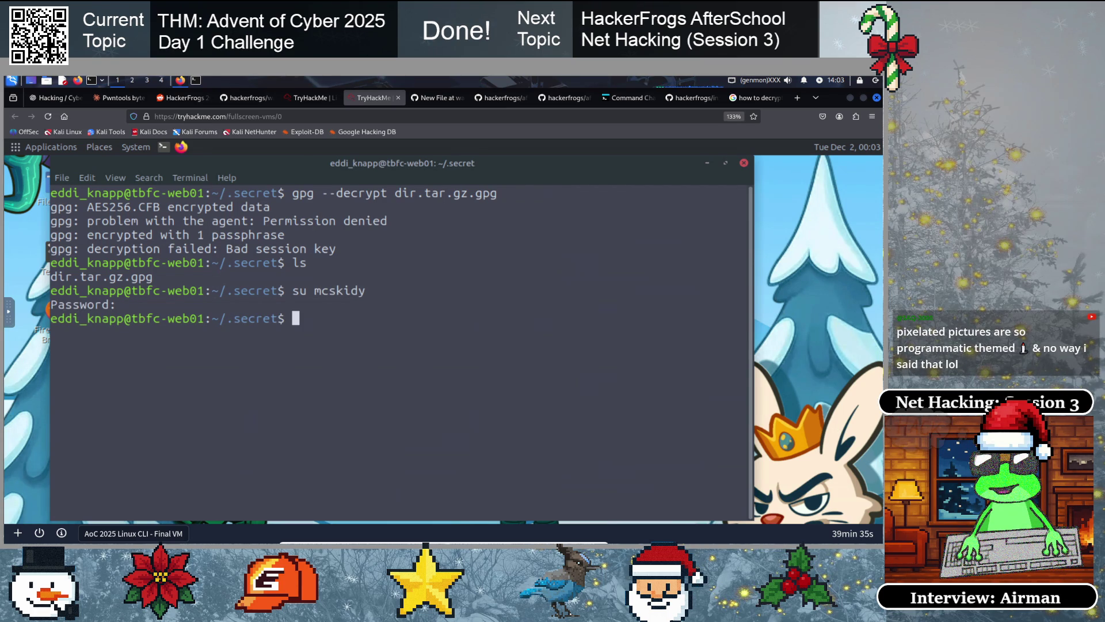
{"action": "type", "text": "sudo su"}
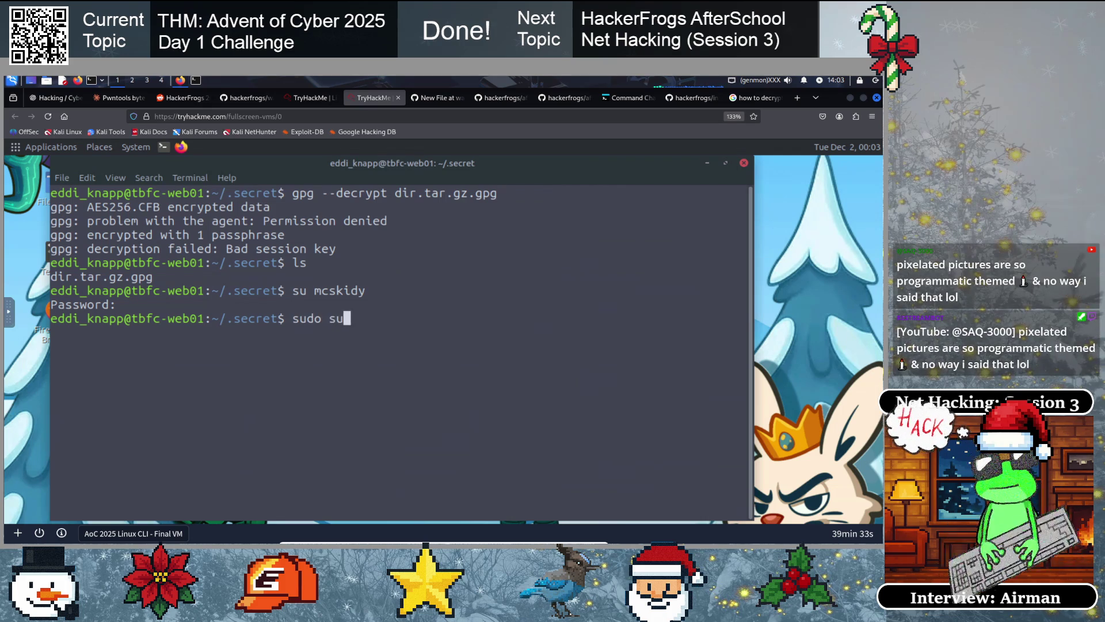
{"action": "key", "text": "Return"}
{"action": "key", "text": "ctrl+c"}
{"action": "key", "text": "ctrl+c"}
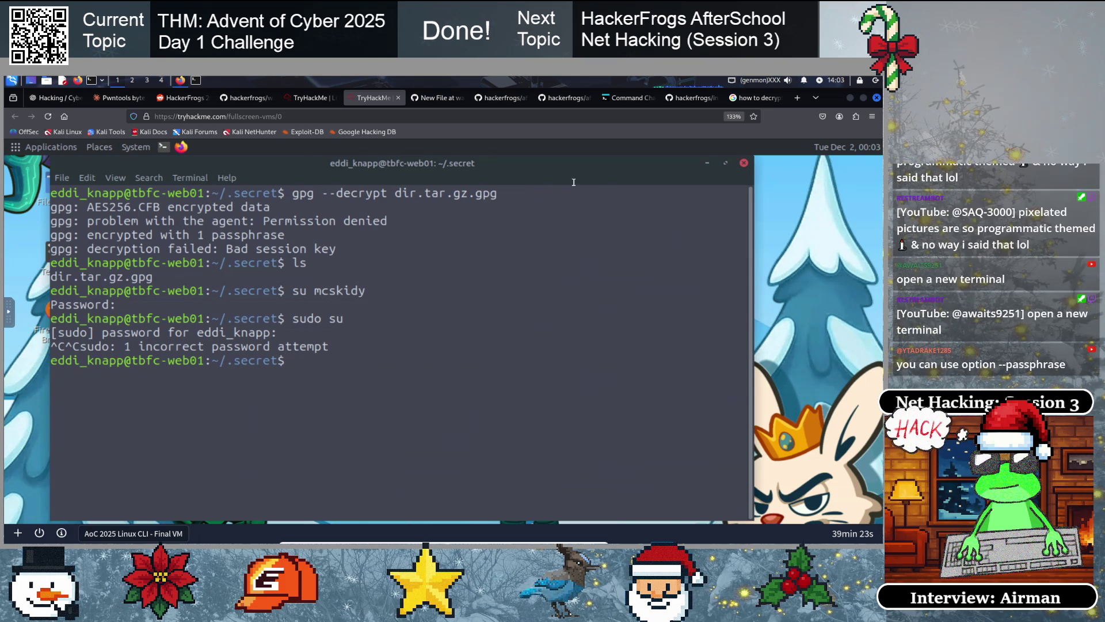
{"action": "left_click", "coordinate": [744, 164]}
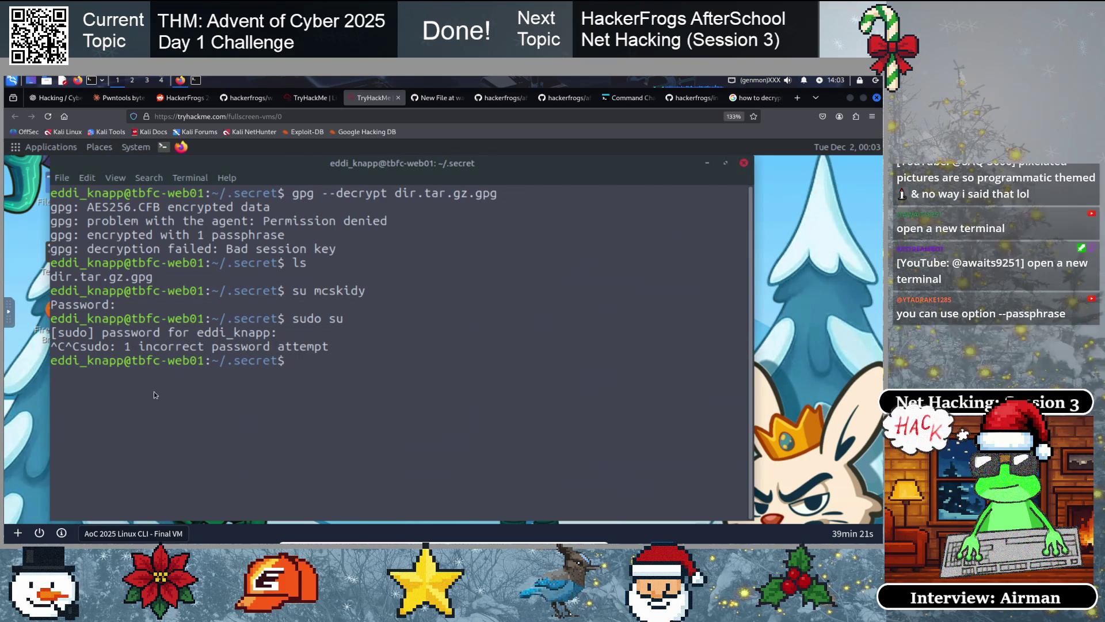
Step: Terminate the Day 1 machine and close its fullscreen tab
{"action": "left_click", "coordinate": [40, 535]}
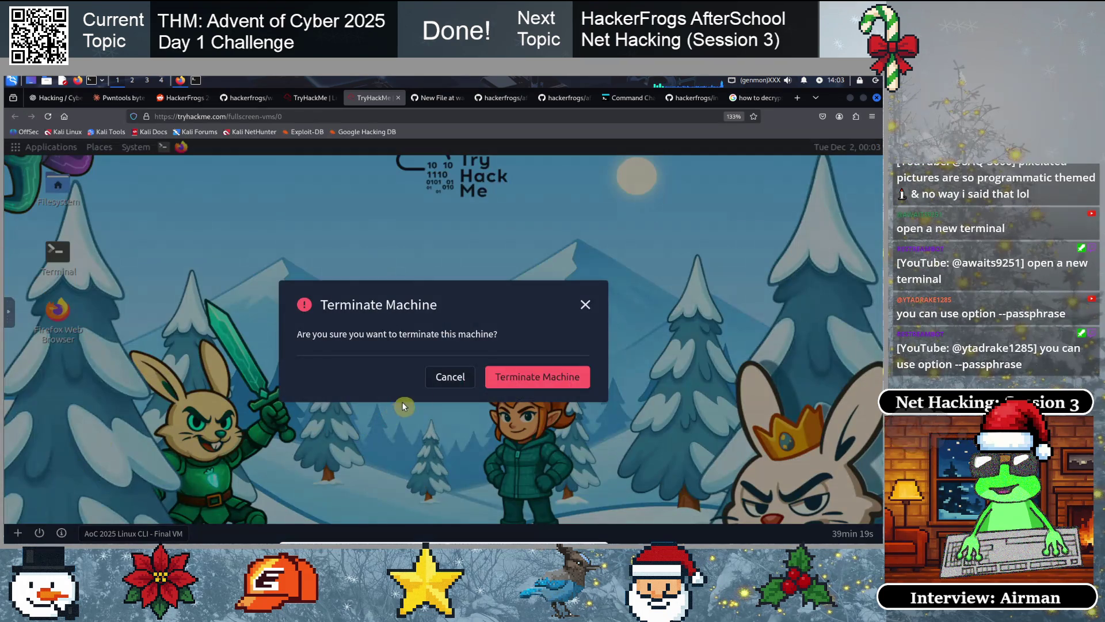
{"action": "left_click", "coordinate": [531, 376]}
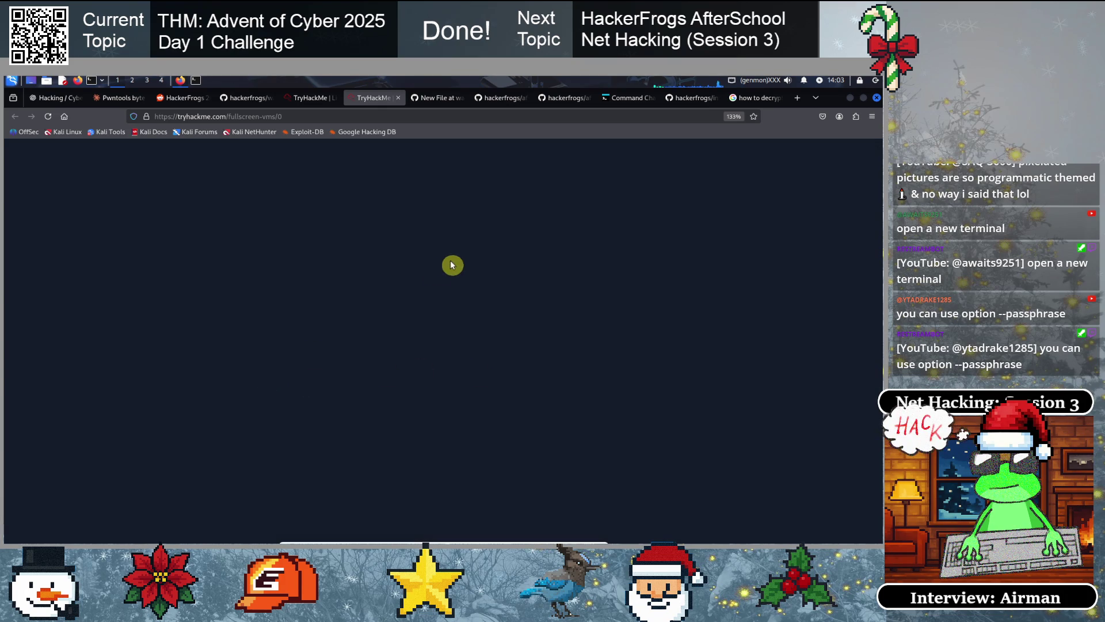
{"action": "left_click", "coordinate": [398, 98]}
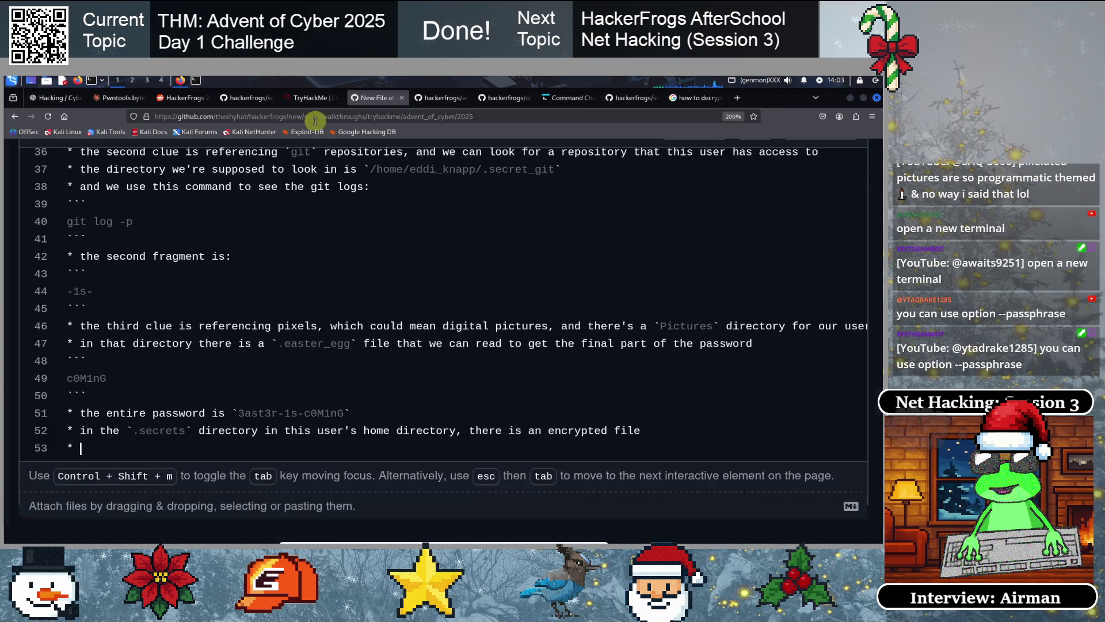
Step: Return to the Linux CLI - Shells Bells room and expand Task 1 Introduction
{"action": "left_click", "coordinate": [334, 97]}
{"action": "scroll", "coordinate": [375, 420], "scroll_direction": "up", "scroll_amount": 6}
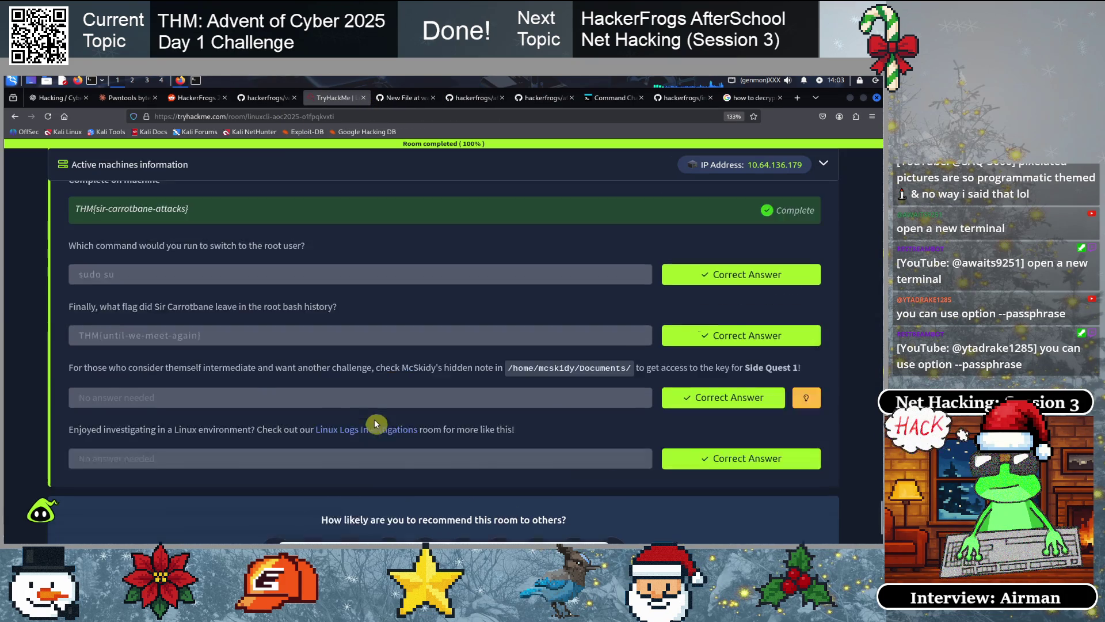
{"action": "scroll", "coordinate": [374, 417], "scroll_direction": "up", "scroll_amount": 20}
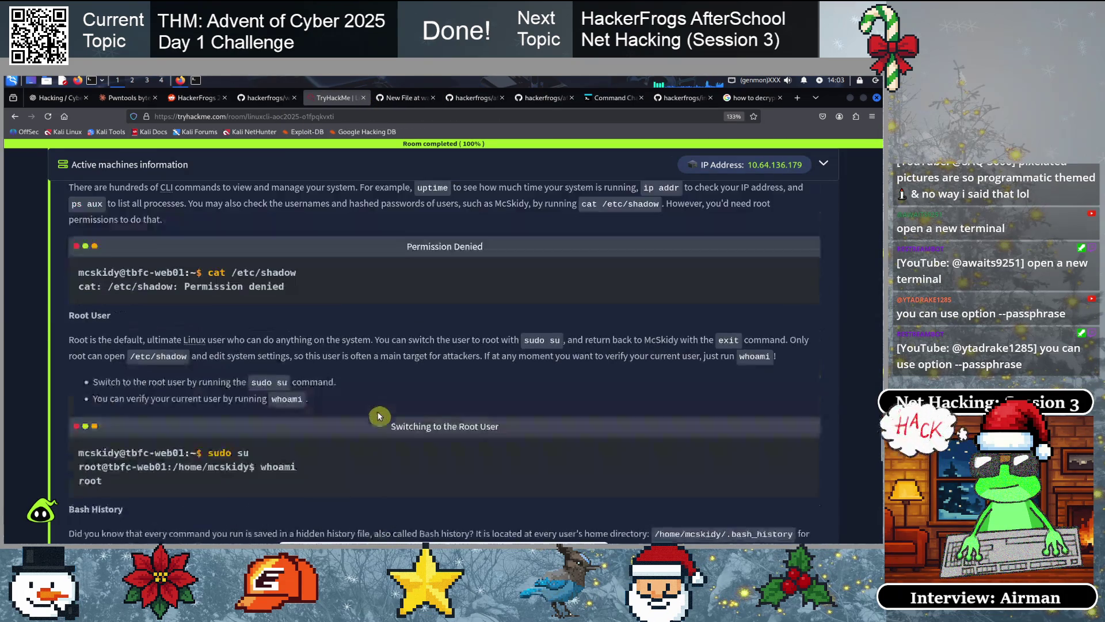
{"action": "scroll", "coordinate": [378, 407], "scroll_direction": "up", "scroll_amount": 20}
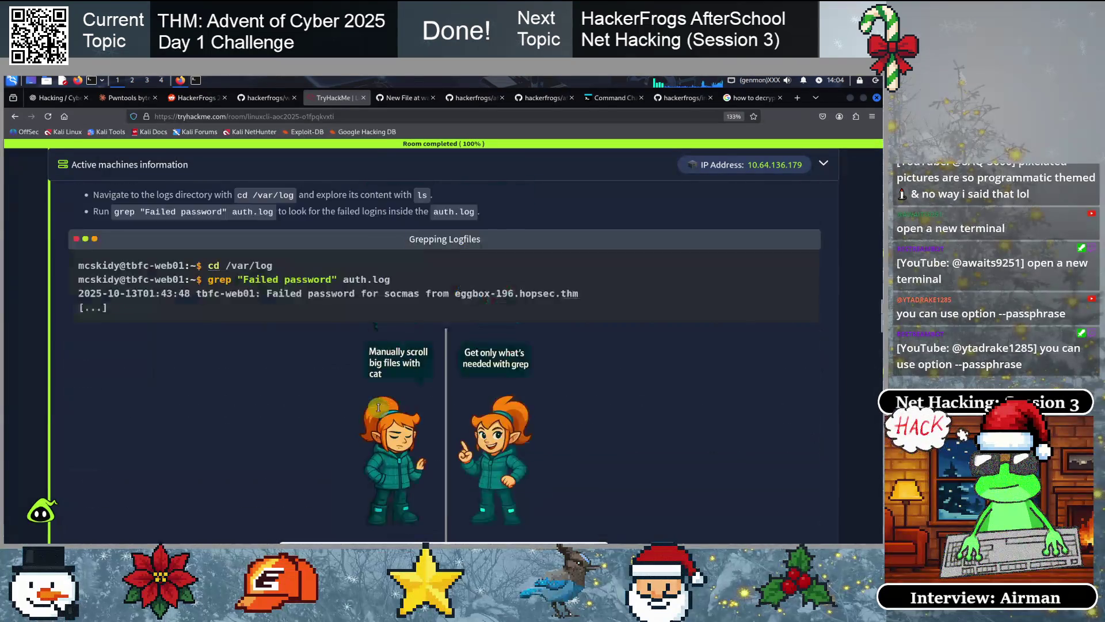
{"action": "scroll", "coordinate": [378, 407], "scroll_direction": "up", "scroll_amount": 20}
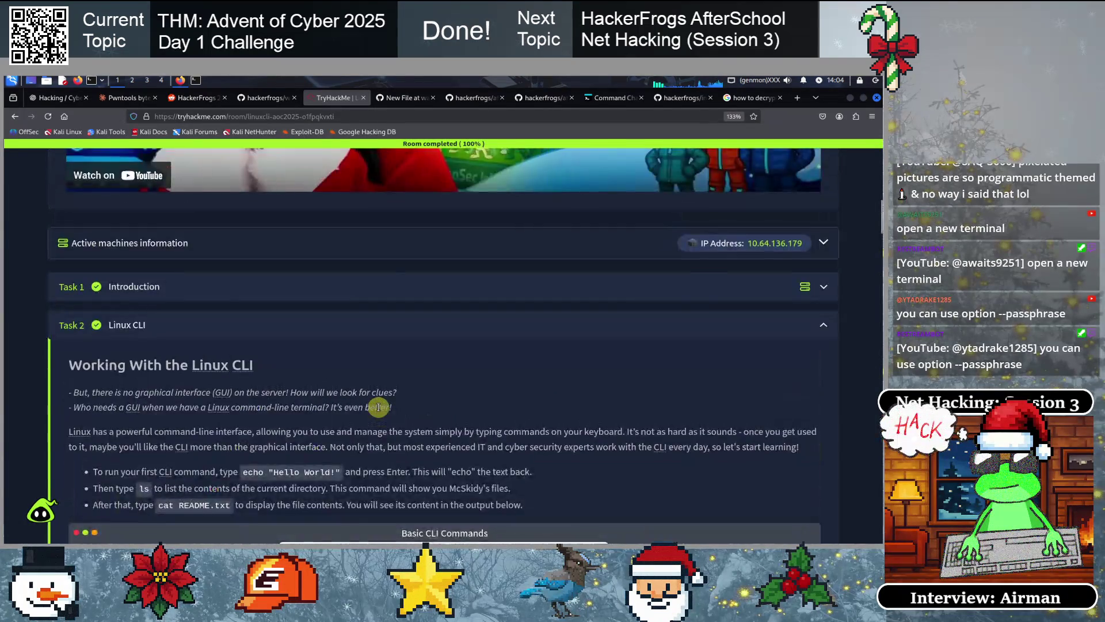
{"action": "scroll", "coordinate": [377, 411], "scroll_direction": "up", "scroll_amount": 10}
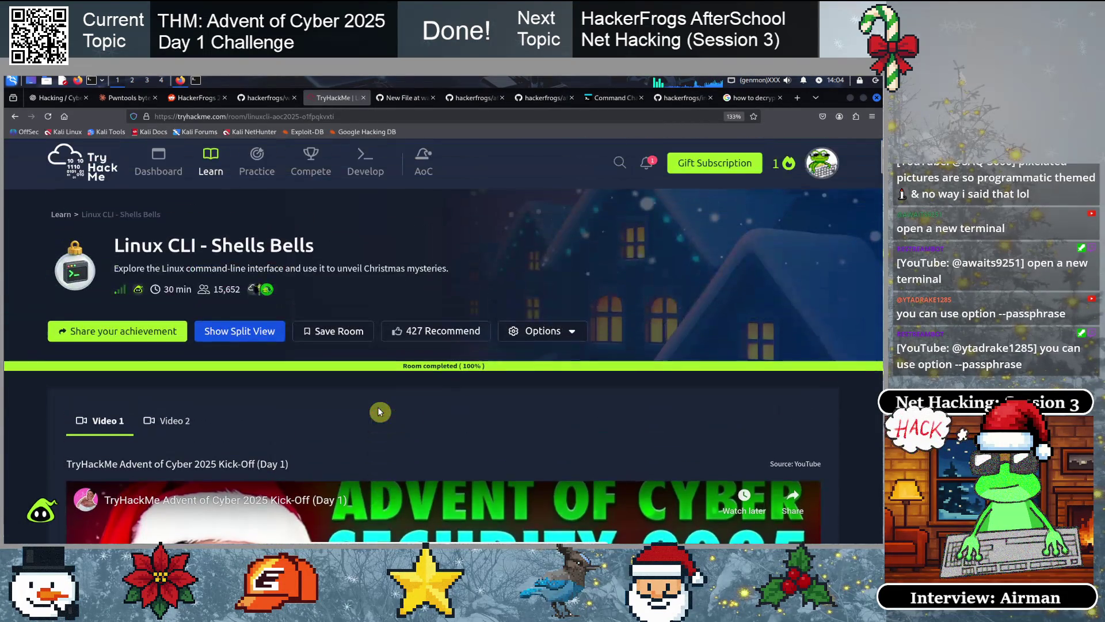
{"action": "scroll", "coordinate": [252, 476], "scroll_direction": "down", "scroll_amount": 10}
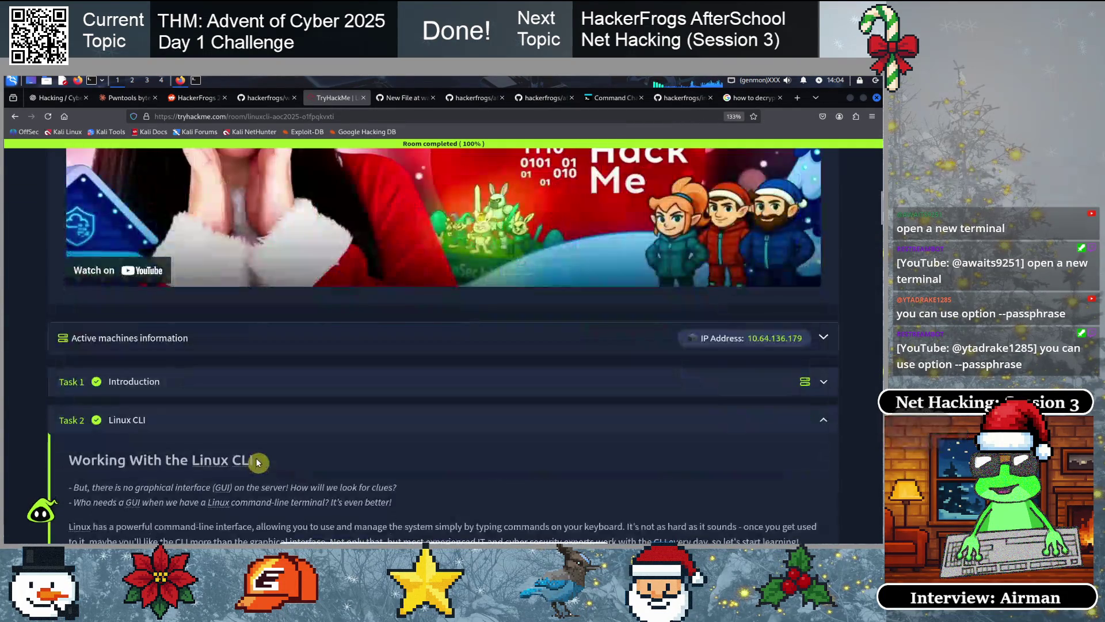
{"action": "left_click", "coordinate": [677, 197]}
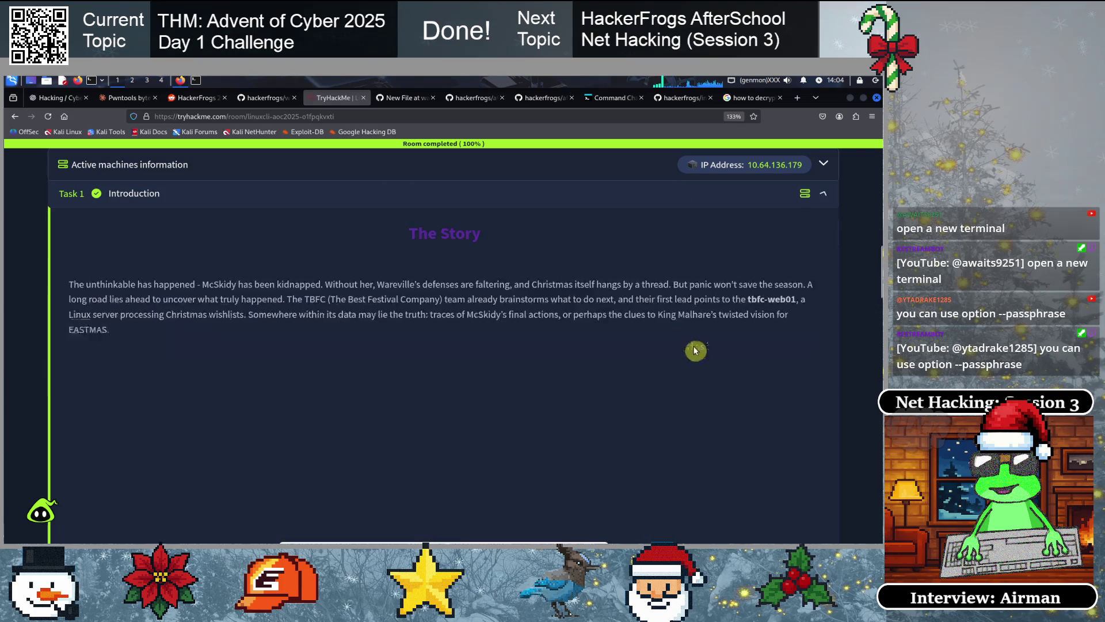
Step: Switch the room to split view, with the machine beside the content
{"action": "scroll", "coordinate": [518, 460], "scroll_direction": "down", "scroll_amount": 5}
{"action": "scroll", "coordinate": [531, 448], "scroll_direction": "down", "scroll_amount": 10}
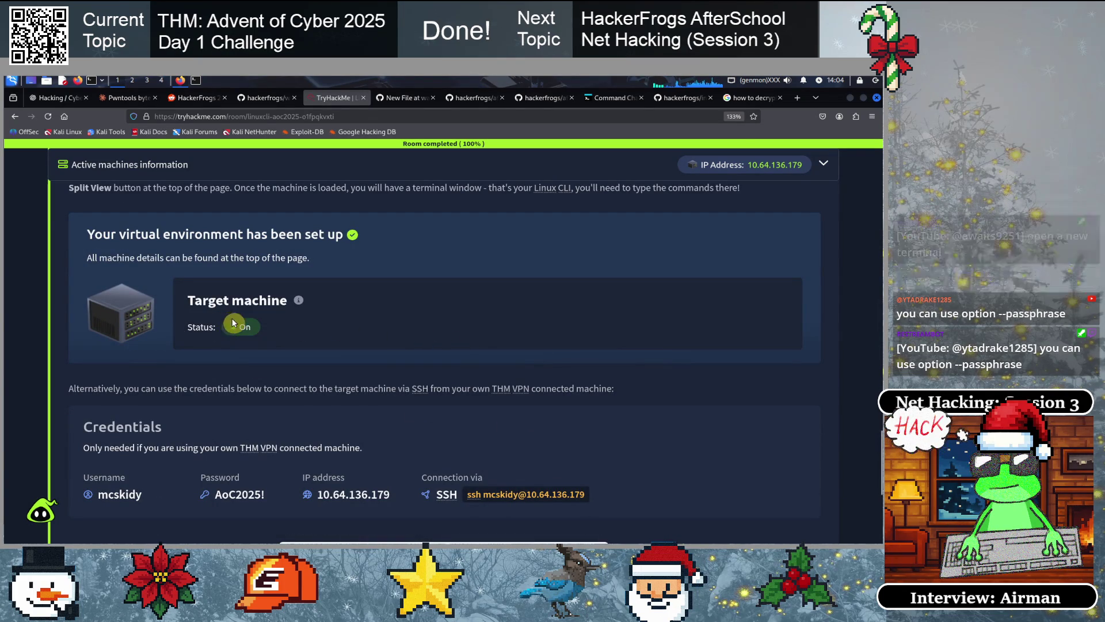
{"action": "scroll", "coordinate": [651, 279], "scroll_direction": "up", "scroll_amount": 2}
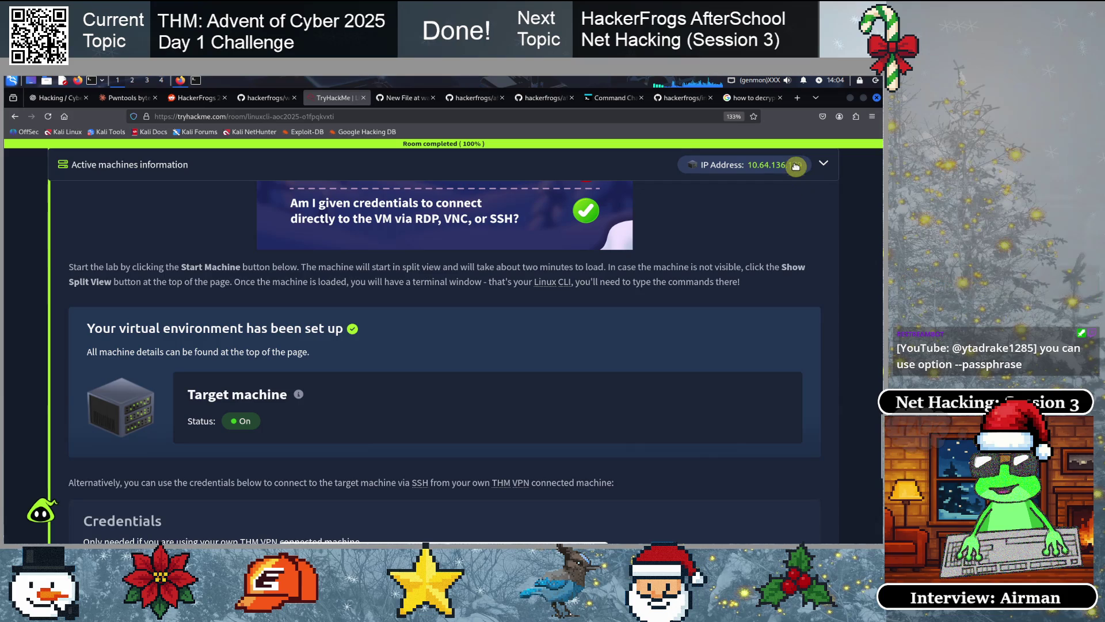
{"action": "scroll", "coordinate": [662, 319], "scroll_direction": "up", "scroll_amount": 12}
{"action": "scroll", "coordinate": [662, 319], "scroll_direction": "up", "scroll_amount": 12}
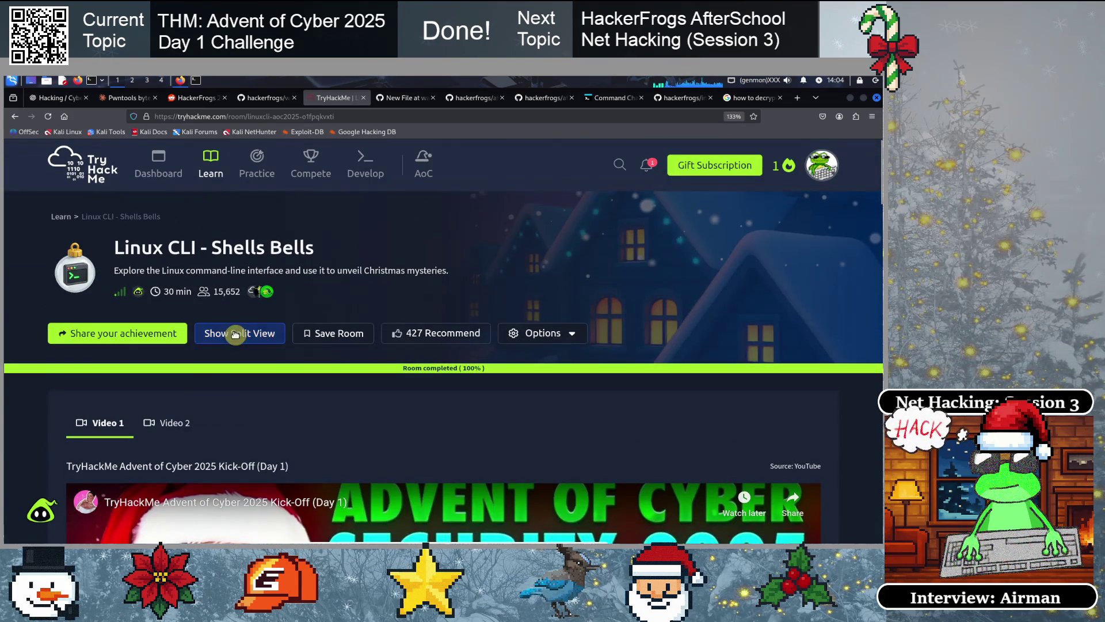
{"action": "left_click", "coordinate": [235, 334]}
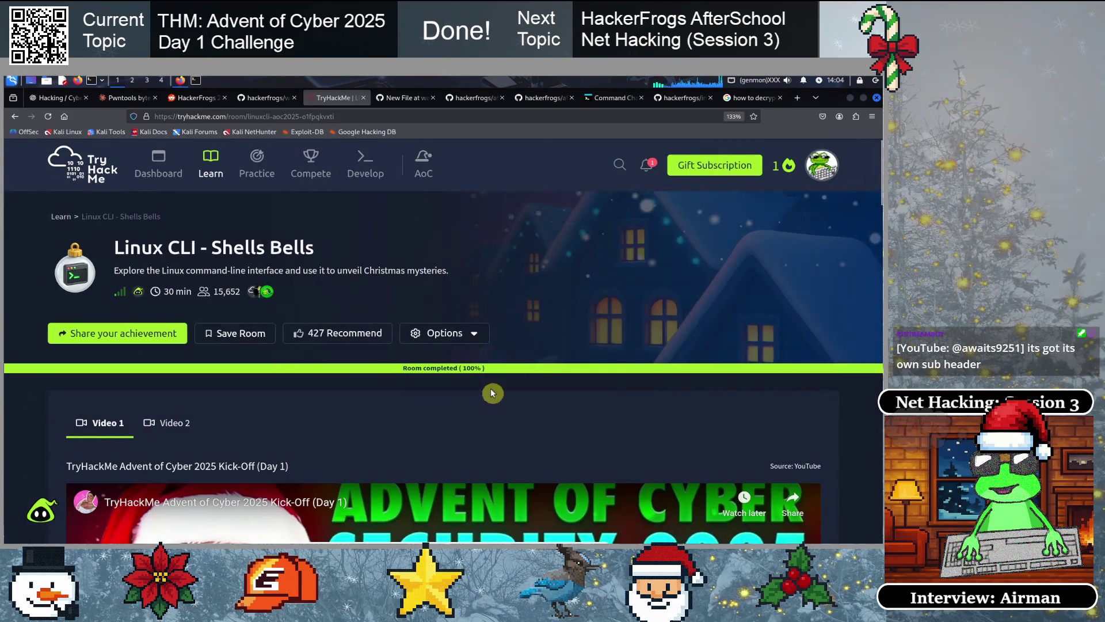
Step: Start the room's target machine again from the Target machine card
{"action": "scroll", "coordinate": [396, 426], "scroll_direction": "down", "scroll_amount": 10}
{"action": "scroll", "coordinate": [399, 413], "scroll_direction": "down", "scroll_amount": 10}
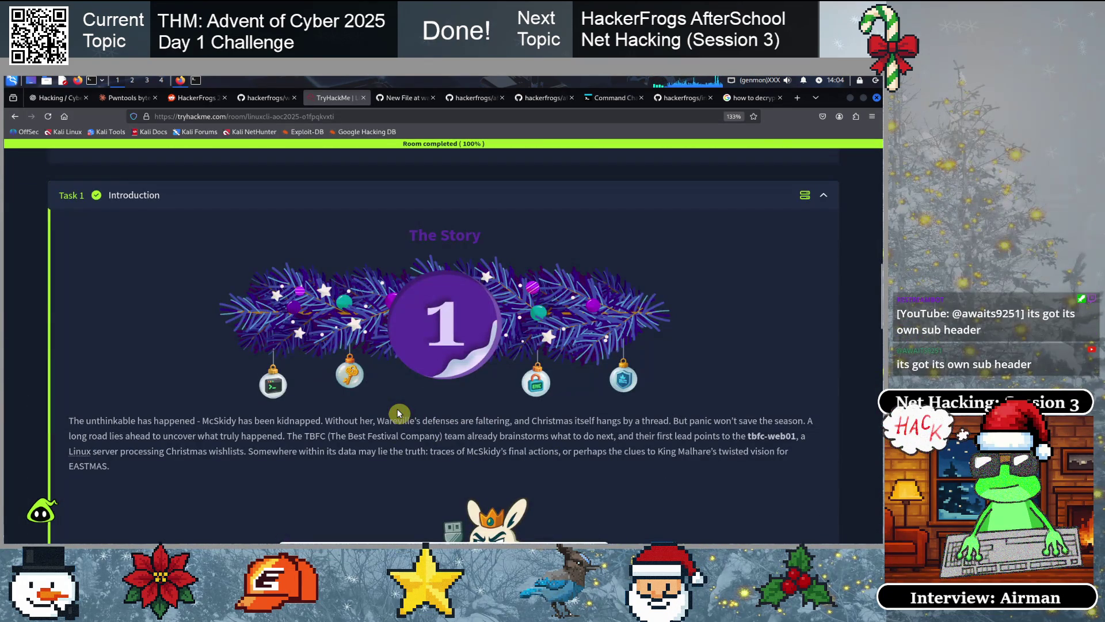
{"action": "scroll", "coordinate": [401, 411], "scroll_direction": "down", "scroll_amount": 5}
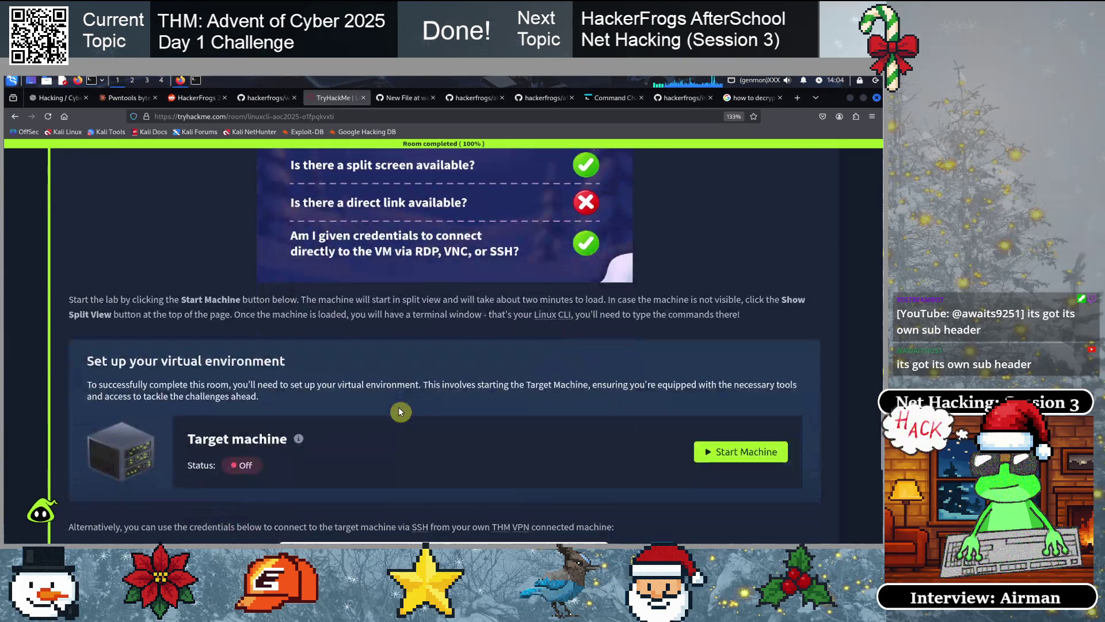
{"action": "left_click", "coordinate": [720, 320]}
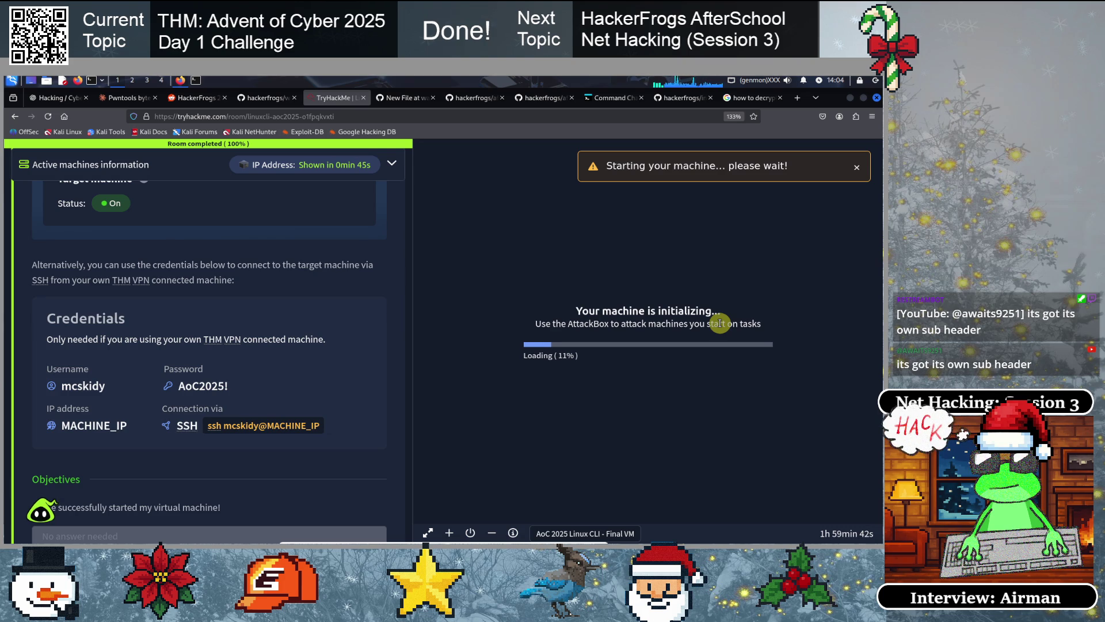
Step: Expand Task 2 Linux CLI and scroll to its answered questions while the VM boots
{"action": "scroll", "coordinate": [213, 394], "scroll_direction": "down", "scroll_amount": 5}
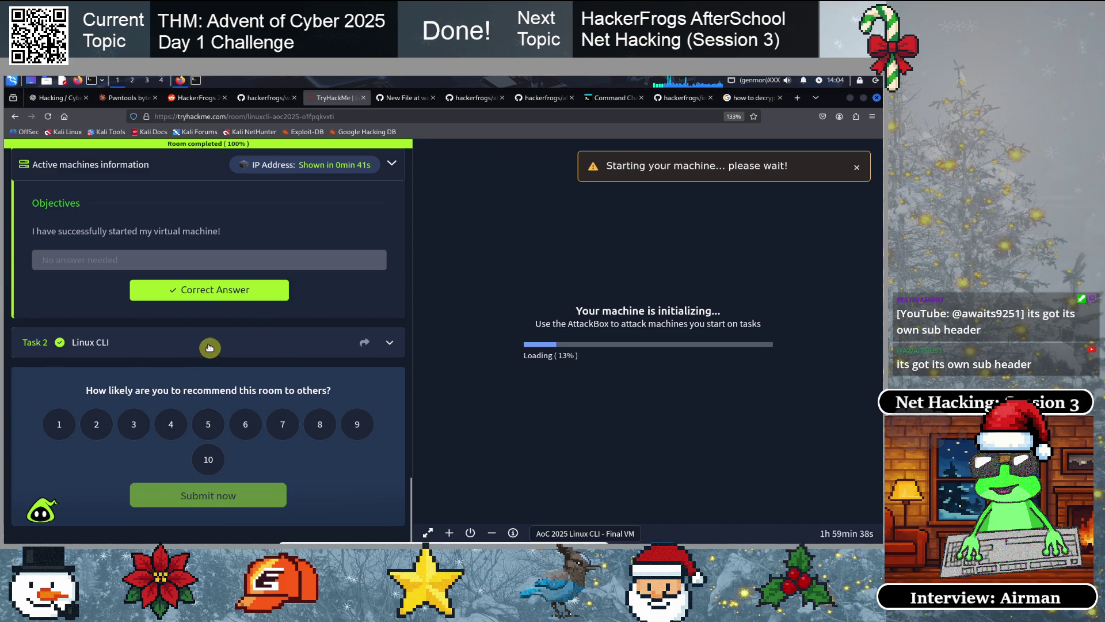
{"action": "left_click", "coordinate": [202, 344]}
{"action": "scroll", "coordinate": [195, 383], "scroll_direction": "down", "scroll_amount": 5}
{"action": "scroll", "coordinate": [195, 384], "scroll_direction": "down", "scroll_amount": 20}
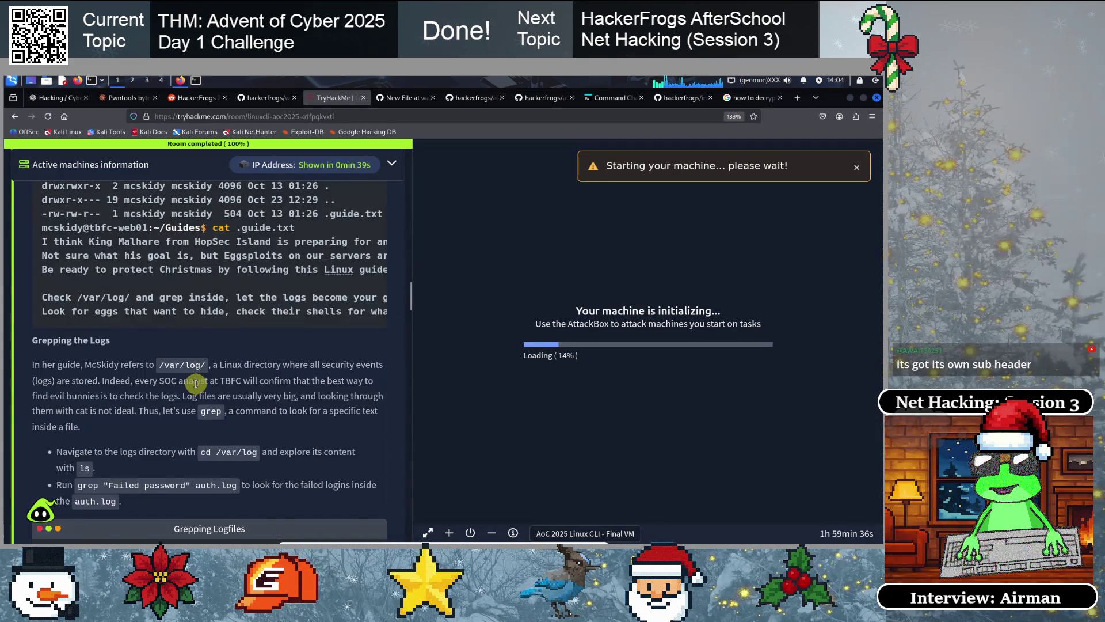
{"action": "scroll", "coordinate": [195, 384], "scroll_direction": "down", "scroll_amount": 20}
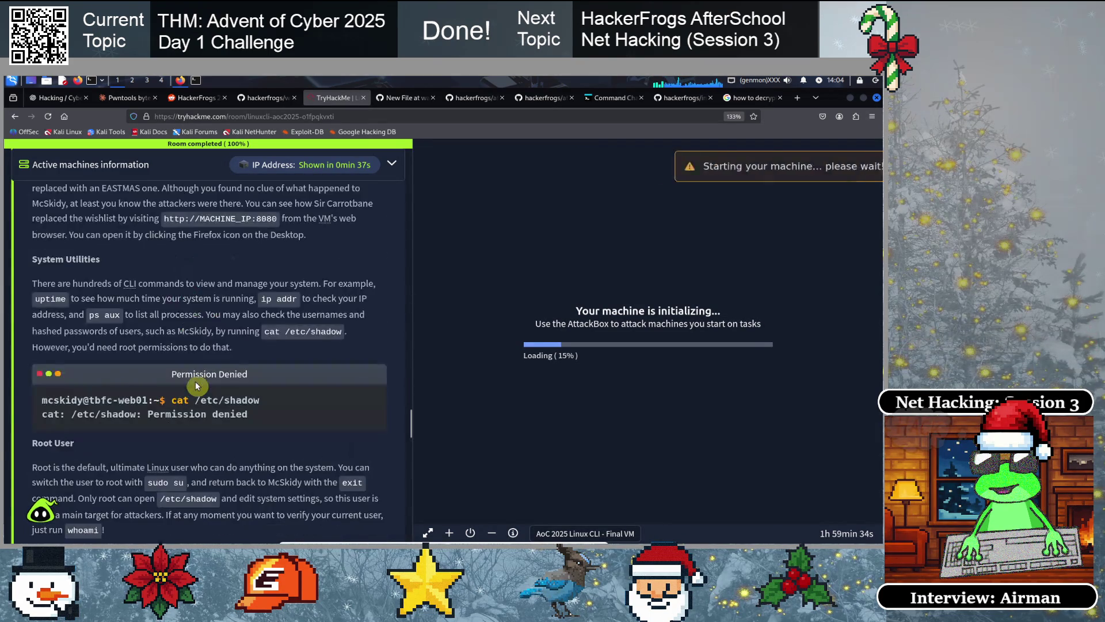
{"action": "scroll", "coordinate": [195, 386], "scroll_direction": "down", "scroll_amount": 15}
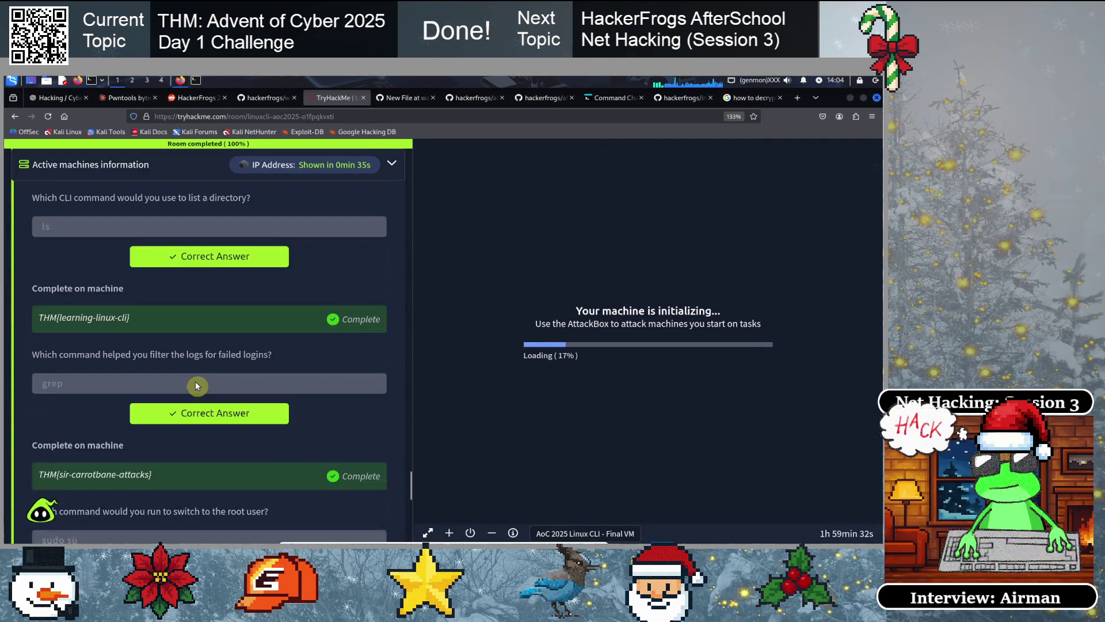
{"action": "scroll", "coordinate": [196, 385], "scroll_direction": "down", "scroll_amount": 5}
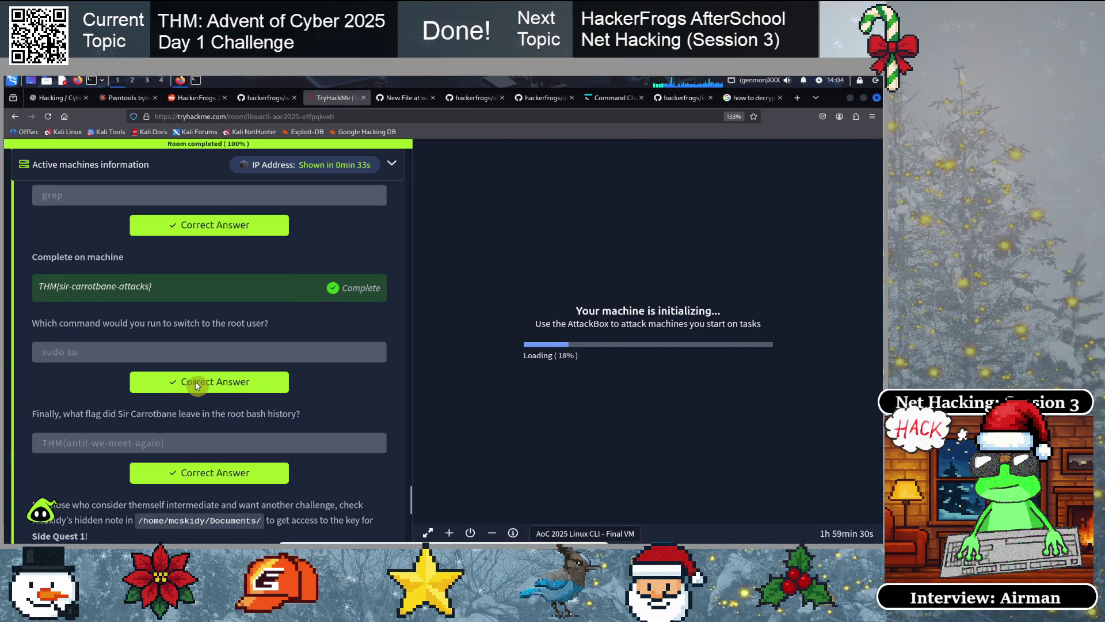
{"action": "scroll", "coordinate": [196, 383], "scroll_direction": "down", "scroll_amount": 5}
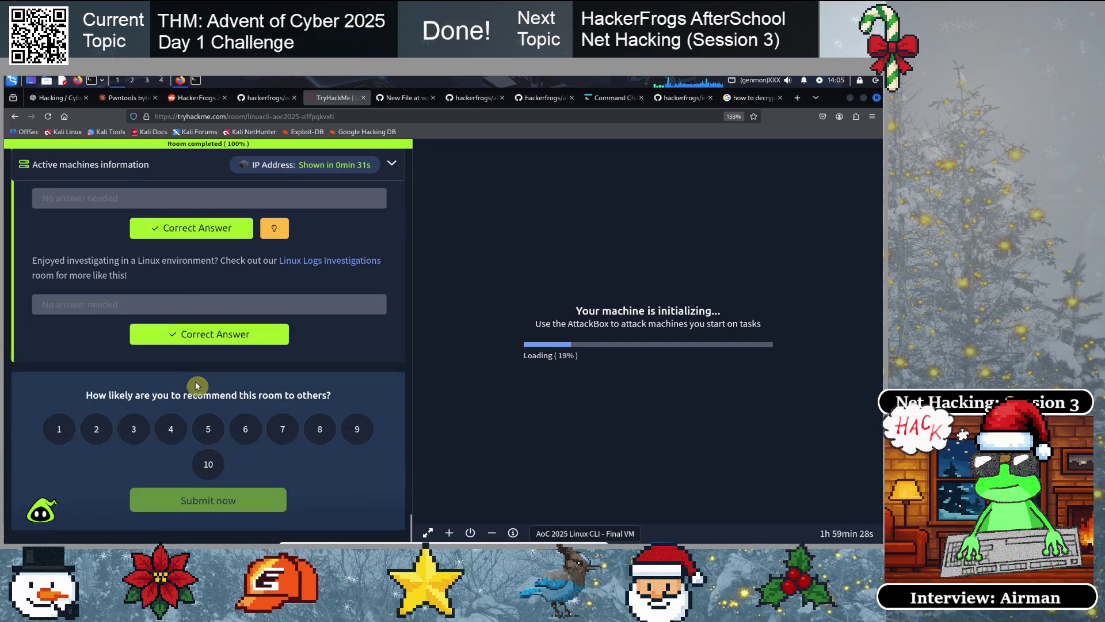
{"action": "scroll", "coordinate": [196, 386], "scroll_direction": "up", "scroll_amount": 2}
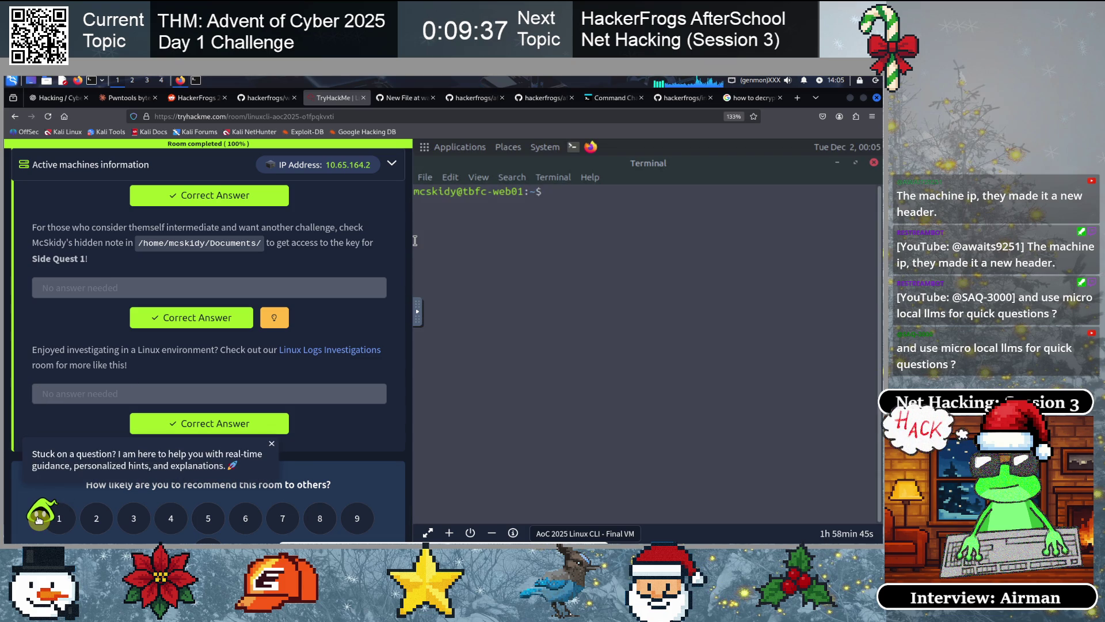
Step: Ask the Echo assistant for the command to decrypt a GPG file with a passphrase
{"action": "left_click", "coordinate": [39, 517]}
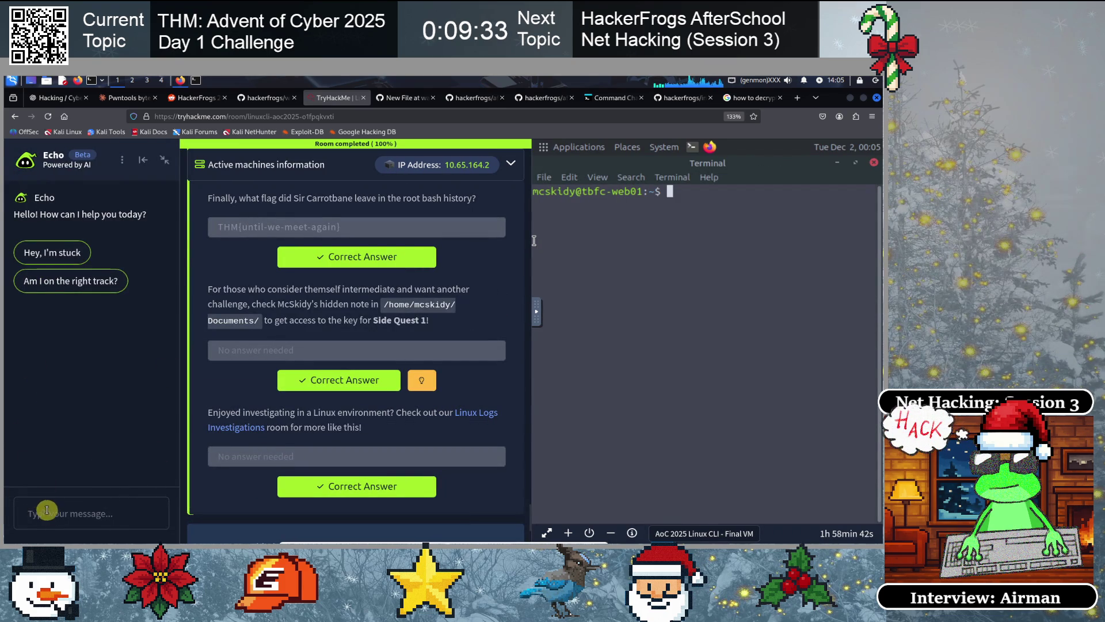
{"action": "type", "text": "how do you use "}
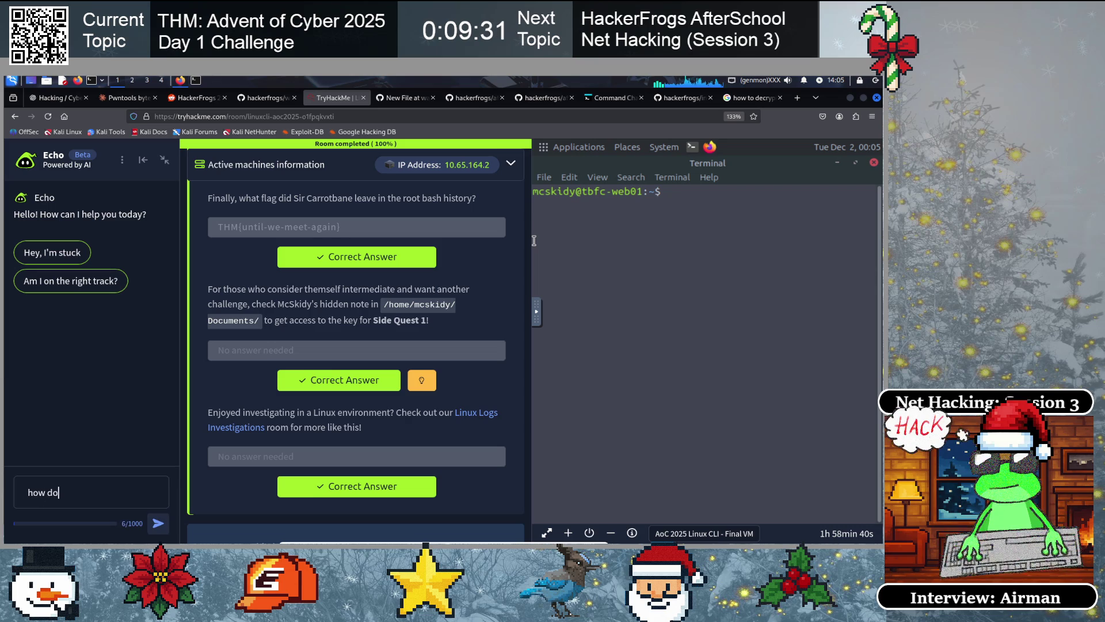
{"action": "type", "text": "G"}
{"action": "key", "text": "BackSpace"}
{"action": "key", "text": "BackSpace"}
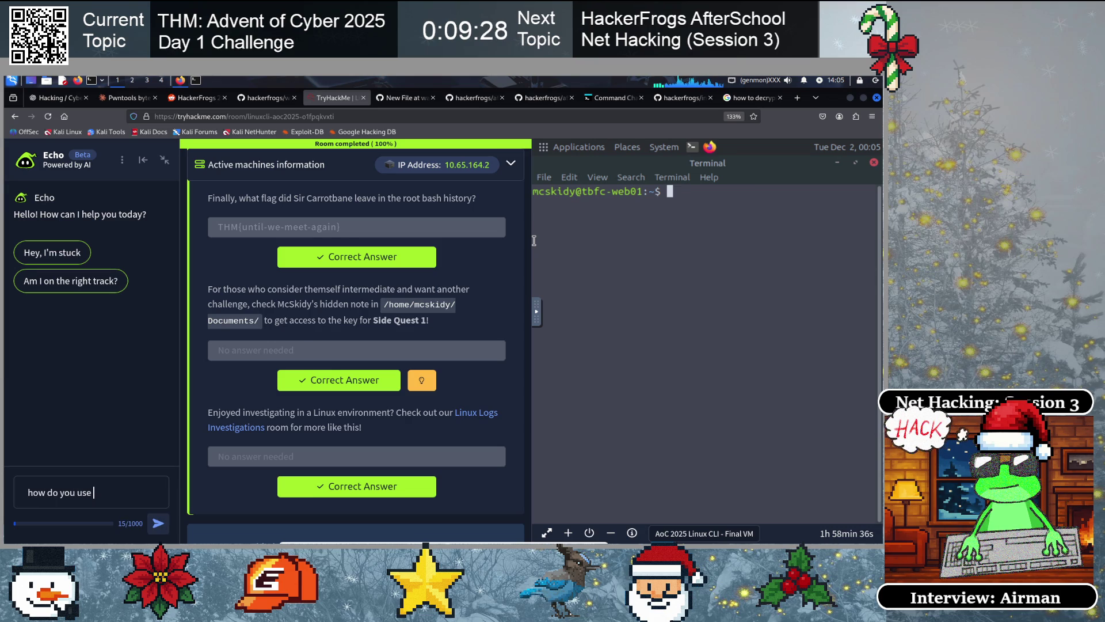
{"action": "type", "text": "assp"}
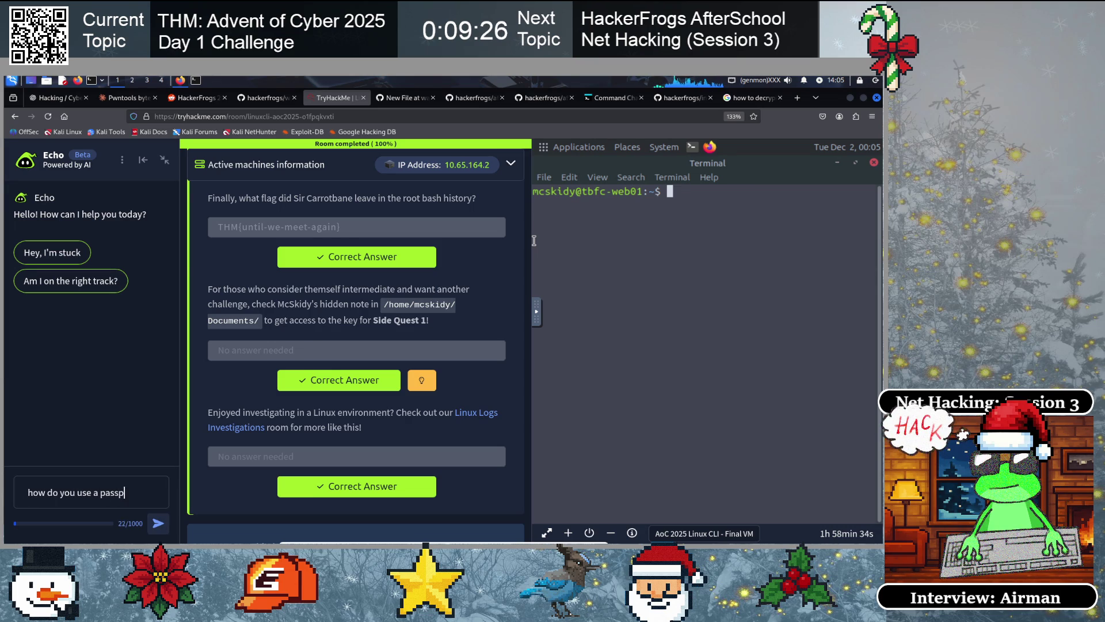
{"action": "type", "text": "decryp"}
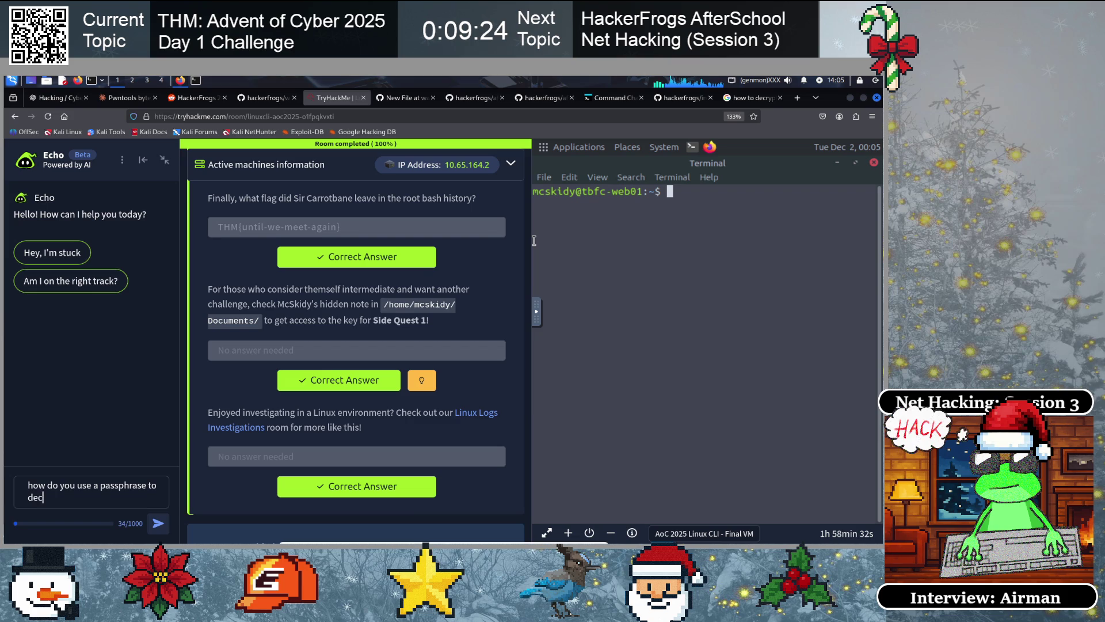
{"action": "type", "text": "PGP"}
{"action": "key", "text": "BackSpace"}
{"action": "key", "text": "BackSpace"}
{"action": "type", "text": "PG file? what is"}
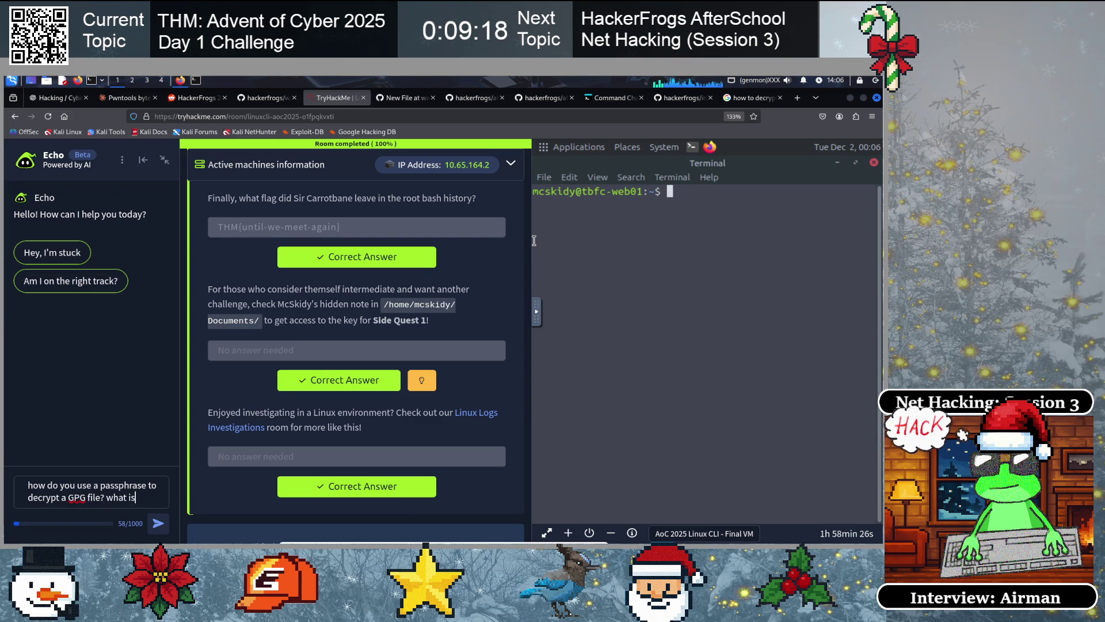
{"action": "type", "text": "command s"}
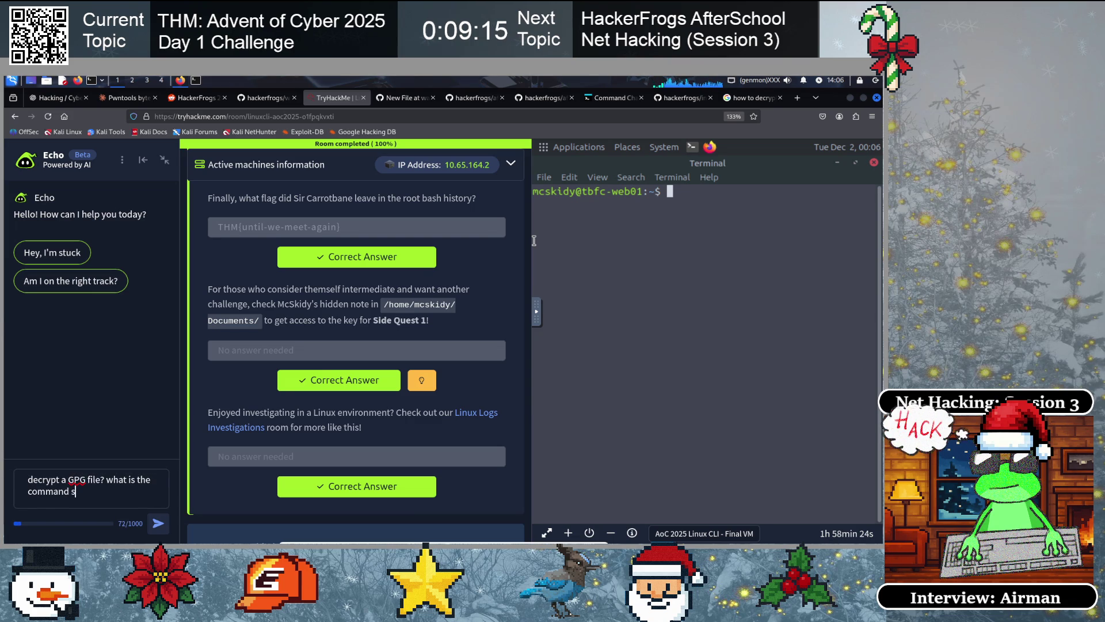
{"action": "type", "text": "ta"}
{"action": "key", "text": "Return"}
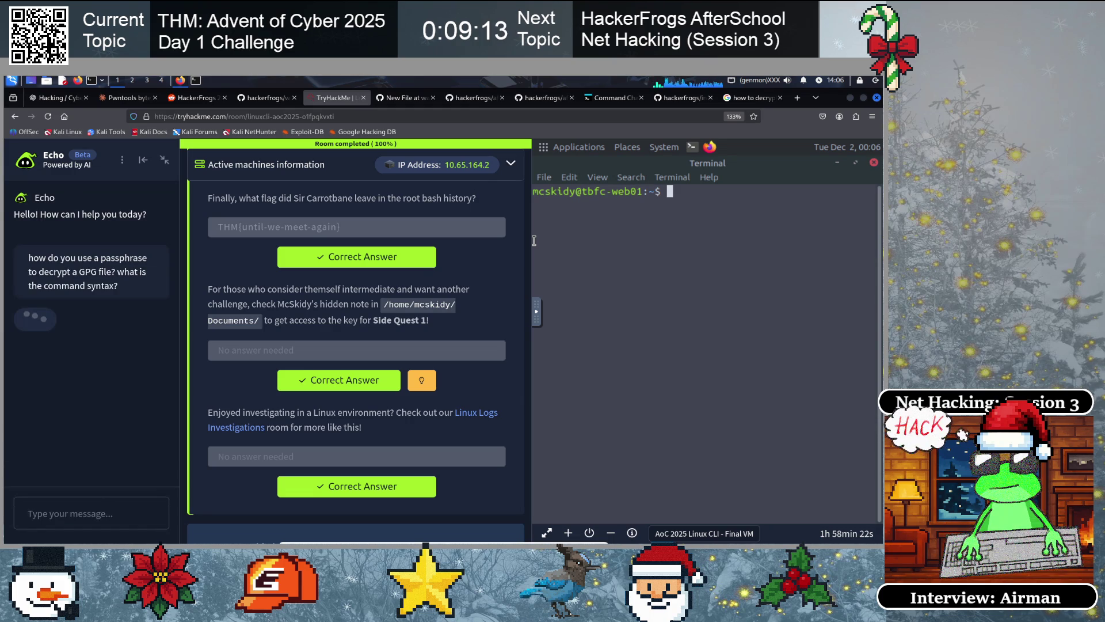
Step: Widen the terminal pane and check its paste options
{"action": "mouse_move", "coordinate": [534, 340]}
{"action": "left_mouse_down"}
{"action": "mouse_move", "coordinate": [444, 328]}
{"action": "mouse_move", "coordinate": [465, 331]}
{"action": "left_mouse_up"}
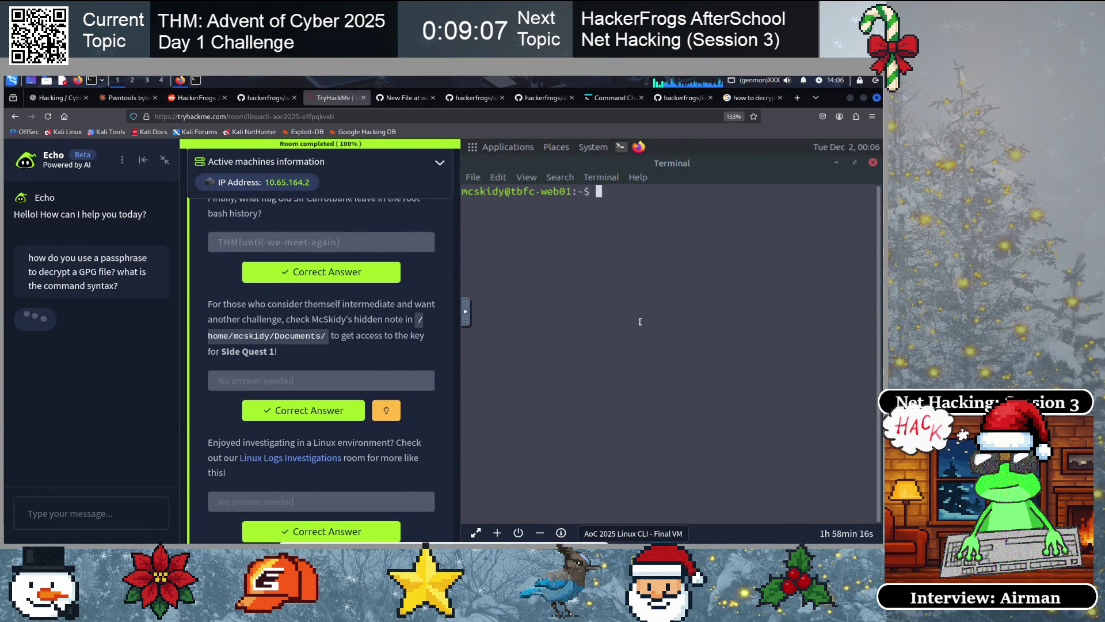
{"action": "right_click", "coordinate": [641, 326]}
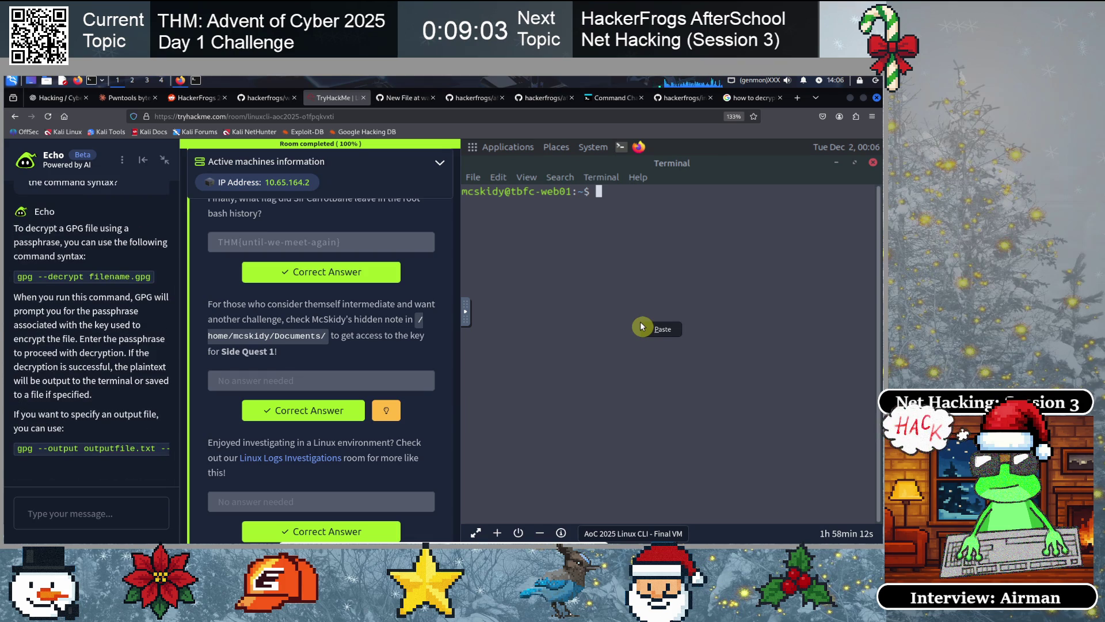
{"action": "key", "text": "Escape"}
{"action": "type", "text": "sudo su"}
{"action": "key", "text": "Return"}
{"action": "type", "text": "cd "}
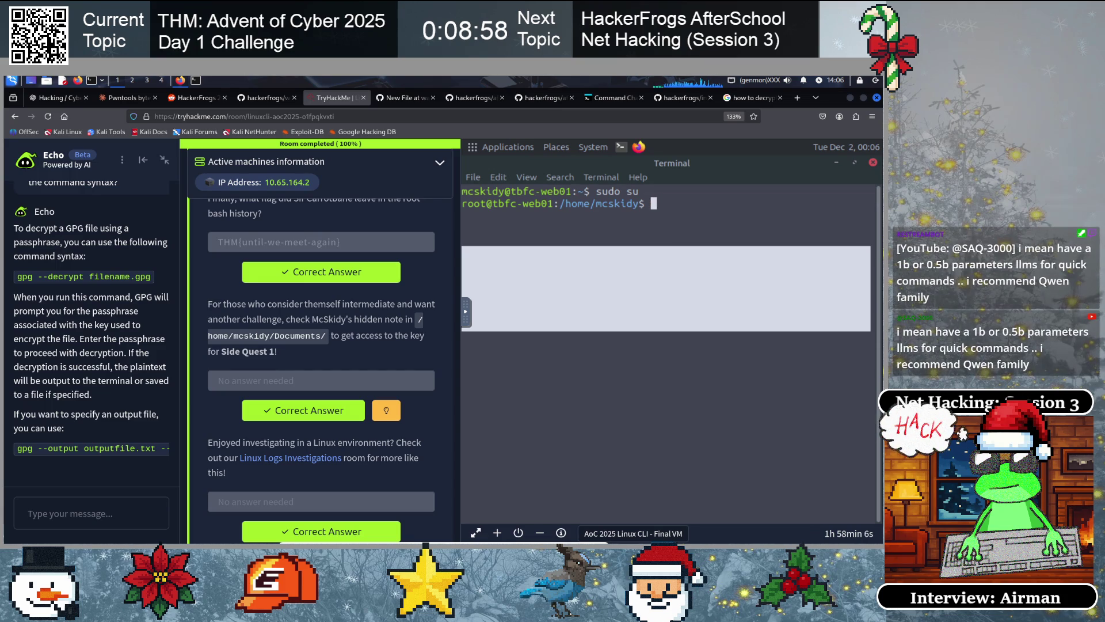
{"action": "type", "text": "d /ho"}
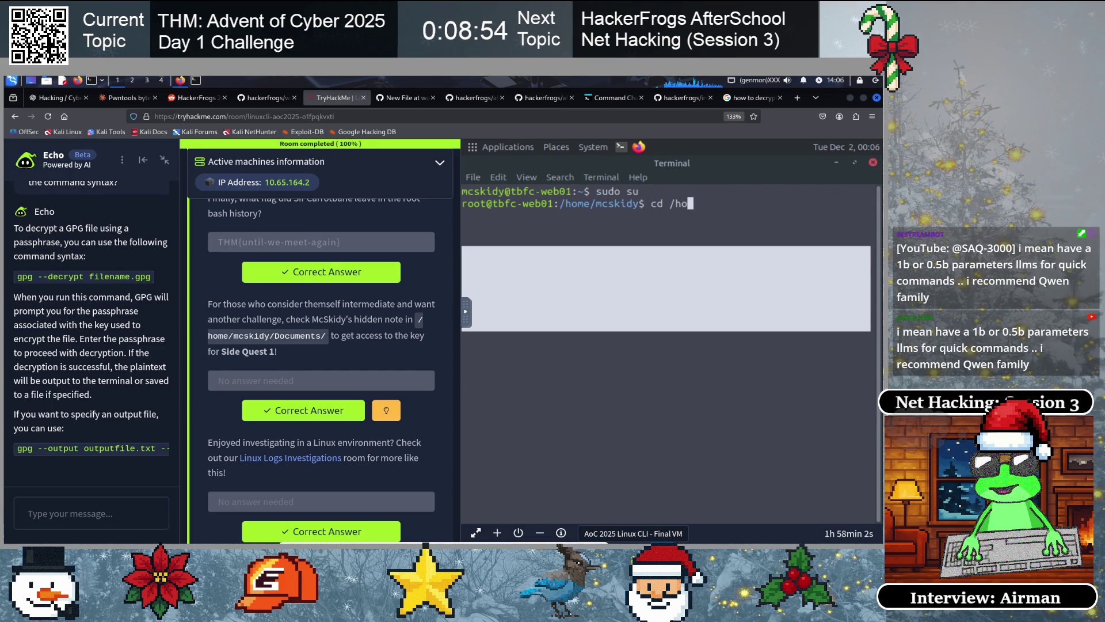
{"action": "key", "text": "Tab"}
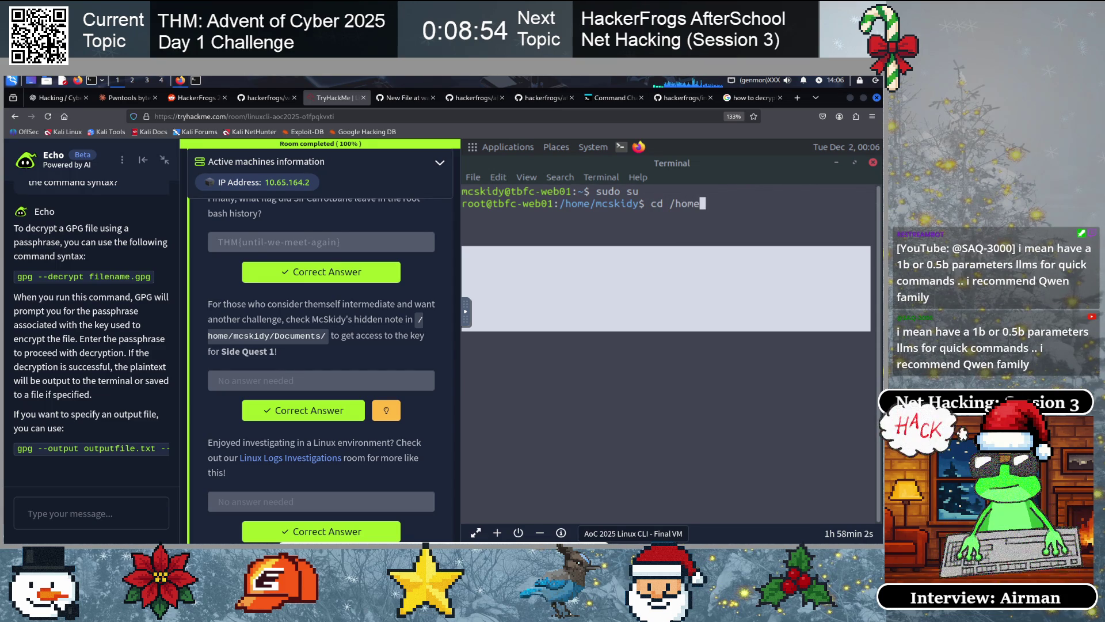
{"action": "type", "text": "edi"}
{"action": "key", "text": "BackSpace"}
{"action": "type", "text": "knapp"}
{"action": "key", "text": "Return"}
Step: Enter the hidden .secret folder, fixing the name typo, and list it to reveal dir.tar.gz.gpg
{"action": "type", "text": "cd .scret"}
{"action": "key", "text": "Return"}
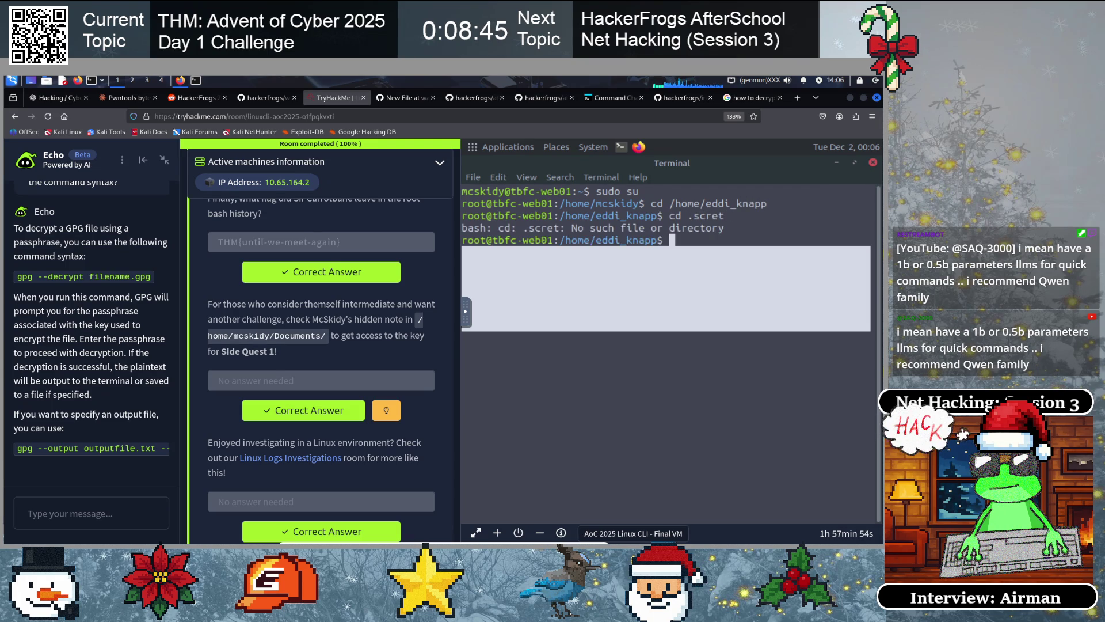
{"action": "key", "text": "Up"}
{"action": "key", "text": "Left"}
{"action": "key", "text": "Left"}
{"action": "key", "text": "Left"}
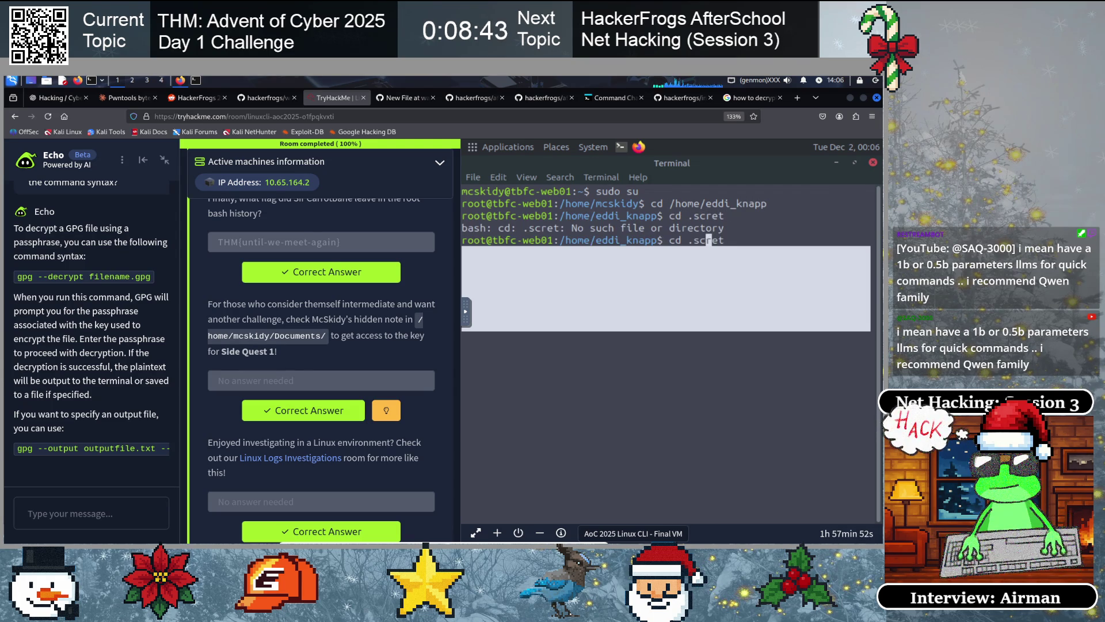
{"action": "type", "text": "e"}
{"action": "key", "text": "End"}
{"action": "key", "text": "Return"}
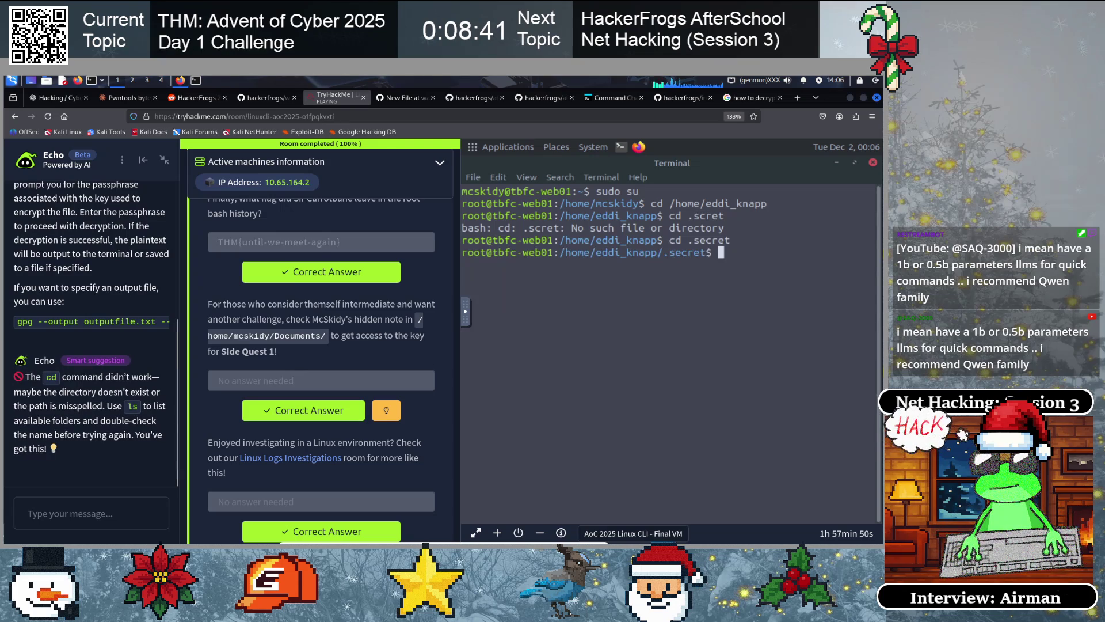
{"action": "type", "text": "ls"}
{"action": "key", "text": "Return"}
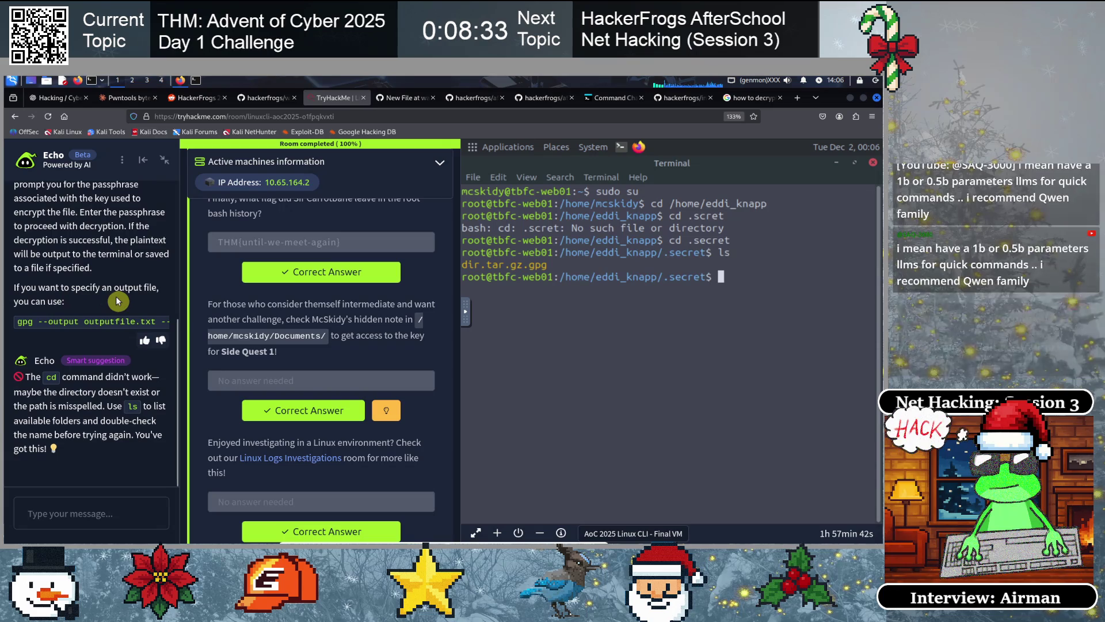
{"action": "scroll", "coordinate": [32, 302], "scroll_direction": "up", "scroll_amount": 4}
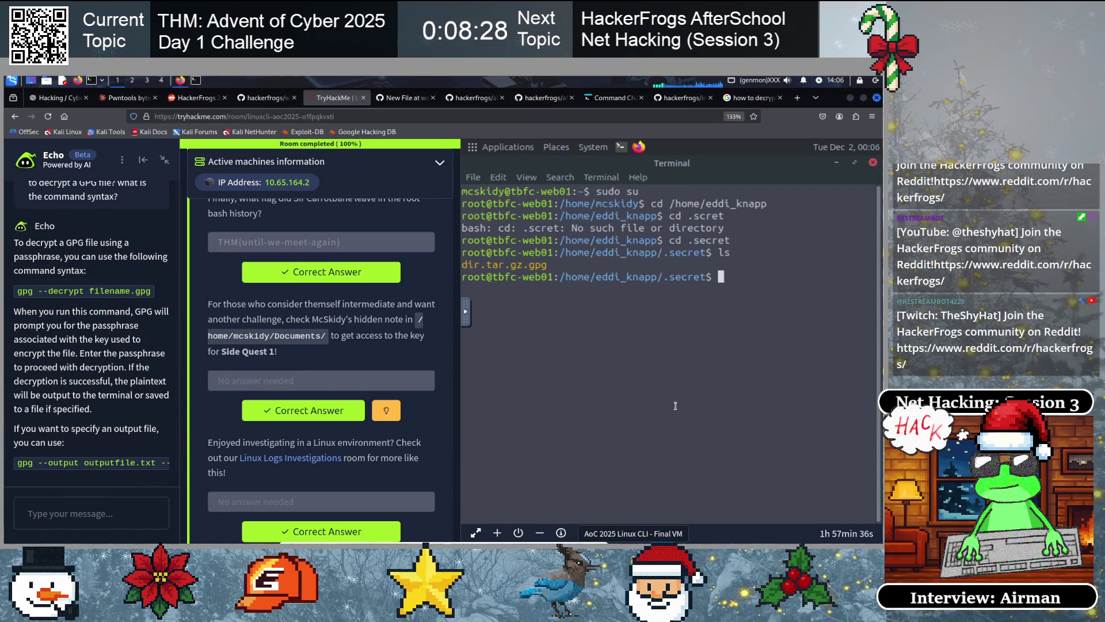
Step: Run gpg --decrypt on dir.tar.gz.gpg, correcting the misspelled option
{"action": "type", "text": "gpg"}
{"action": "type", "text": "ecrupt"}
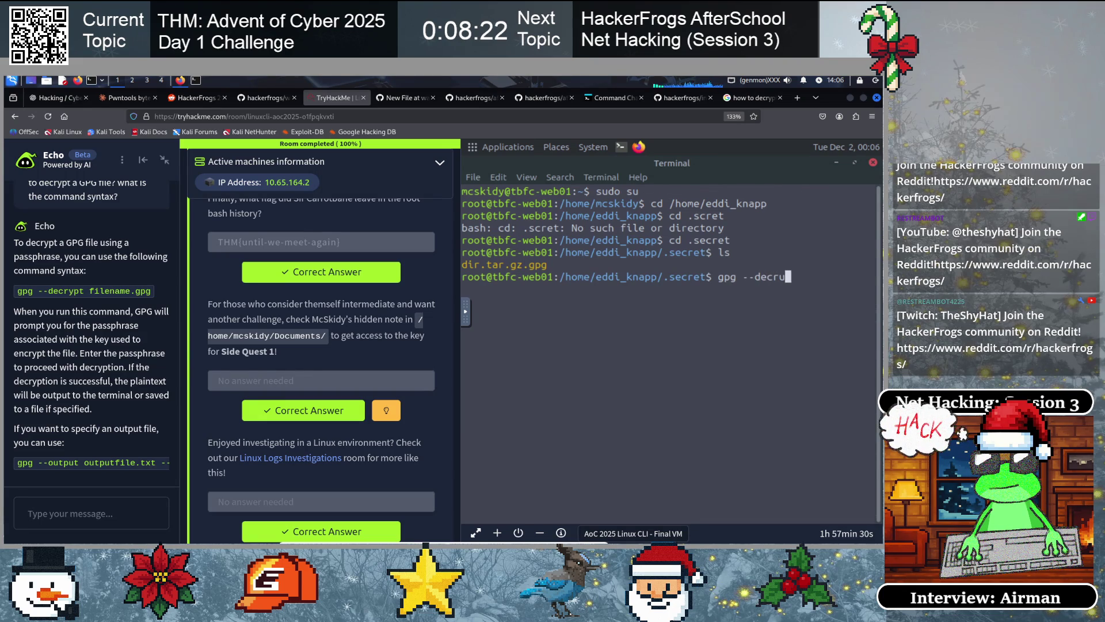
{"action": "type", "text": "di"}
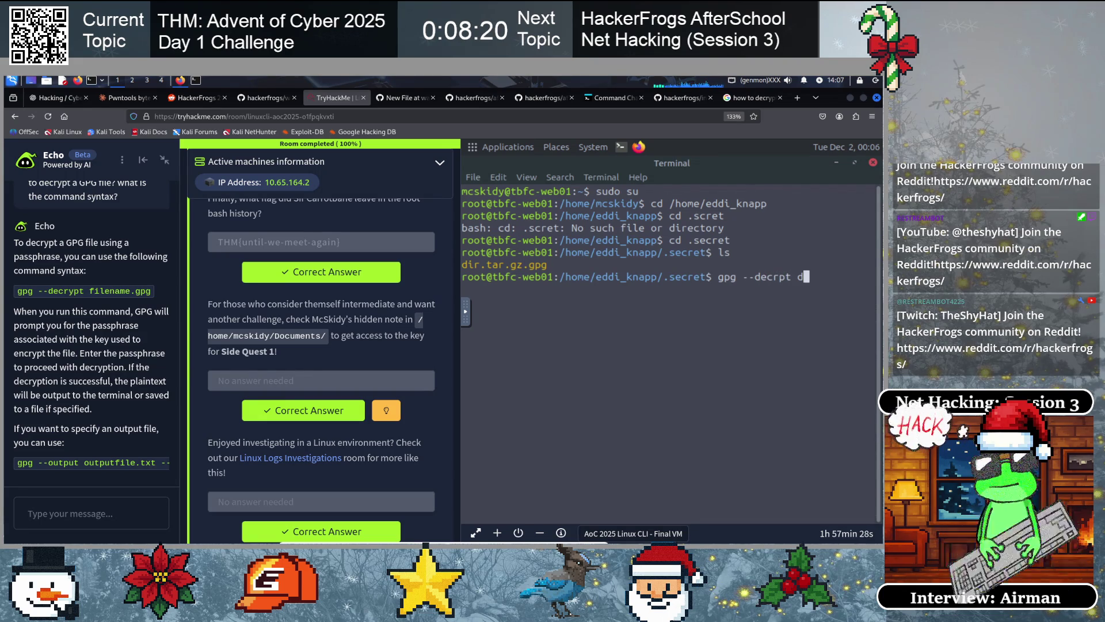
{"action": "key", "text": "Tab"}
{"action": "key", "text": "Return"}
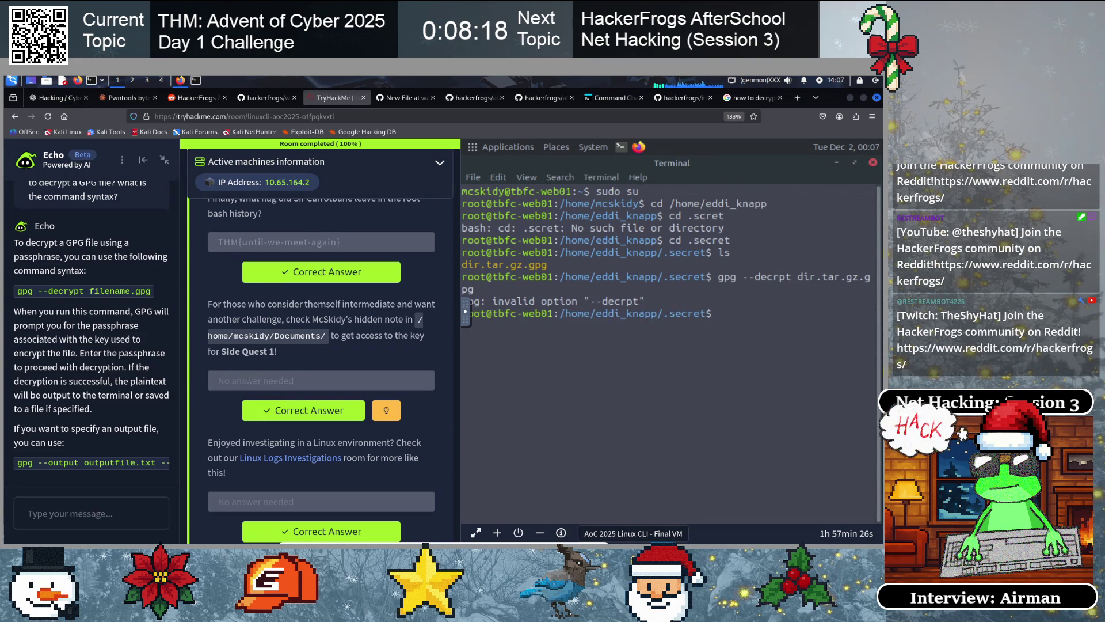
{"action": "key", "text": "Up"}
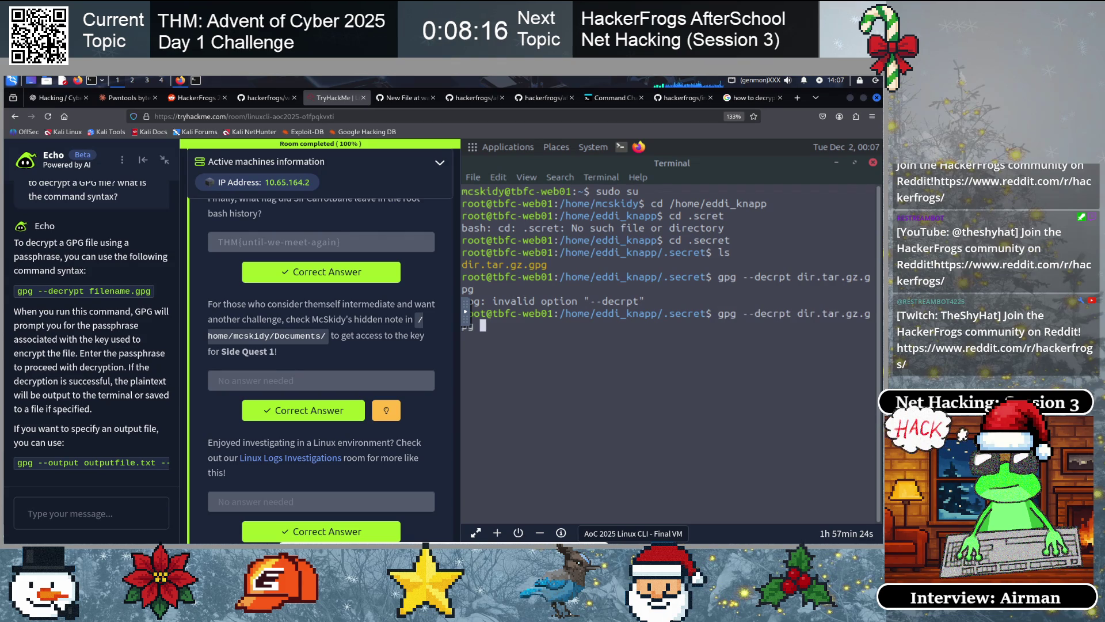
{"action": "key", "text": "Left"}
{"action": "key", "text": "Left"}
{"action": "key", "text": "Left"}
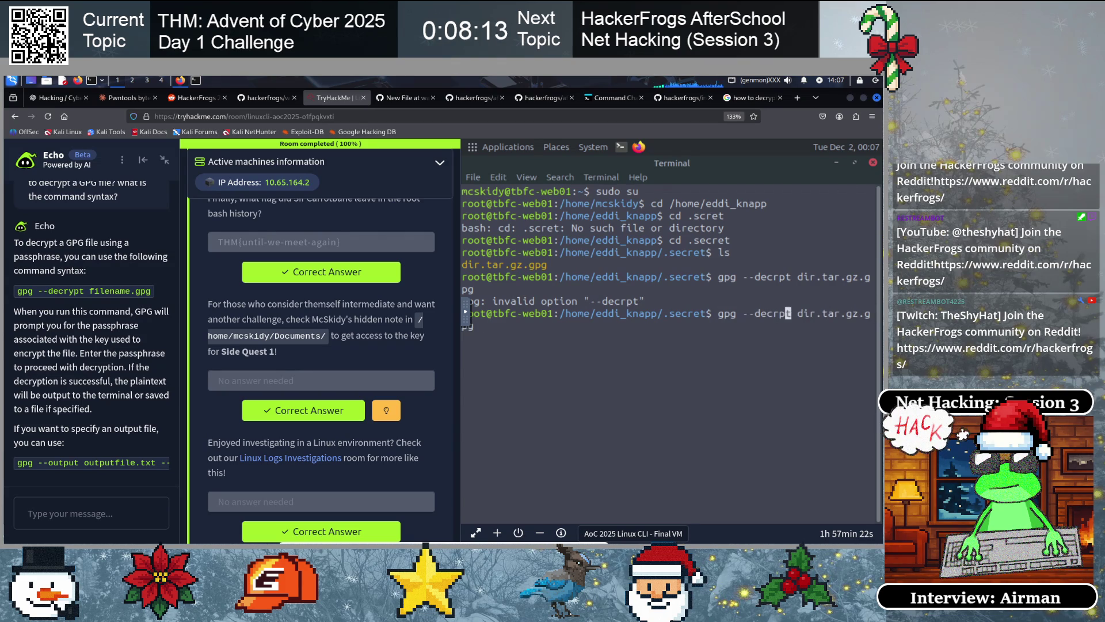
{"action": "type", "text": "y"}
{"action": "key", "text": "End"}
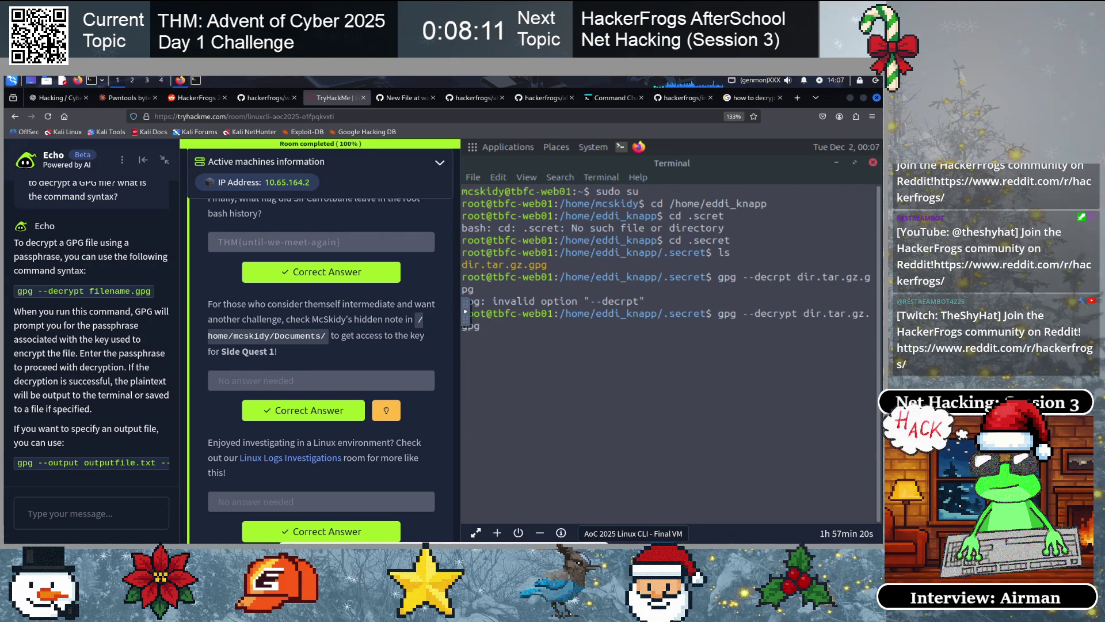
{"action": "key", "text": "Return"}
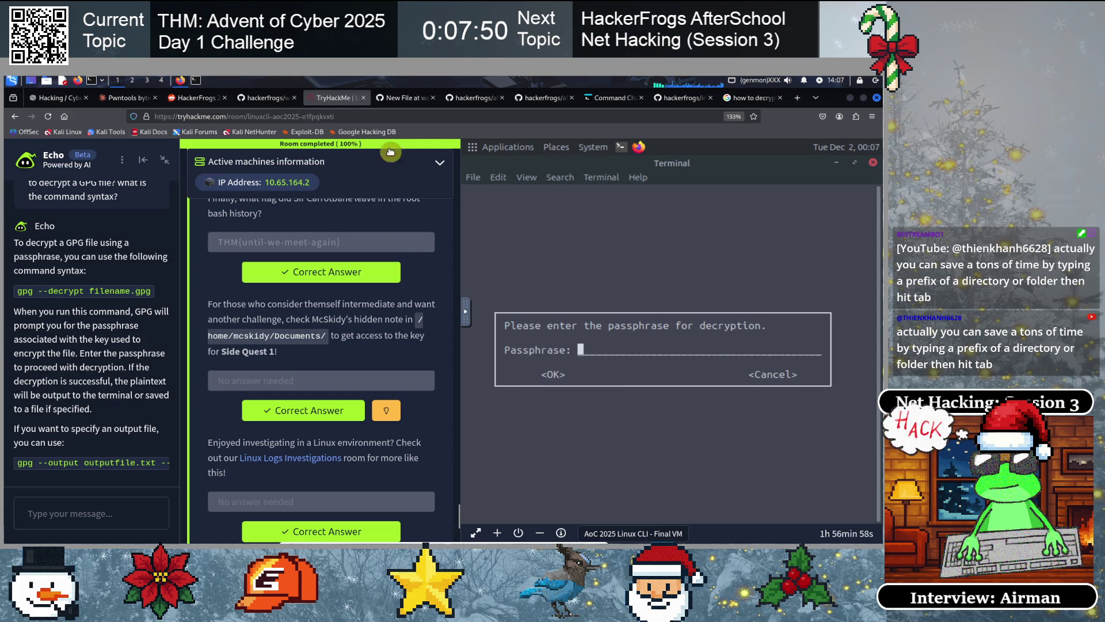
Step: Copy the password from line 51 of the GitHub notes and paste it into the VM passphrase prompt
{"action": "left_click", "coordinate": [400, 99]}
{"action": "left_click_drag", "start_coordinate": [238, 413], "coordinate": [344, 412]}
{"action": "right_click", "coordinate": [327, 409]}
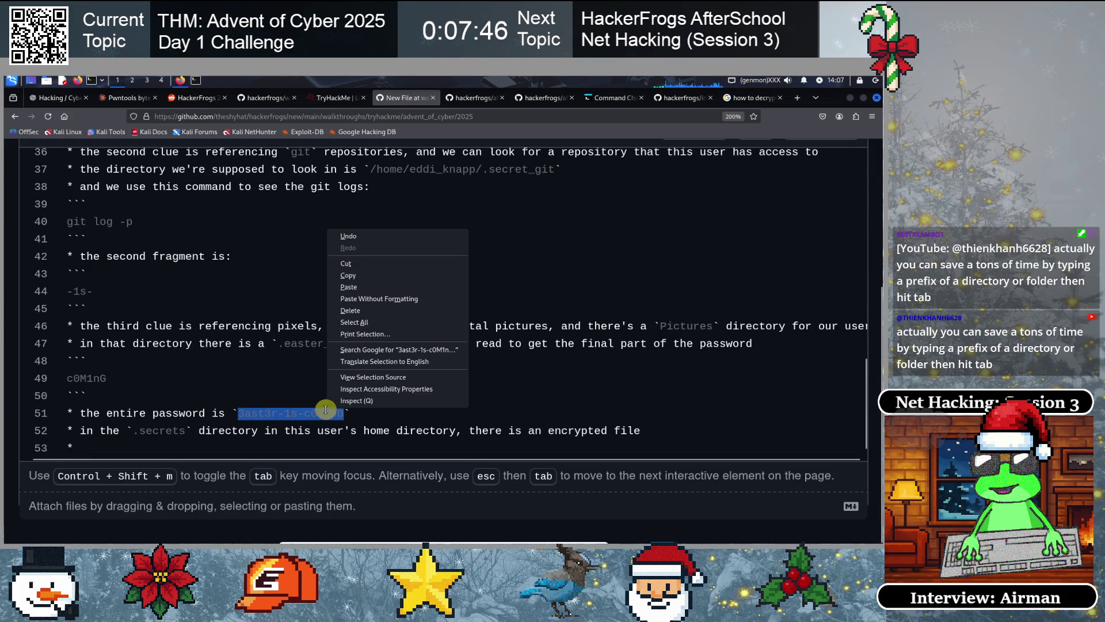
{"action": "left_click", "coordinate": [358, 275]}
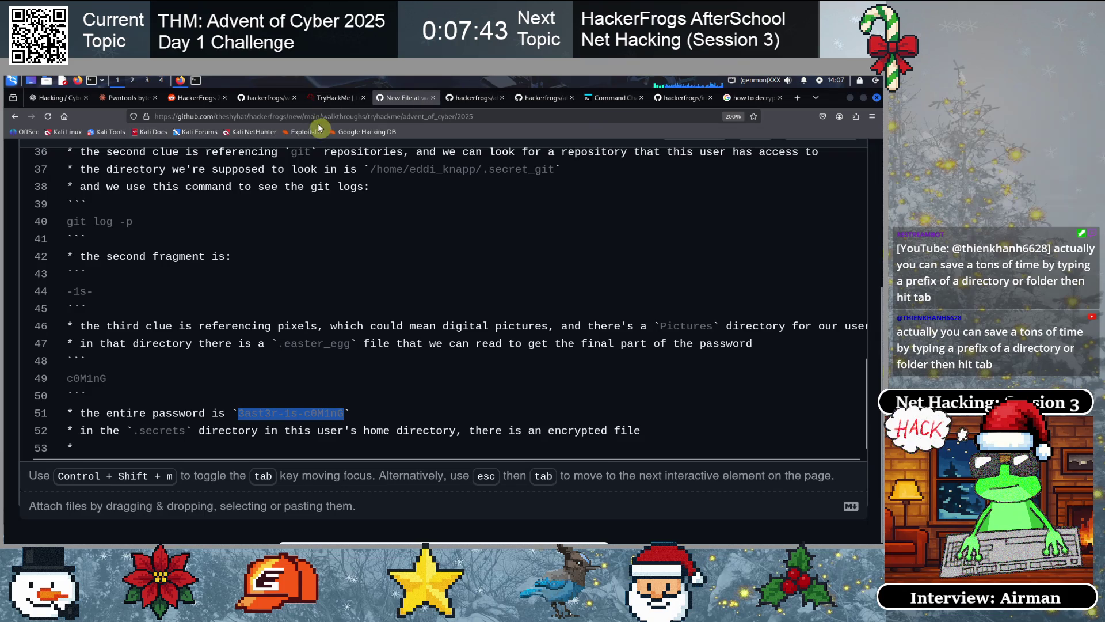
{"action": "left_click", "coordinate": [336, 98]}
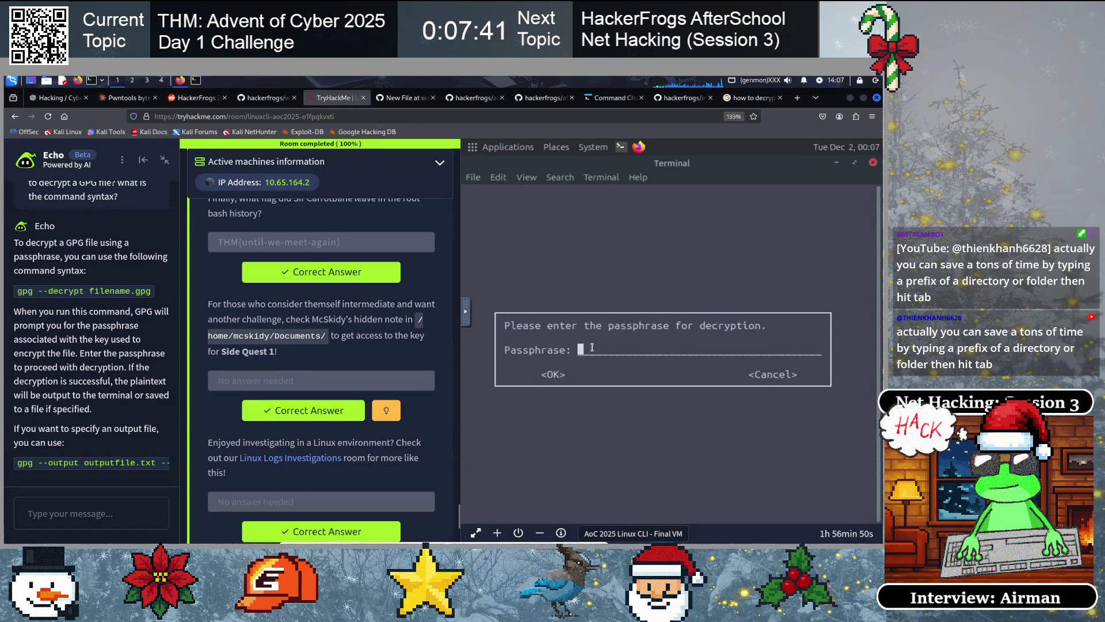
{"action": "left_click", "coordinate": [465, 310]}
{"action": "left_click", "coordinate": [475, 343]}
{"action": "left_click", "coordinate": [582, 338]}
{"action": "key", "text": "ctrl+v"}
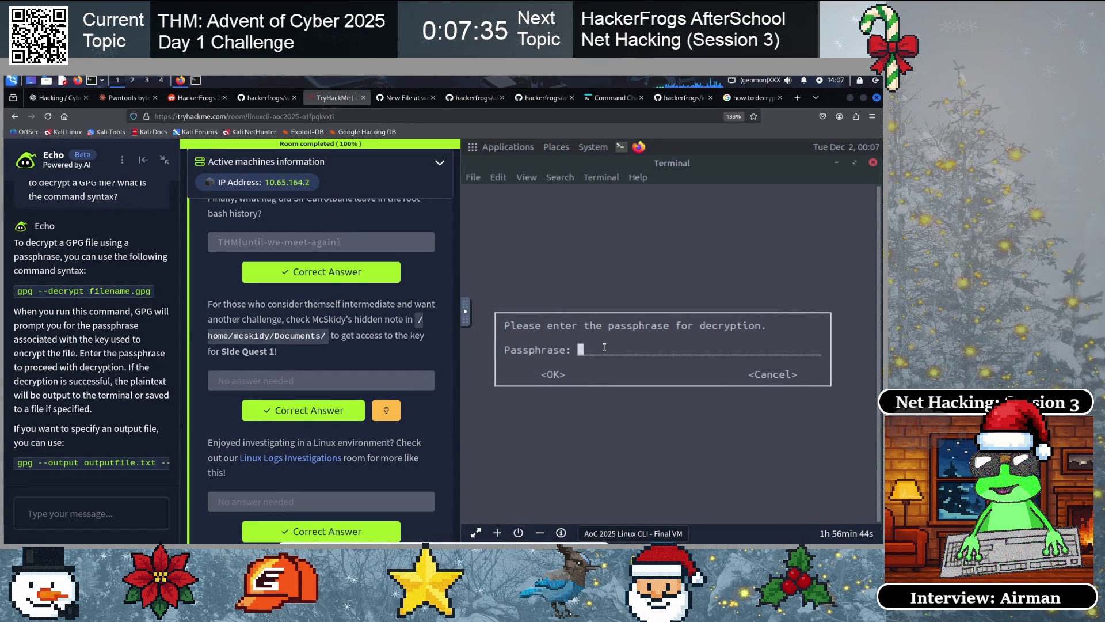
{"action": "key", "text": "ctrl+shift+v"}
{"action": "key", "text": "Return"}
{"action": "key", "text": "Return"}
{"action": "key", "text": "Return"}
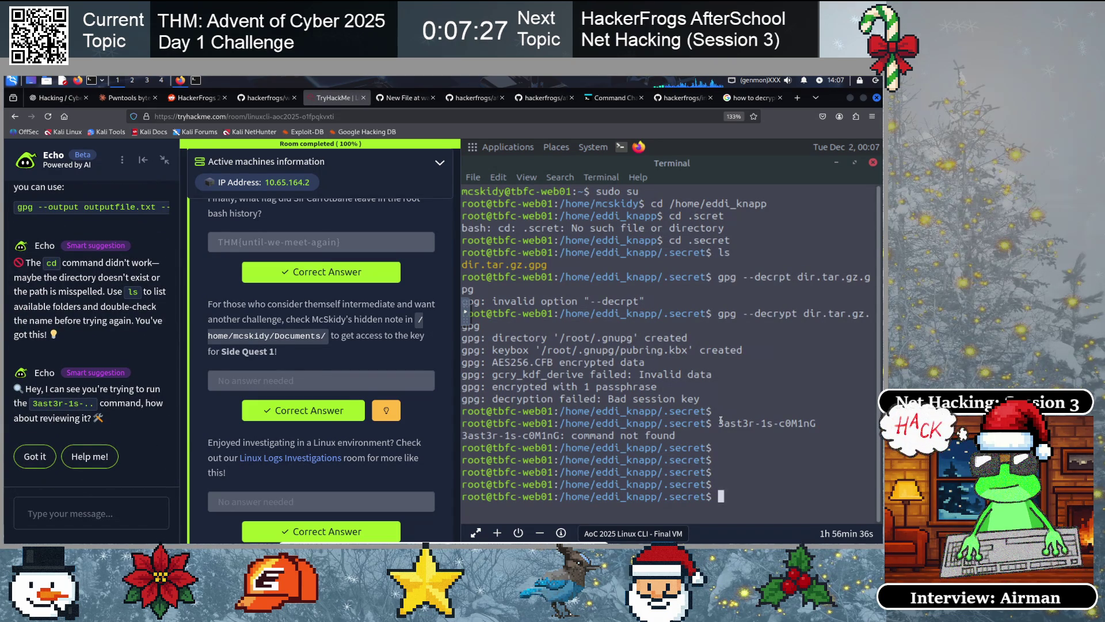
Step: Copy the password shown in the terminal, clear the screen, and retry decrypting dir.tar.gz.gpg
{"action": "left_click_drag", "start_coordinate": [720, 424], "coordinate": [817, 425]}
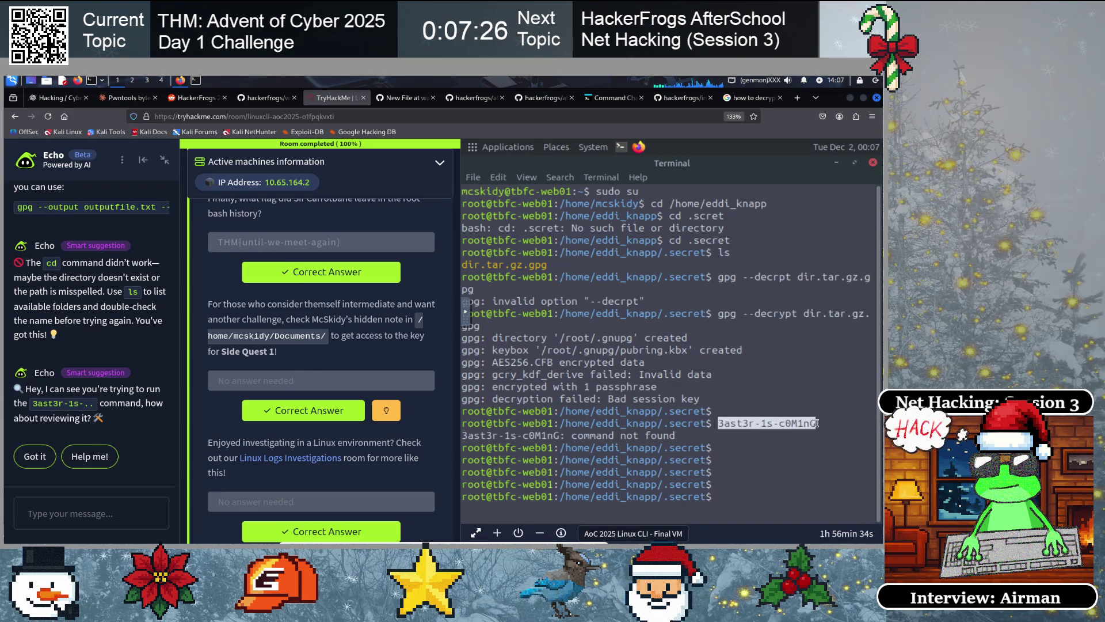
{"action": "right_click", "coordinate": [787, 435]}
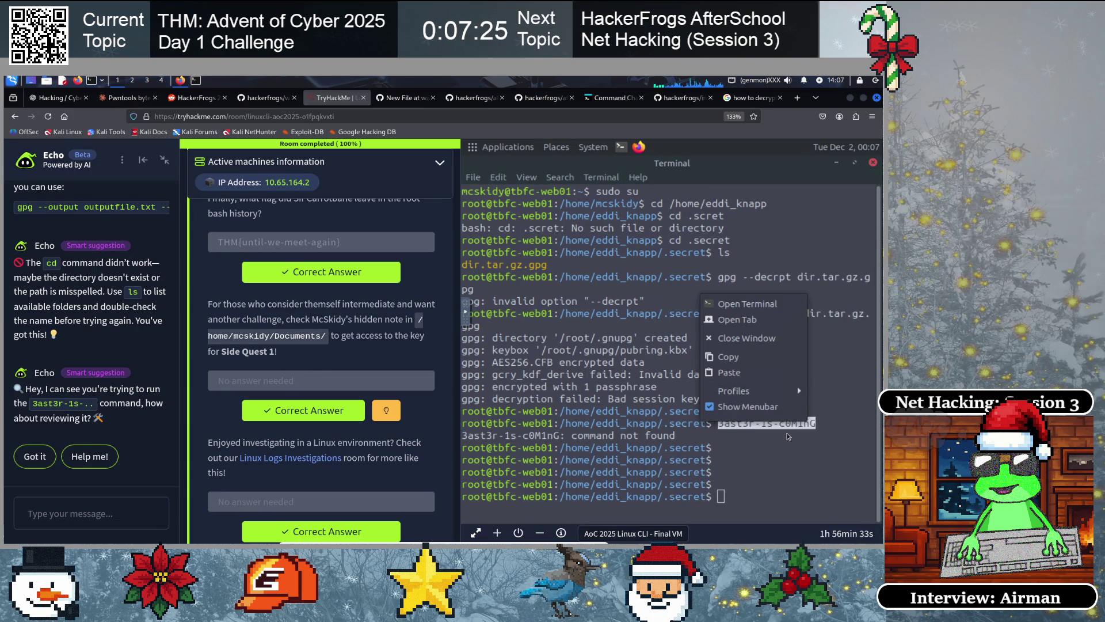
{"action": "left_click", "coordinate": [728, 357]}
{"action": "left_click", "coordinate": [572, 357]}
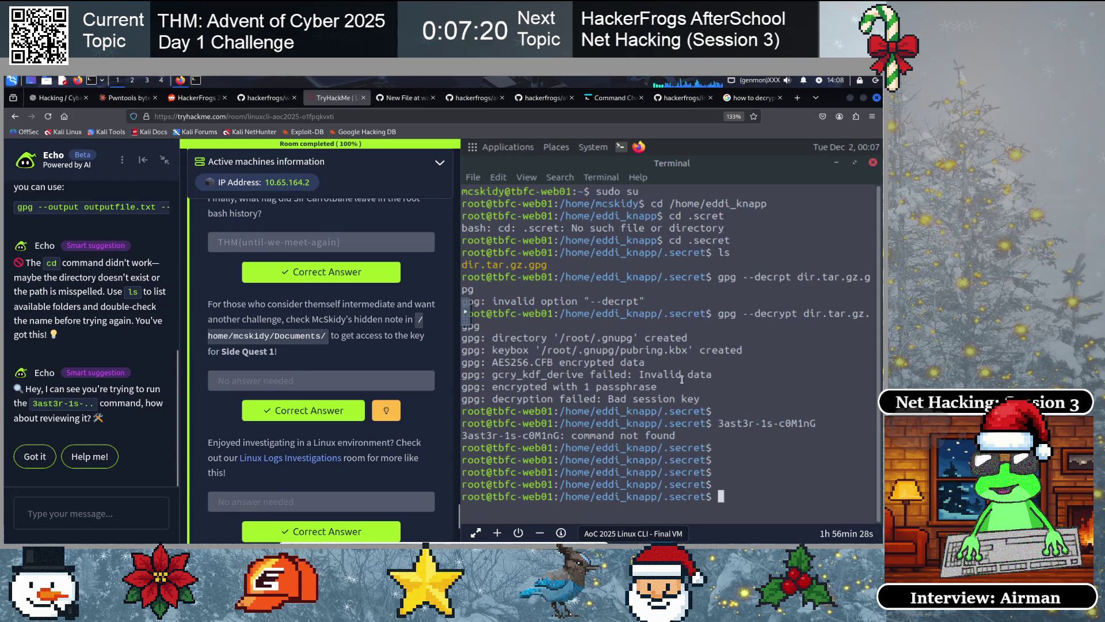
{"action": "type", "text": "clear"}
{"action": "key", "text": "Return"}
{"action": "key", "text": "Up"}
{"action": "key", "text": "Up"}
{"action": "key", "text": "Up"}
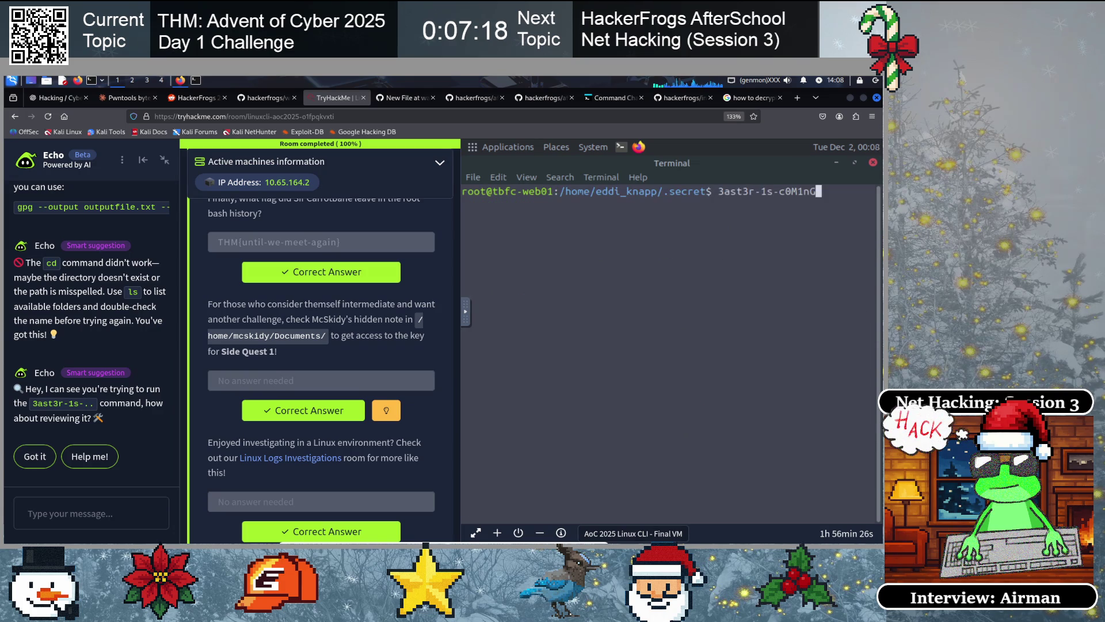
{"action": "key", "text": "Return"}
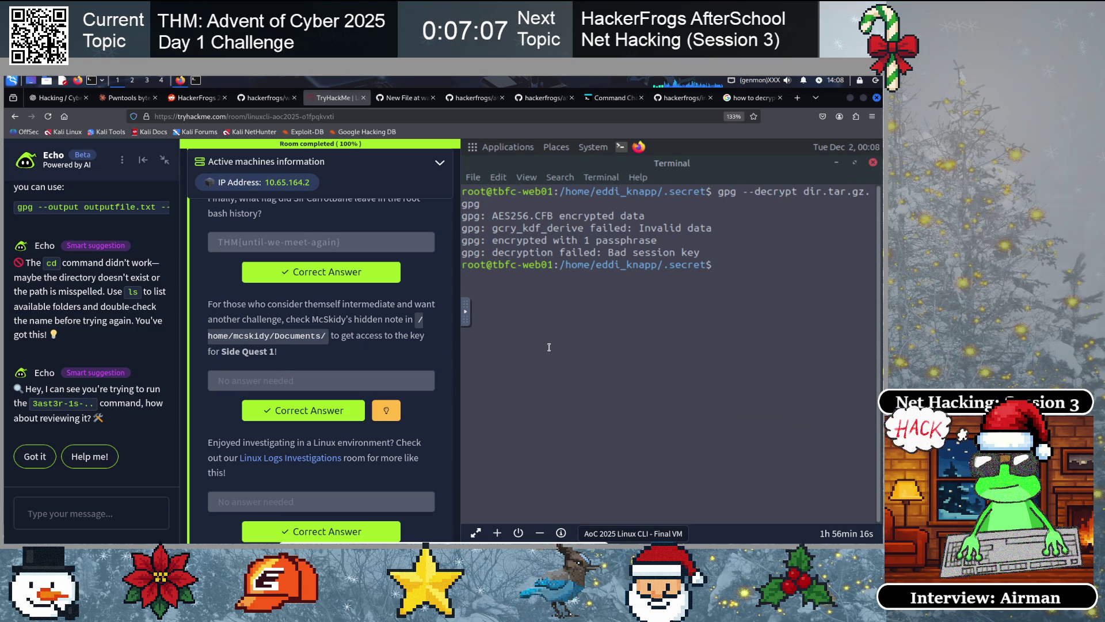
Step: List the .secret folder again and retry decrypting dir.tar.gz.gpg
{"action": "type", "text": "ls"}
{"action": "key", "text": "Return"}
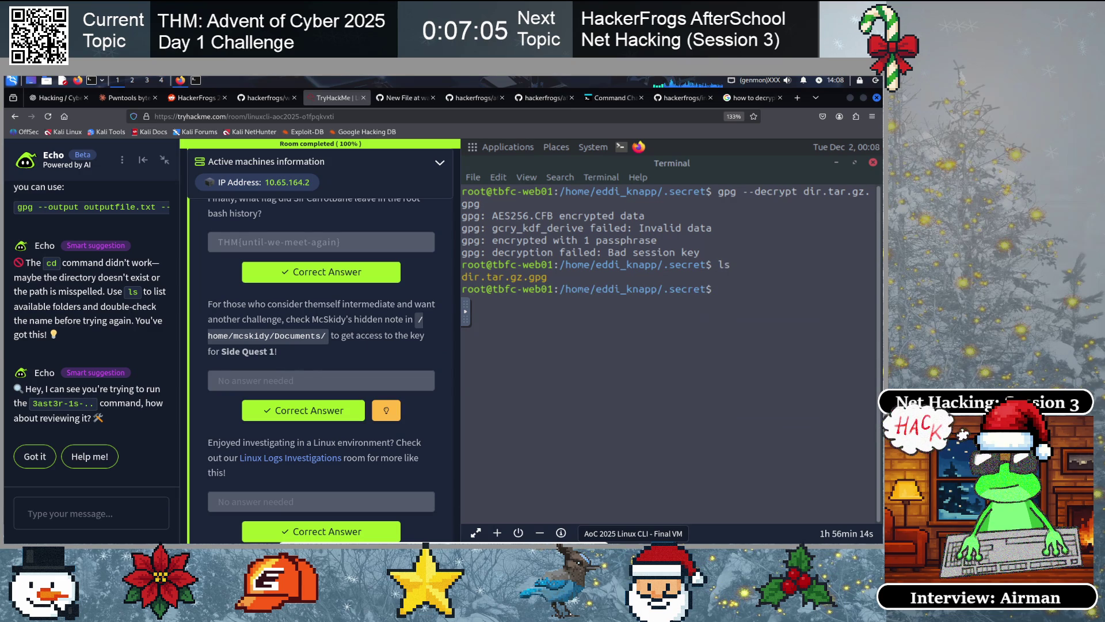
{"action": "key", "text": "Up"}
{"action": "key", "text": "Up"}
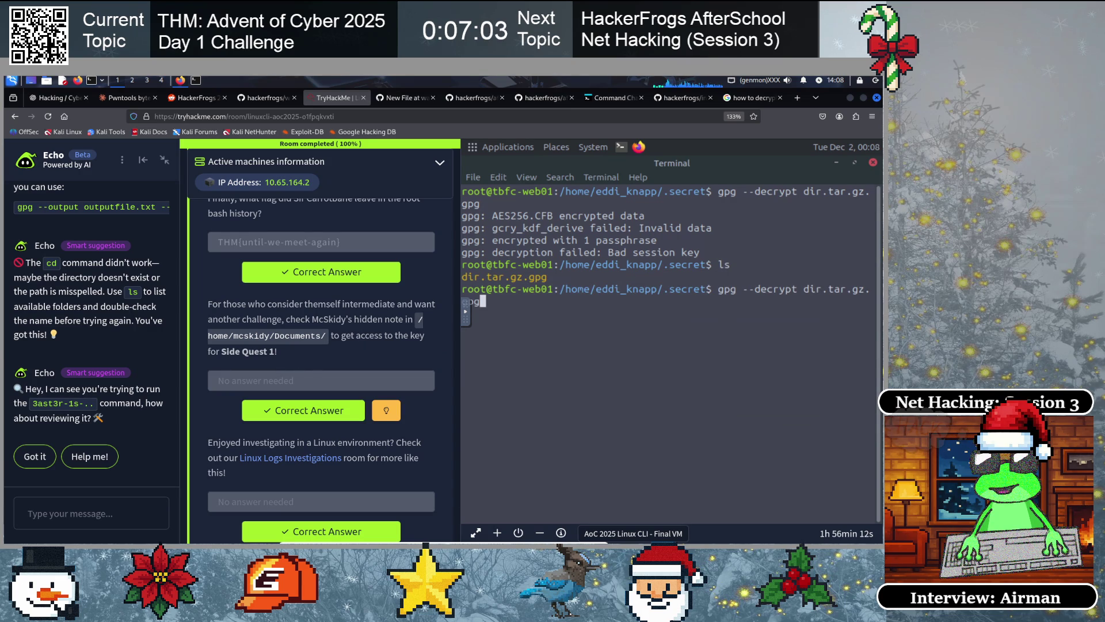
{"action": "key", "text": "Left"}
{"action": "key", "text": "Left"}
{"action": "key", "text": "Left"}
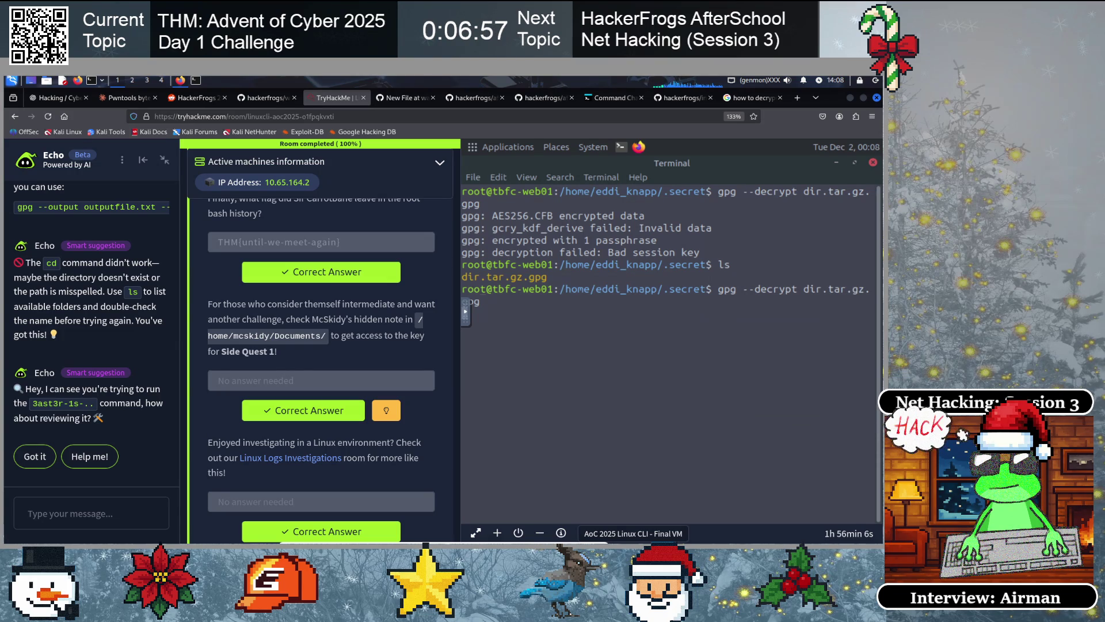
{"action": "key", "text": "Return"}
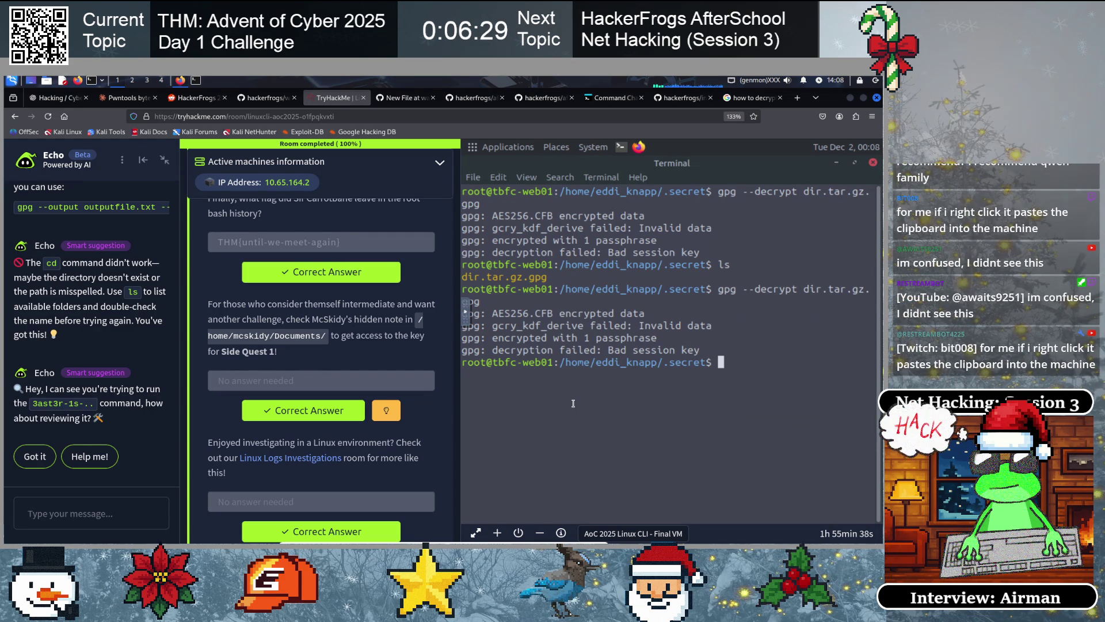
Step: Rerun the decryption with the notes' passphrase supplied inline through --passphrase
{"action": "key", "text": "Up"}
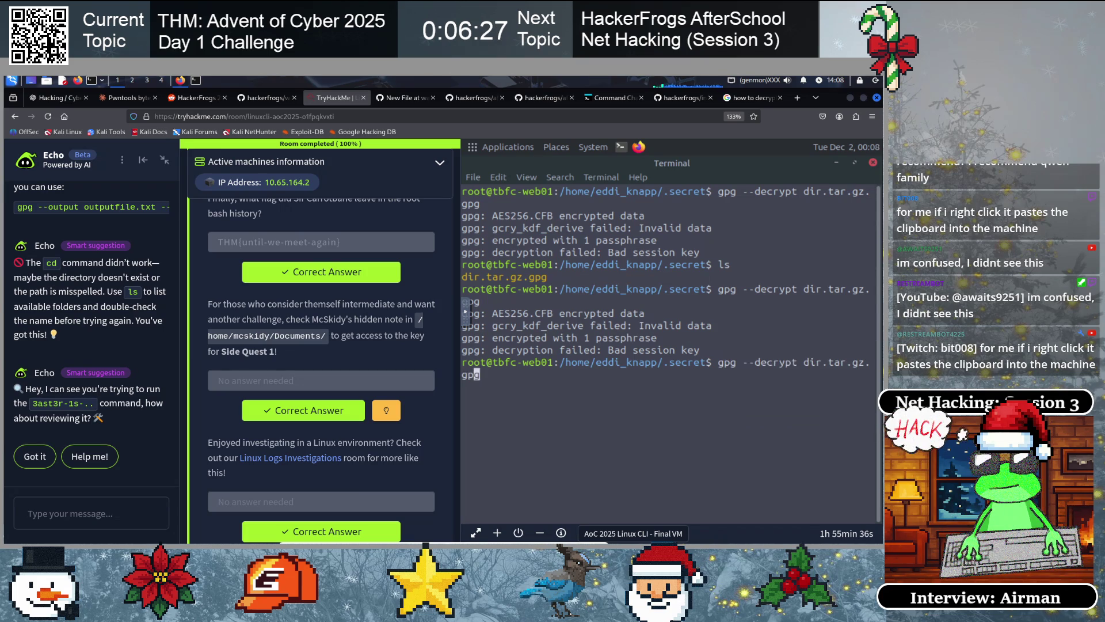
{"action": "key", "text": "Left"}
{"action": "key", "text": "Left"}
{"action": "key", "text": "Left"}
{"action": "key", "text": "Left"}
{"action": "key", "text": "Left"}
{"action": "key", "text": "Left"}
{"action": "key", "text": "Left"}
{"action": "key", "text": "Left"}
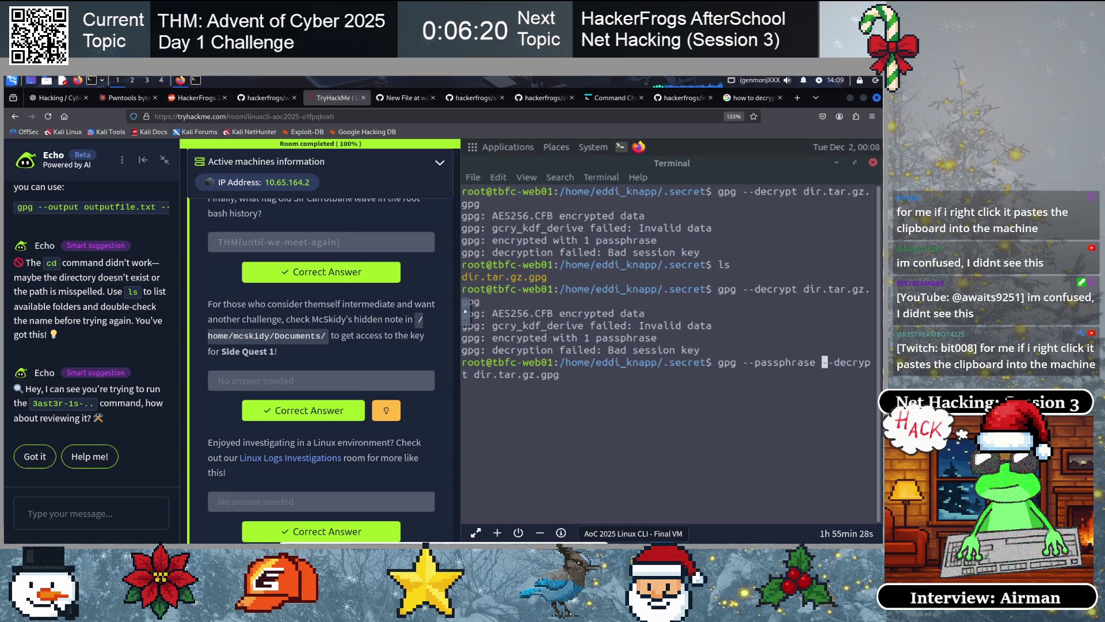
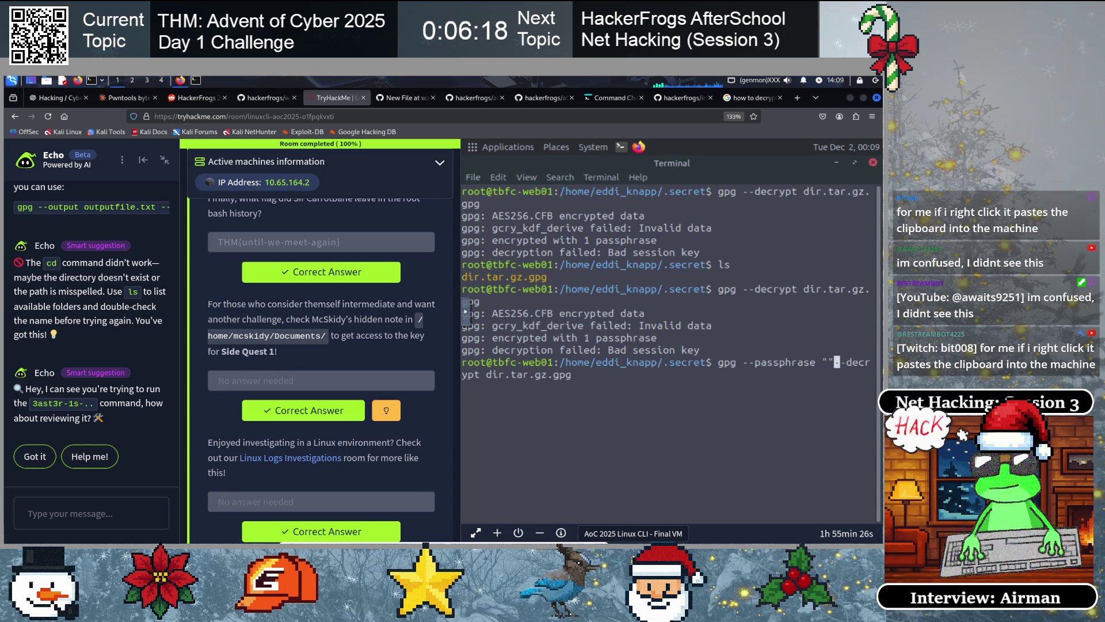
{"action": "key", "text": "Left"}
{"action": "key", "text": "Left"}
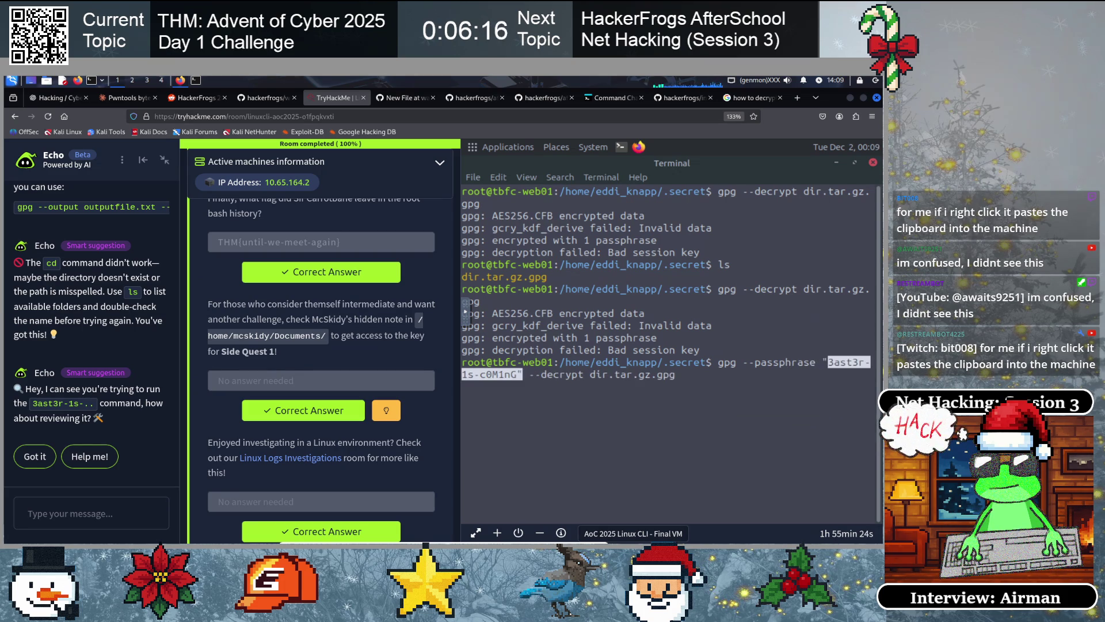
{"action": "key", "text": "End"}
{"action": "key", "text": "Return"}
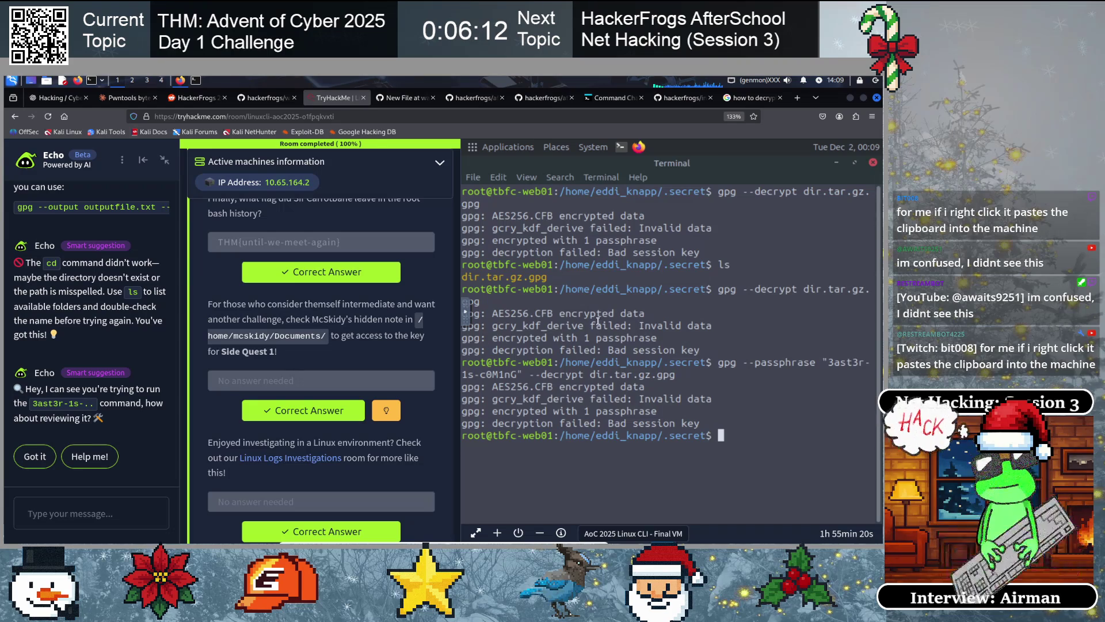
Step: Clear the terminal and list the .secret folder once more
{"action": "type", "text": "ar"}
{"action": "key", "text": "Return"}
{"action": "type", "text": "ls"}
{"action": "key", "text": "Return"}
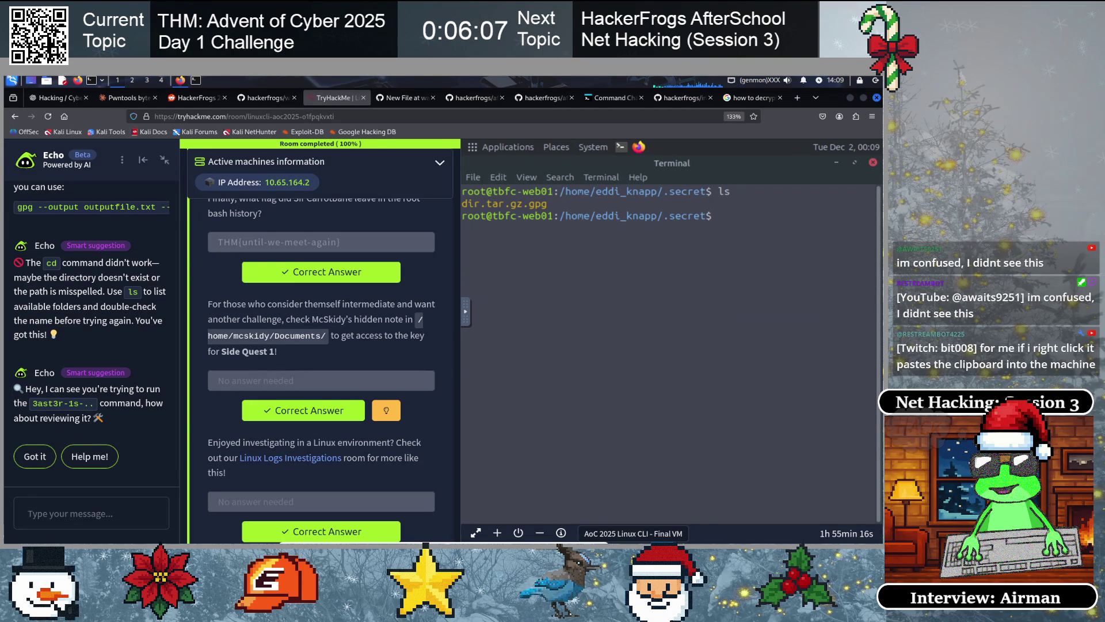
Step: Replace the --passphrase option with --output dir.tar.gz and rerun the gpg decryption
{"action": "scroll", "coordinate": [85, 378], "scroll_direction": "up", "scroll_amount": 3}
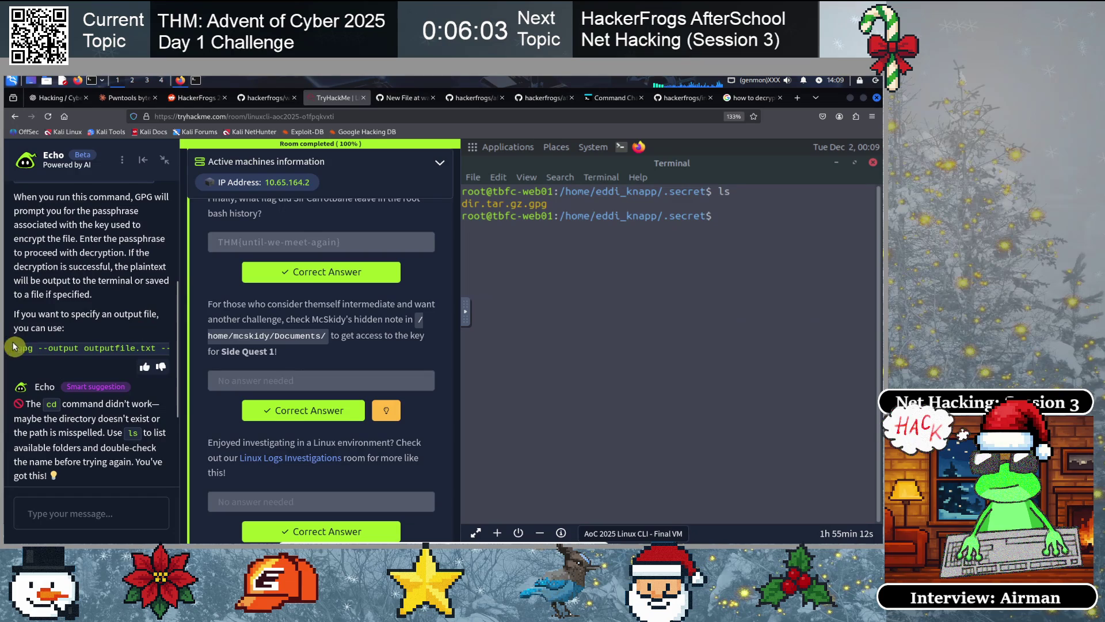
{"action": "type", "text": "ls"}
{"action": "key", "text": "Up"}
{"action": "key", "text": "Up"}
{"action": "key", "text": "Left"}
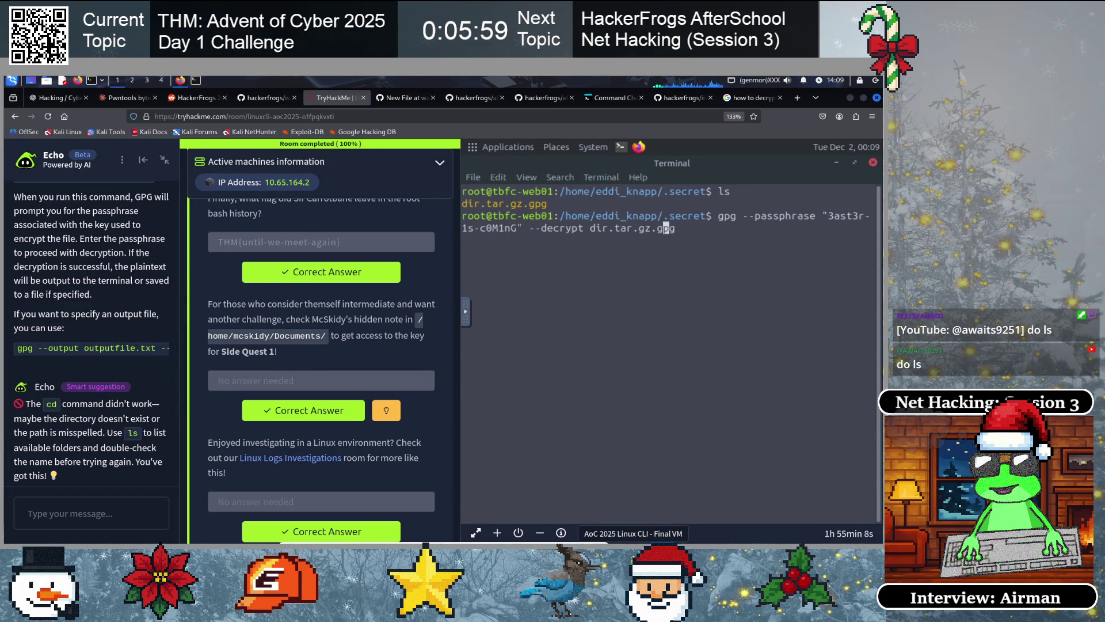
{"action": "key", "text": "Left"}
{"action": "key", "text": "Left"}
{"action": "key", "text": "Left"}
{"action": "key", "text": "Left"}
{"action": "key", "text": "Left"}
{"action": "key", "text": "Left"}
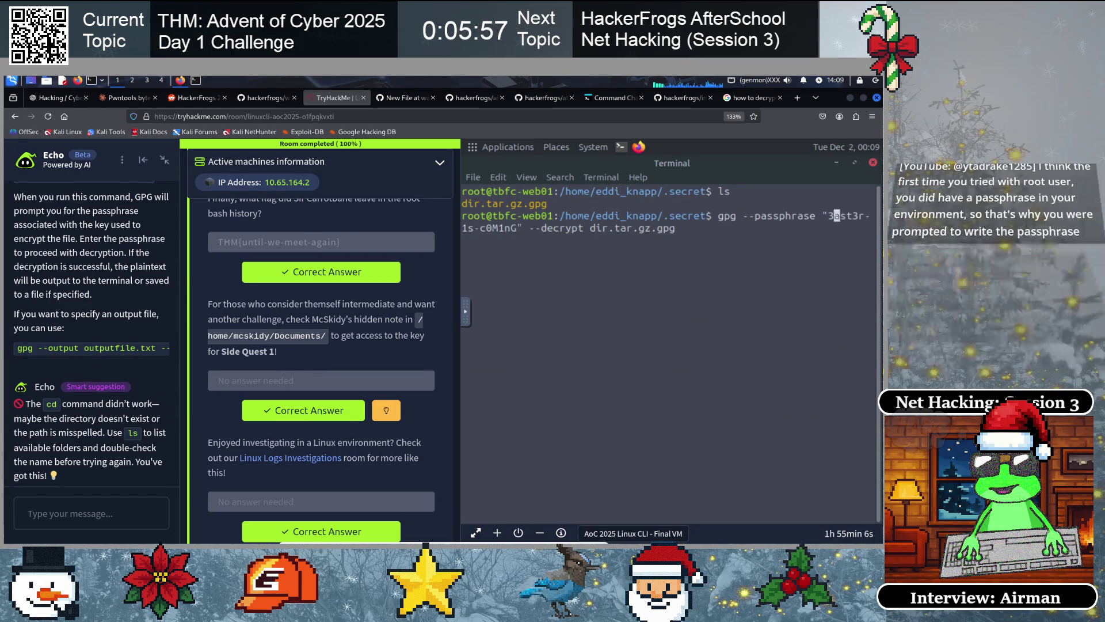
{"action": "key", "text": "Left"}
{"action": "key", "text": "Left"}
{"action": "key", "text": "Left"}
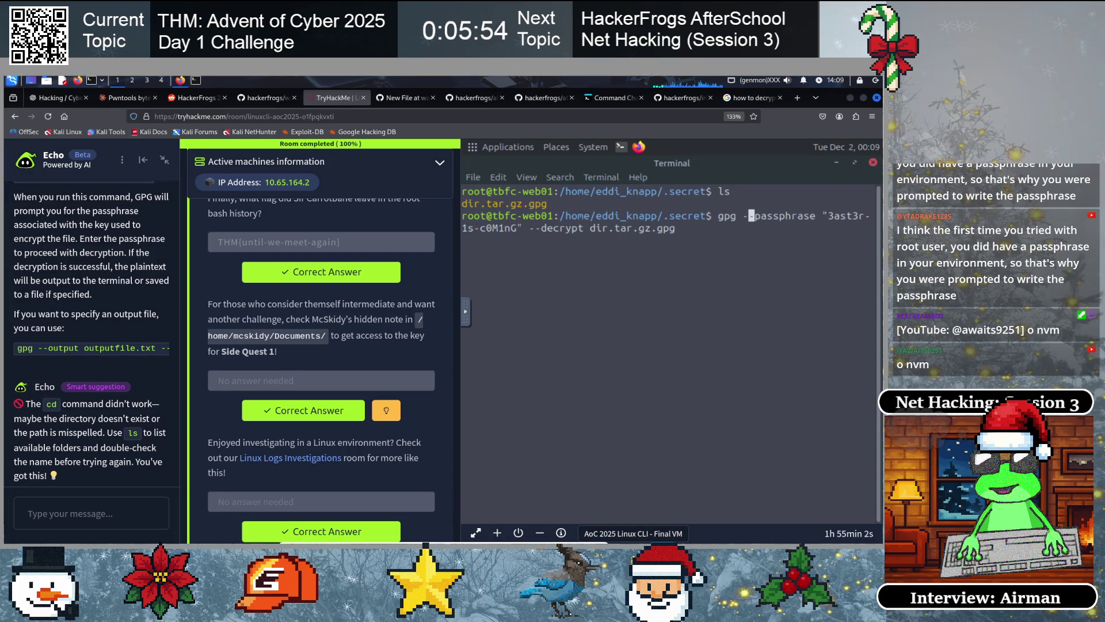
{"action": "key", "text": "Delete"}
{"action": "key", "text": "Delete"}
{"action": "key", "text": "Delete"}
{"action": "key", "text": "BackSpace"}
{"action": "key", "text": "Delete"}
{"action": "key", "text": "Delete"}
{"action": "key", "text": "Delete"}
{"action": "key", "text": "Delete"}
{"action": "key", "text": "Delete"}
{"action": "key", "text": "Delete"}
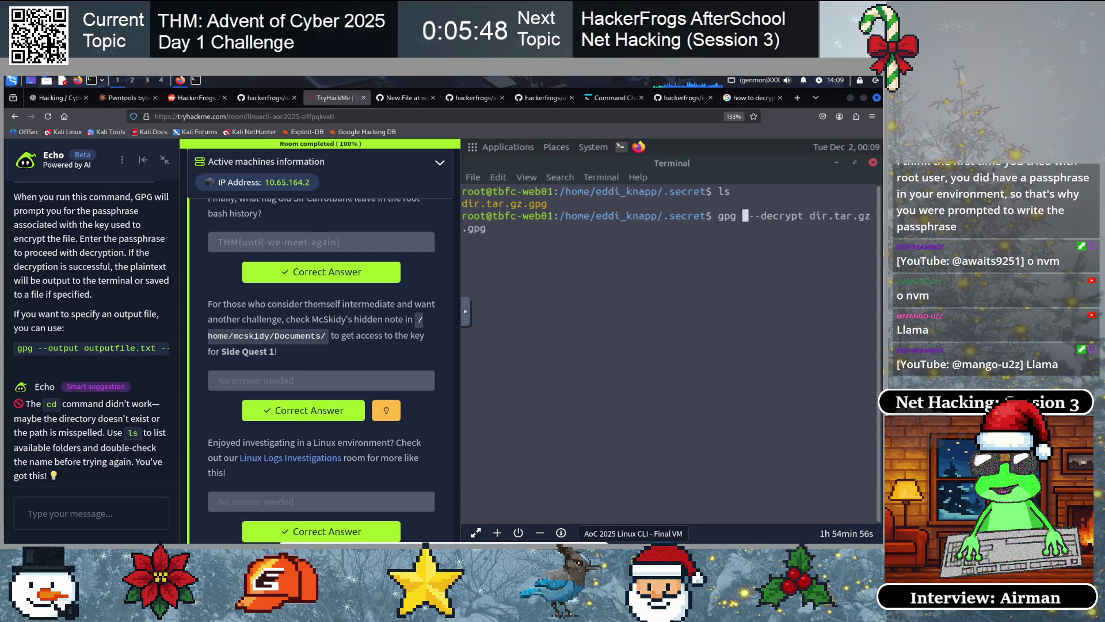
{"action": "type", "text": "--output"}
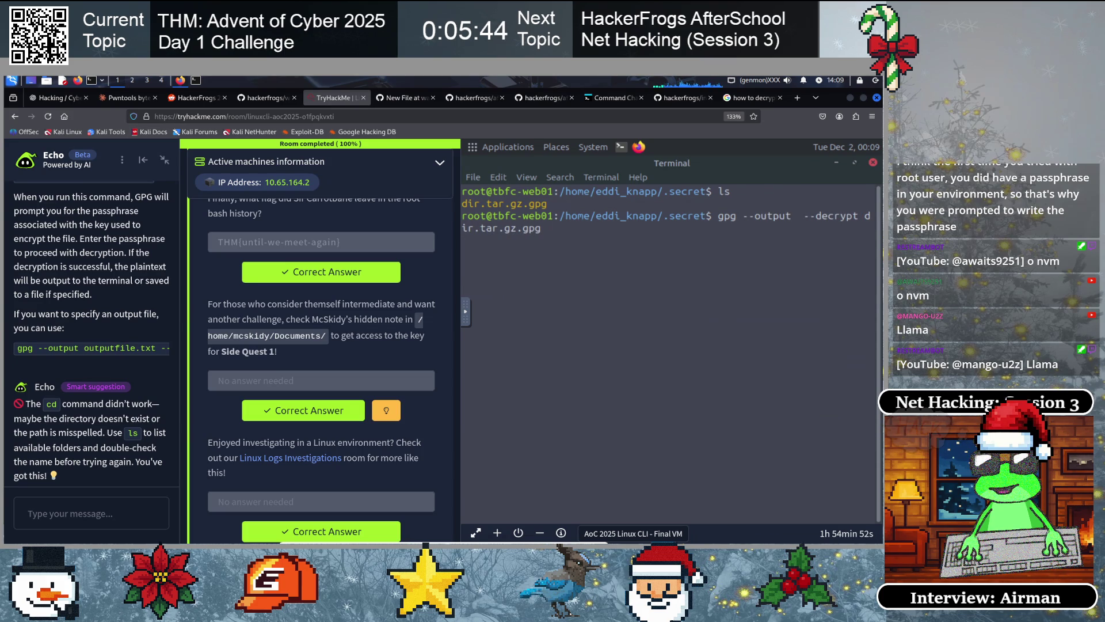
{"action": "type", "text": " dir.tar.gz"}
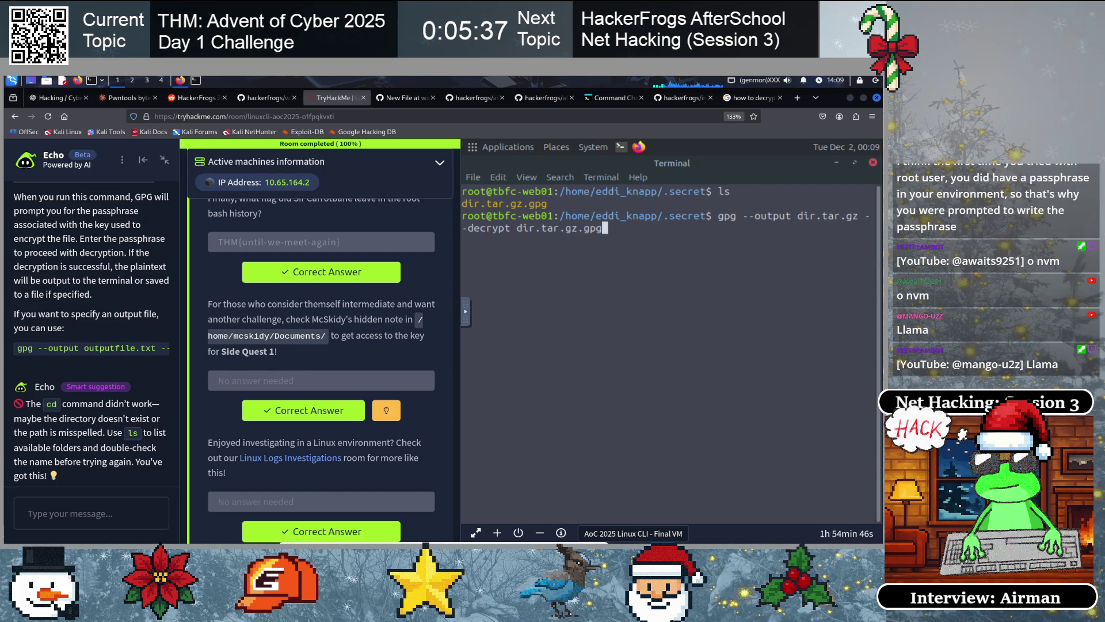
{"action": "key", "text": "Return"}
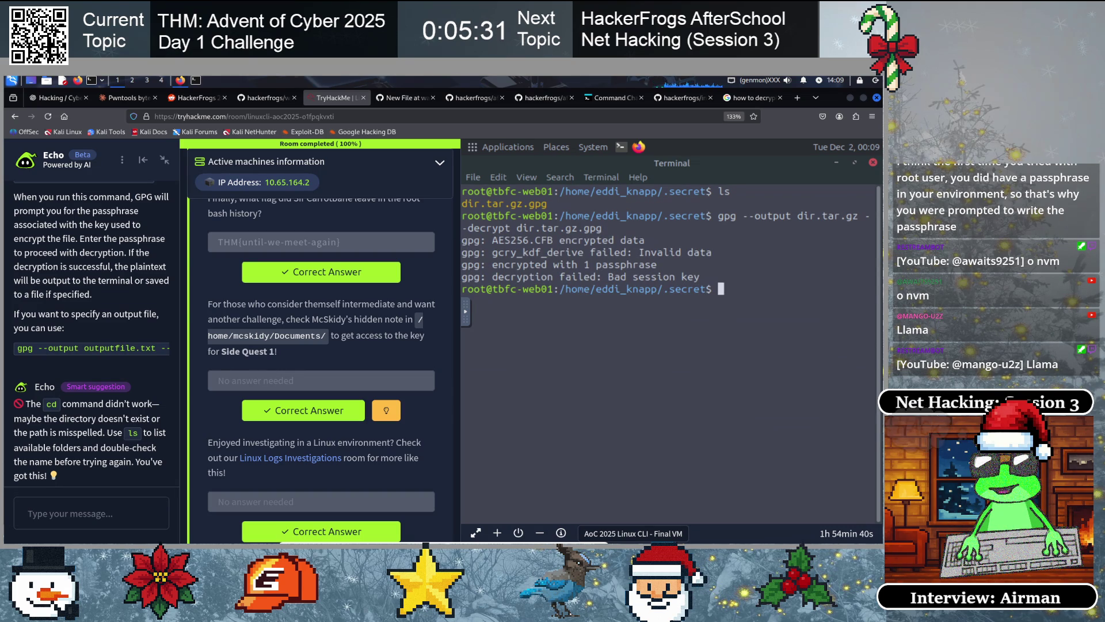
{"action": "key", "text": "Up"}
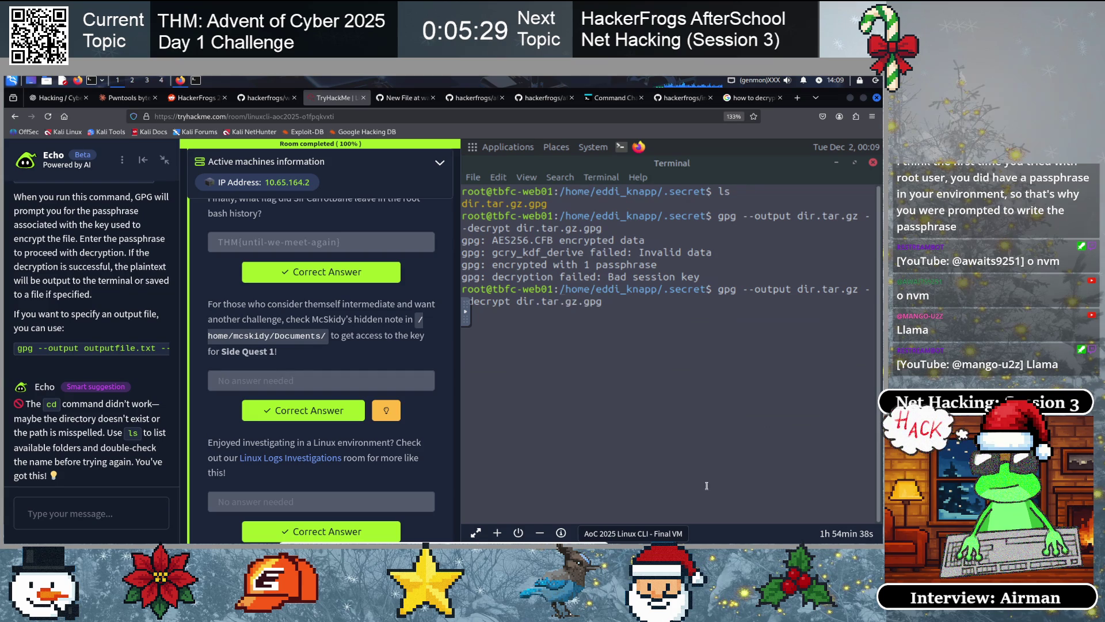
{"action": "mouse_move", "coordinate": [778, 168]}
{"action": "left_mouse_down"}
{"action": "mouse_move", "coordinate": [732, 422]}
{"action": "mouse_move", "coordinate": [742, 447]}
{"action": "left_mouse_up"}
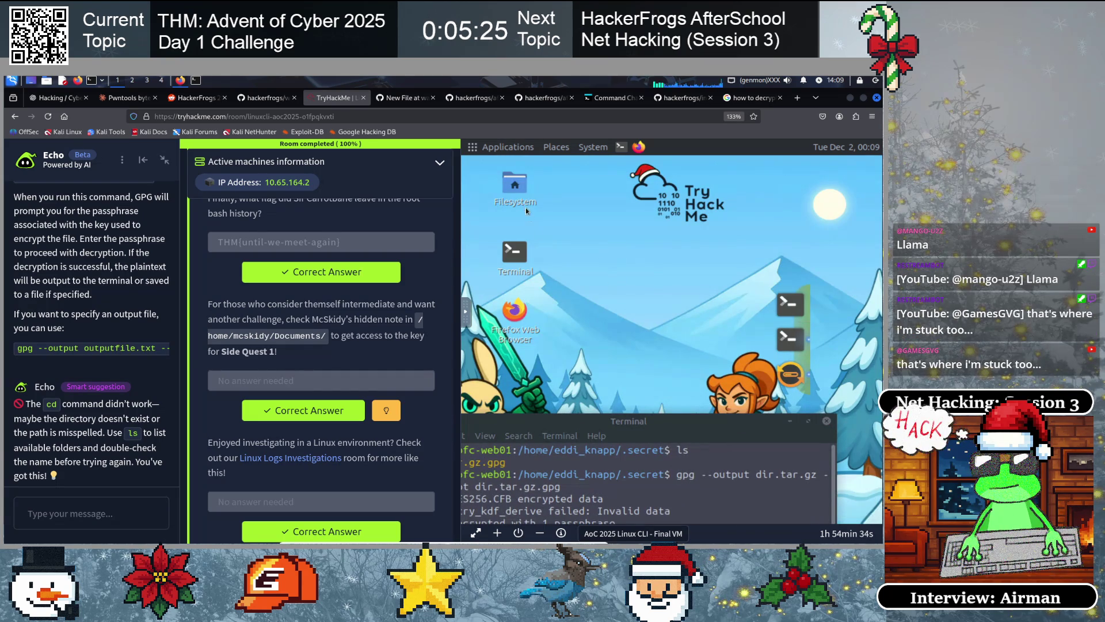
{"action": "double_click", "coordinate": [513, 188]}
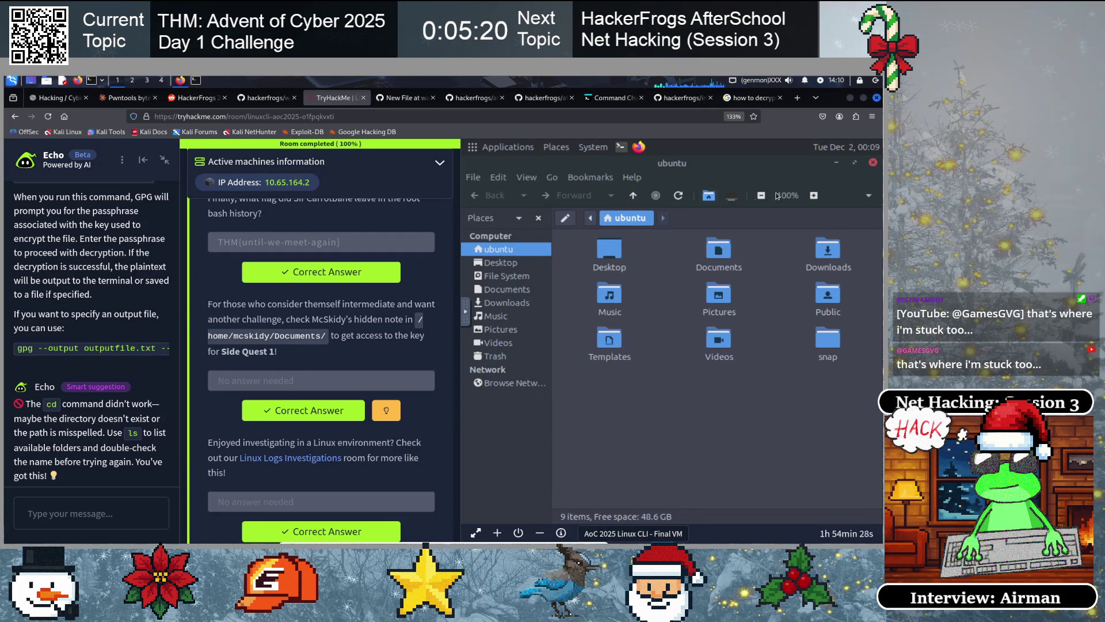
{"action": "left_click_drag", "start_coordinate": [785, 176], "coordinate": [723, 207]}
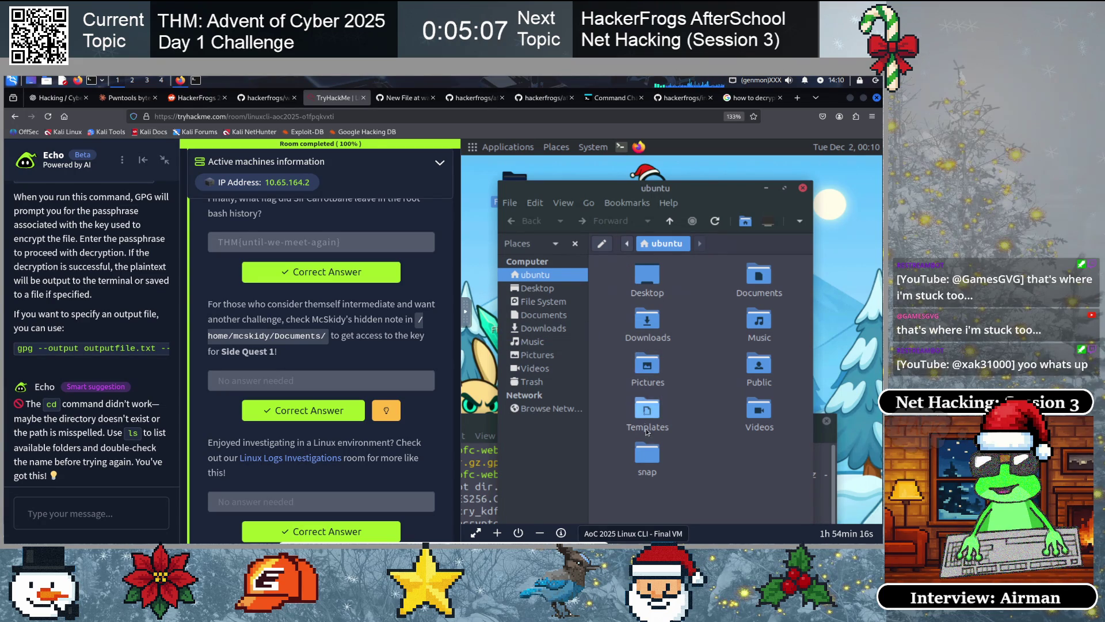
{"action": "left_click", "coordinate": [670, 222]}
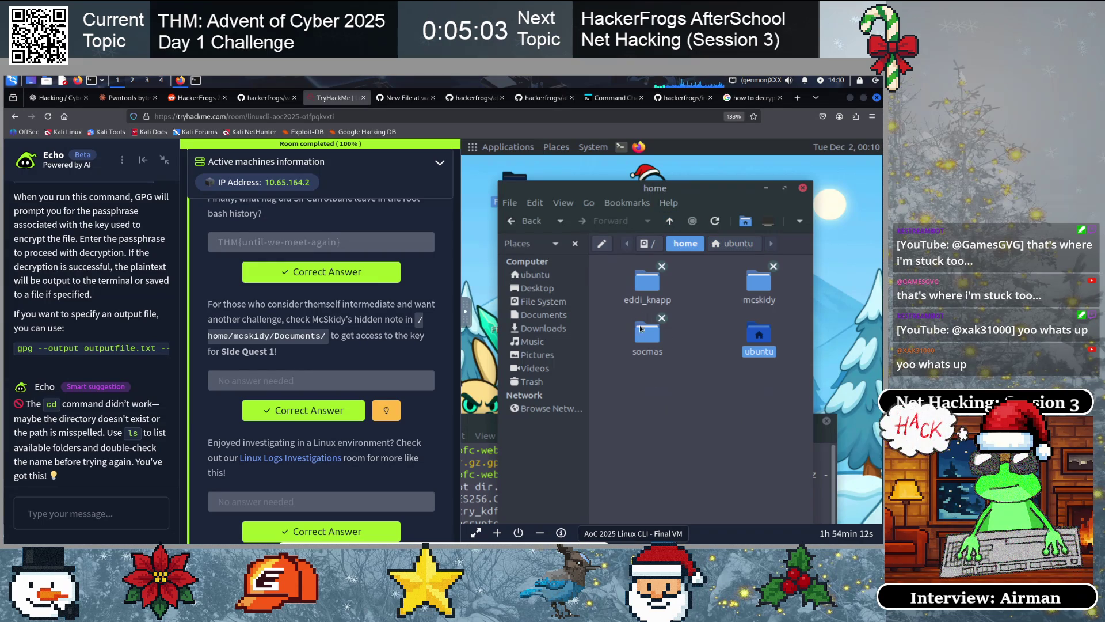
{"action": "double_click", "coordinate": [645, 288]}
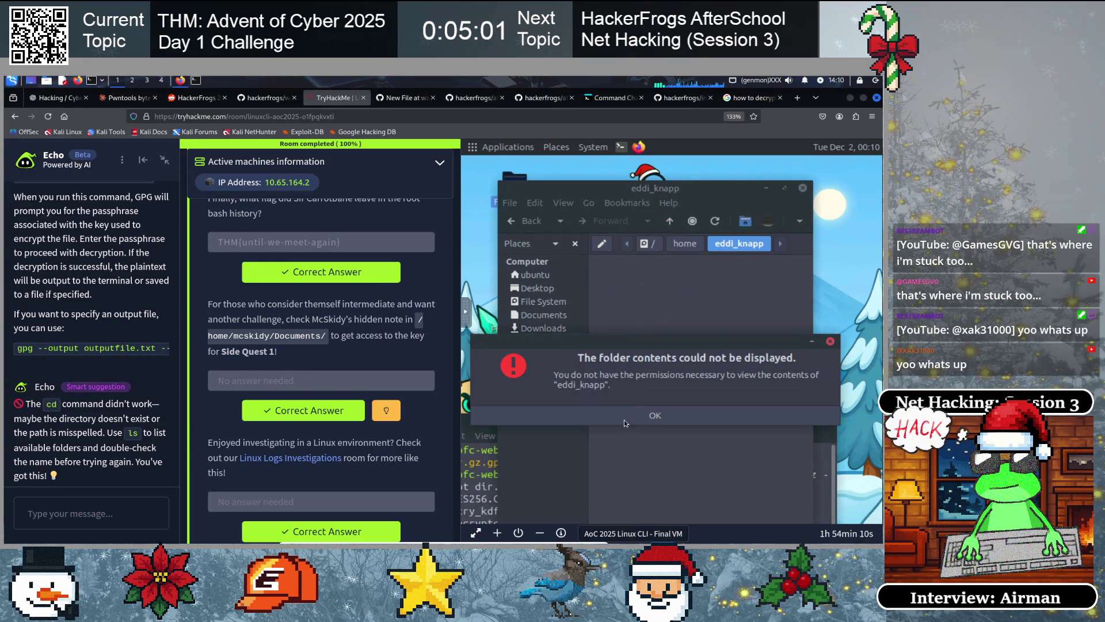
{"action": "left_click", "coordinate": [632, 410]}
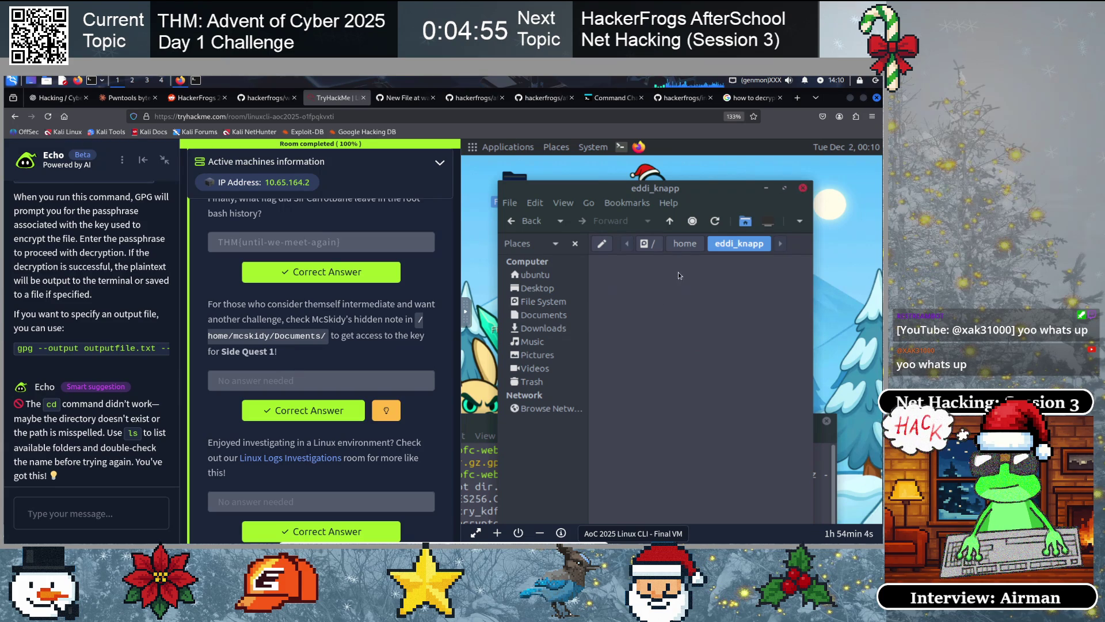
{"action": "key", "text": "ctrl+w"}
Step: Check the Filesystem item's options, then move the terminal back up
{"action": "right_click", "coordinate": [516, 187]}
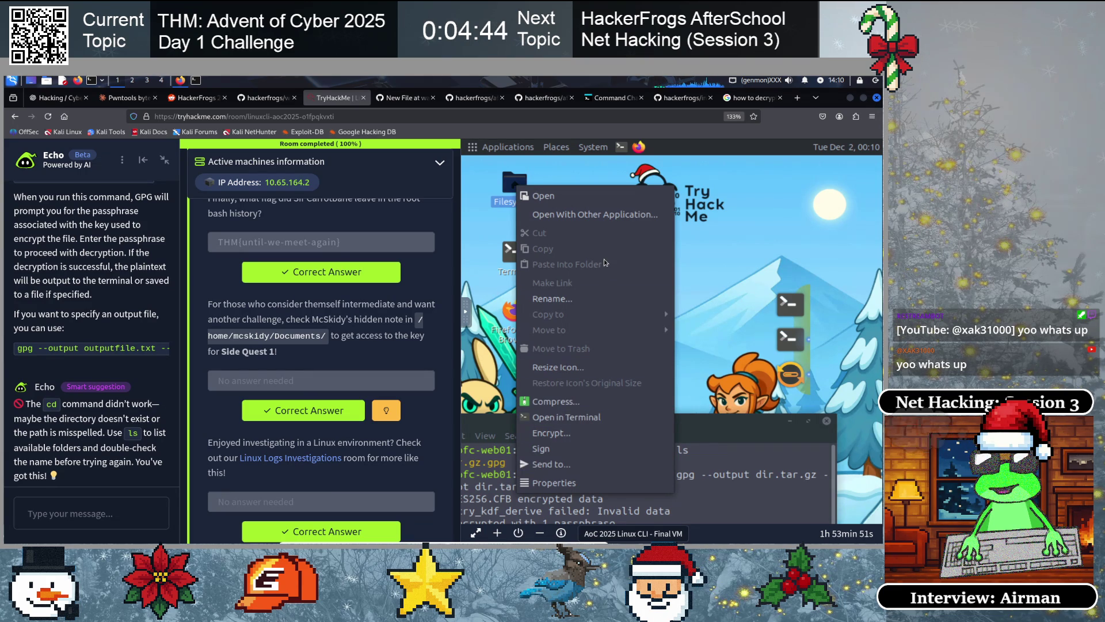
{"action": "left_click", "coordinate": [736, 252]}
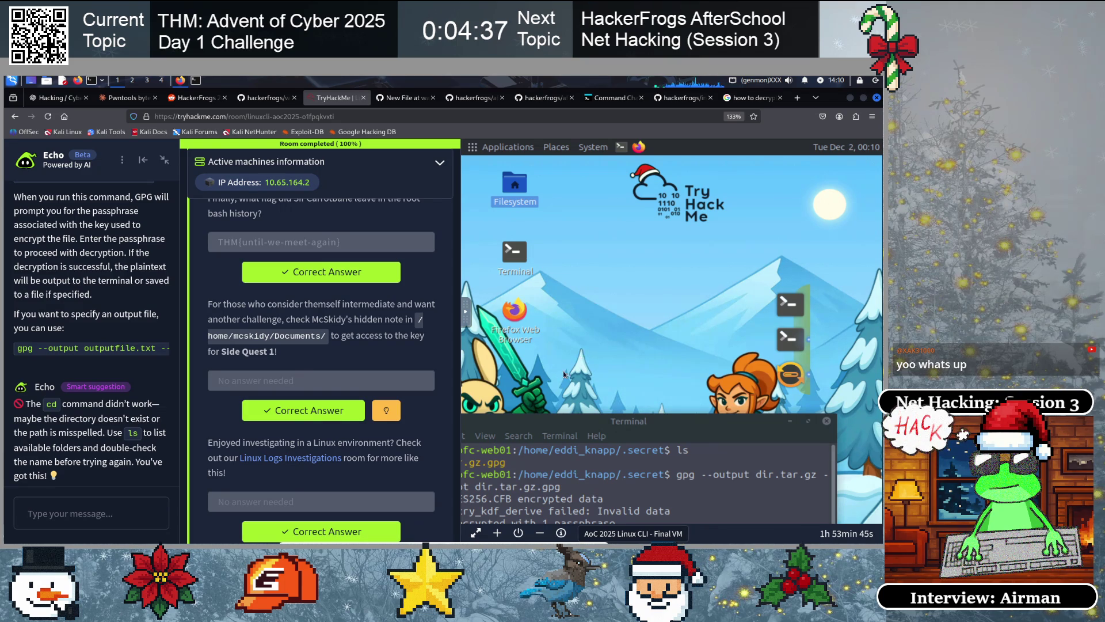
{"action": "mouse_move", "coordinate": [668, 422]}
{"action": "left_mouse_down"}
{"action": "mouse_move", "coordinate": [701, 239]}
{"action": "mouse_move", "coordinate": [742, 218]}
{"action": "mouse_move", "coordinate": [704, 209]}
{"action": "left_mouse_up"}
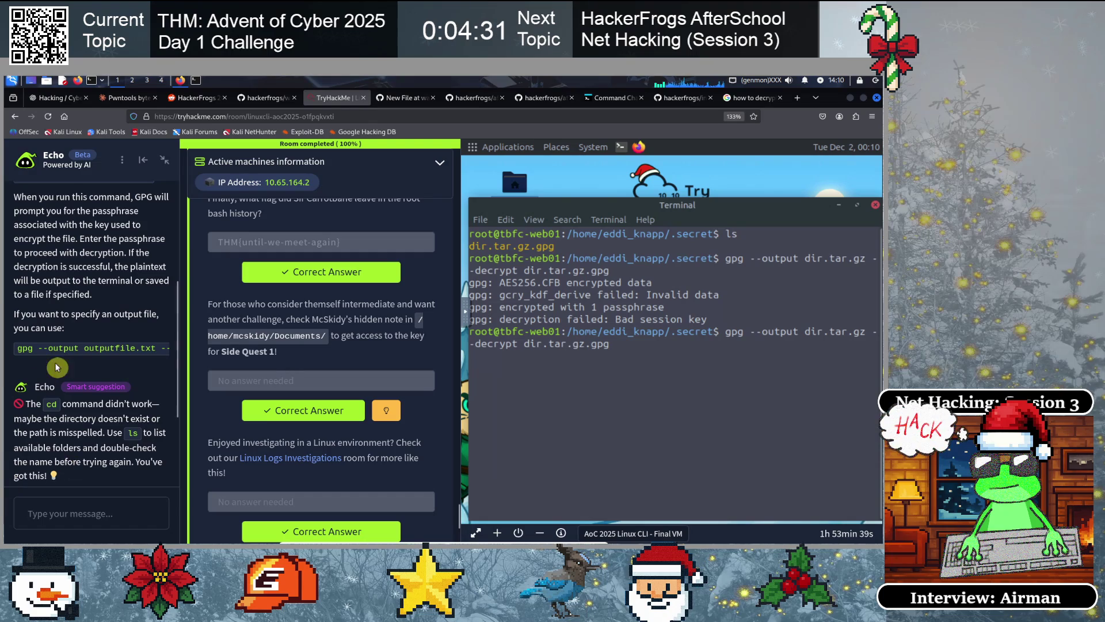
{"action": "key", "text": "Left"}
{"action": "key", "text": "Left"}
{"action": "key", "text": "Left"}
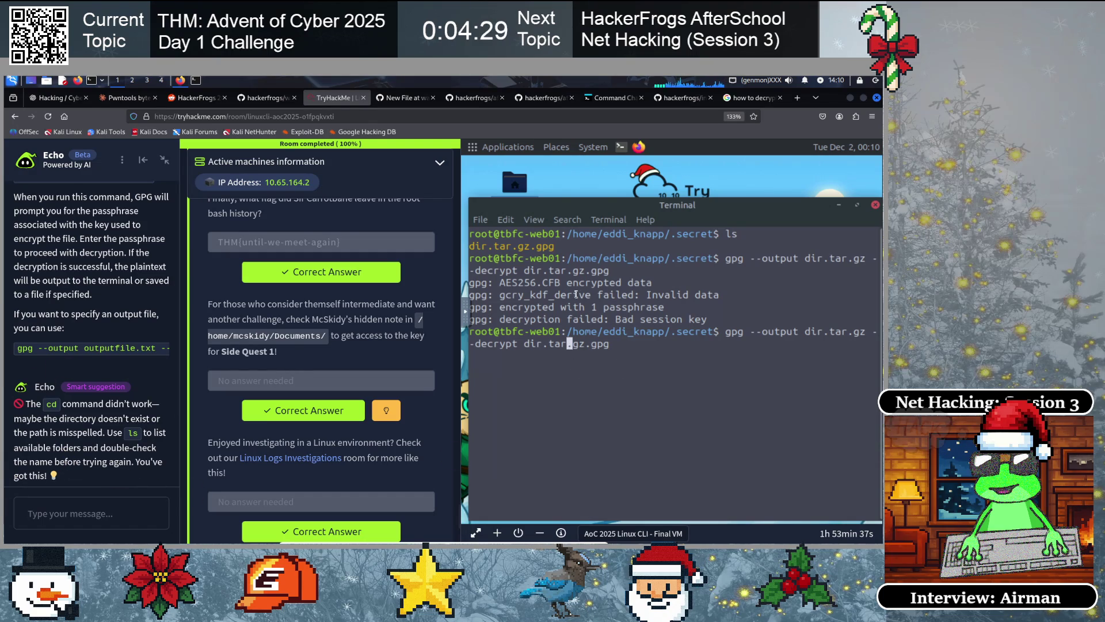
{"action": "left_click_drag", "start_coordinate": [725, 258], "coordinate": [708, 320]}
{"action": "right_click", "coordinate": [743, 261]}
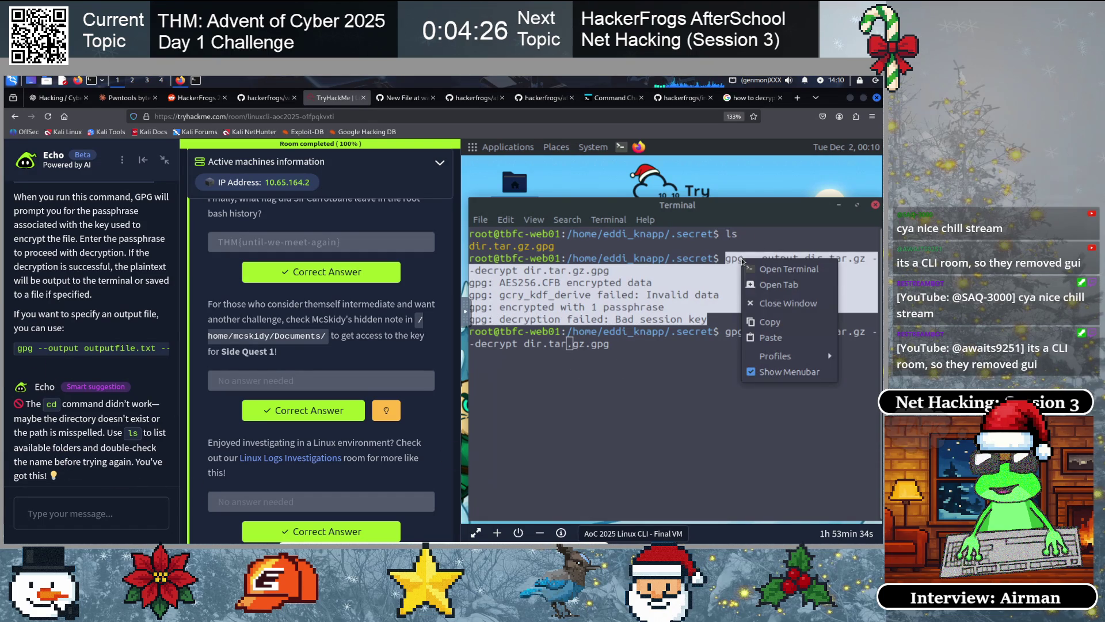
{"action": "left_click", "coordinate": [770, 321]}
{"action": "left_click", "coordinate": [123, 513]}
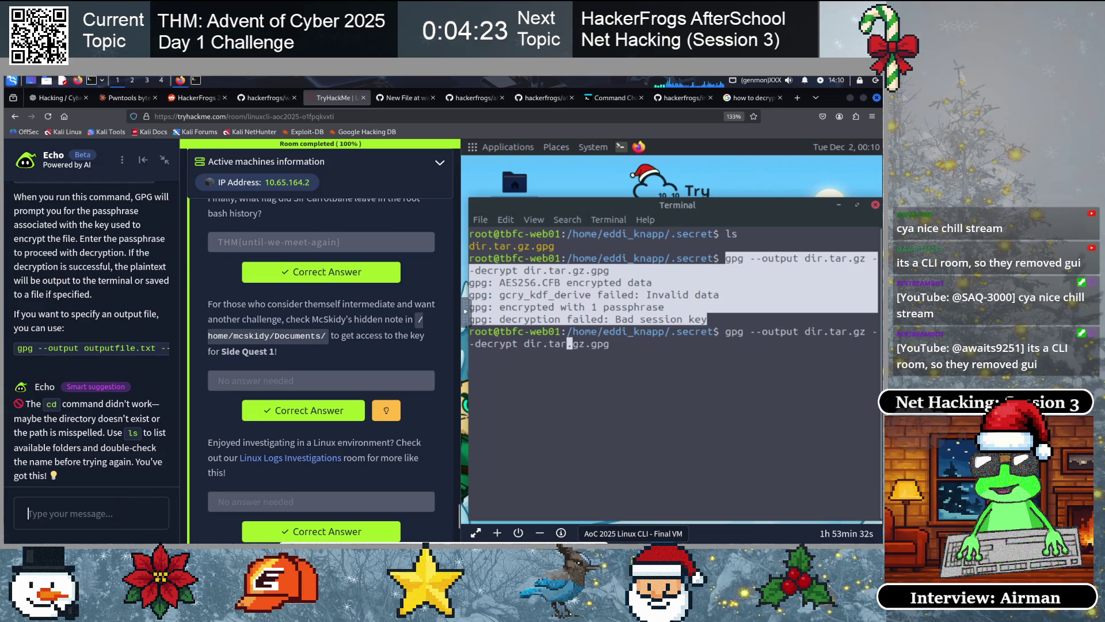
{"action": "type", "text": "We got this "}
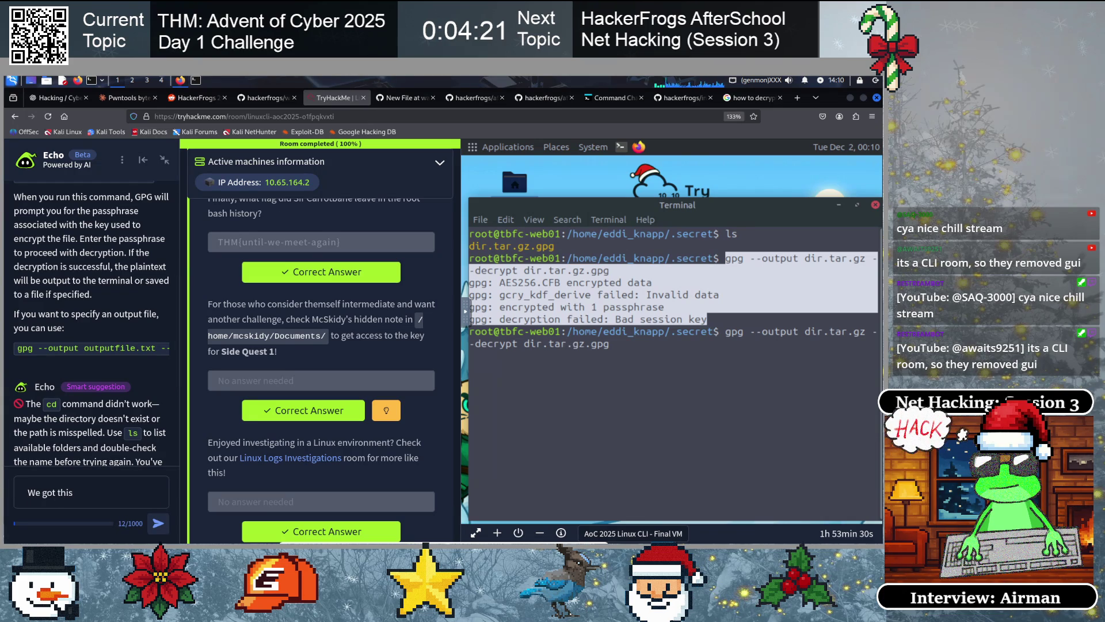
{"action": "type", "text": "error message "}
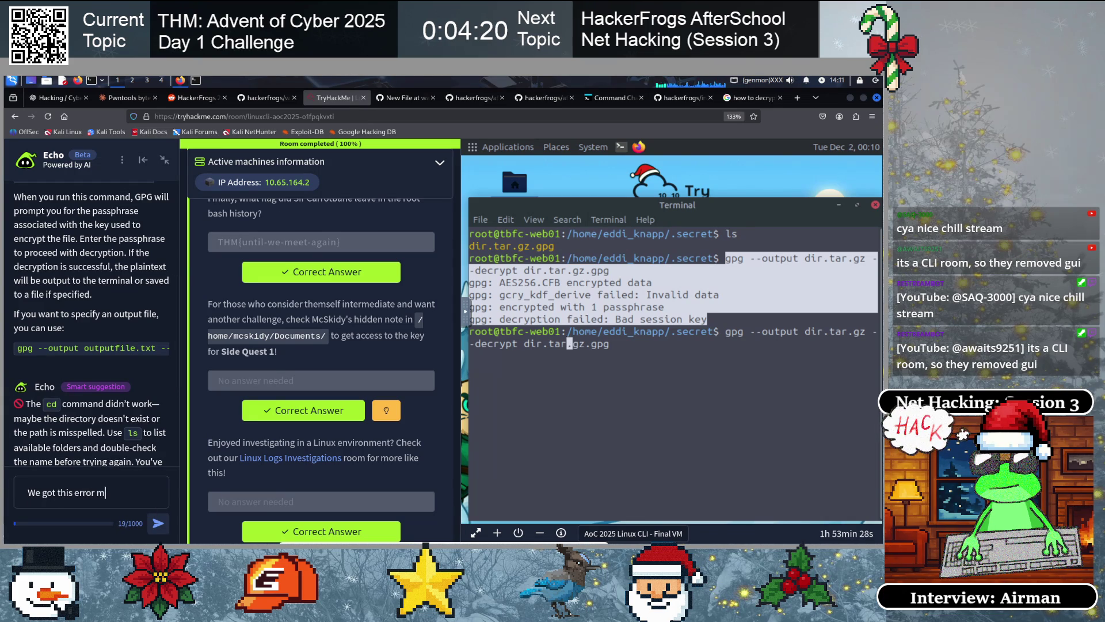
{"action": "type", "text": "when tried to use GPG:"}
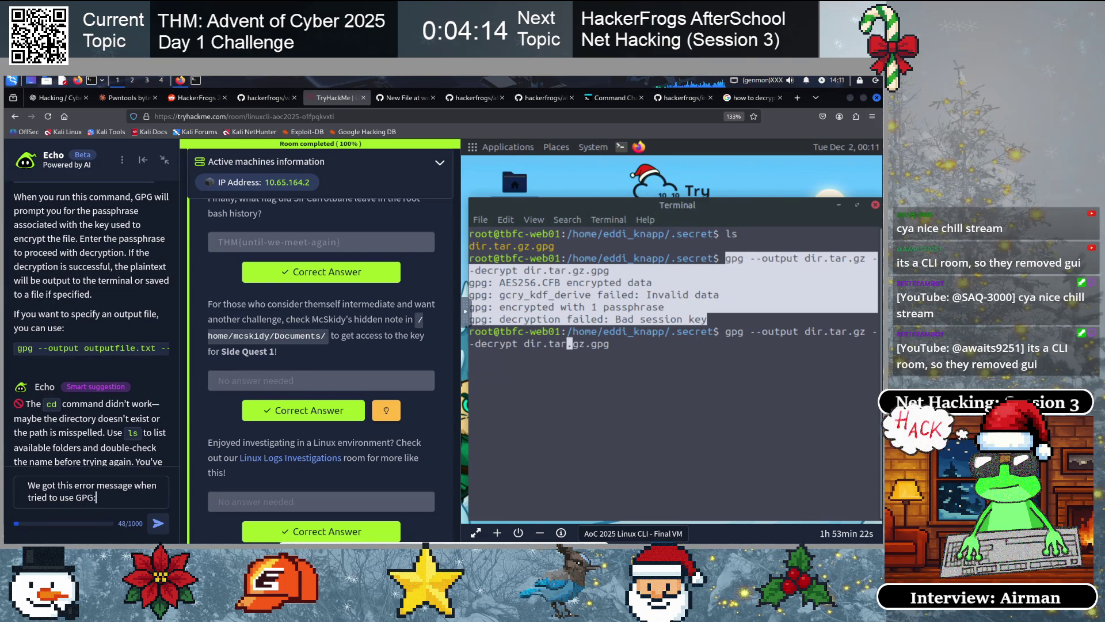
{"action": "key", "text": "ctrl+v"}
{"action": "key", "text": "Return"}
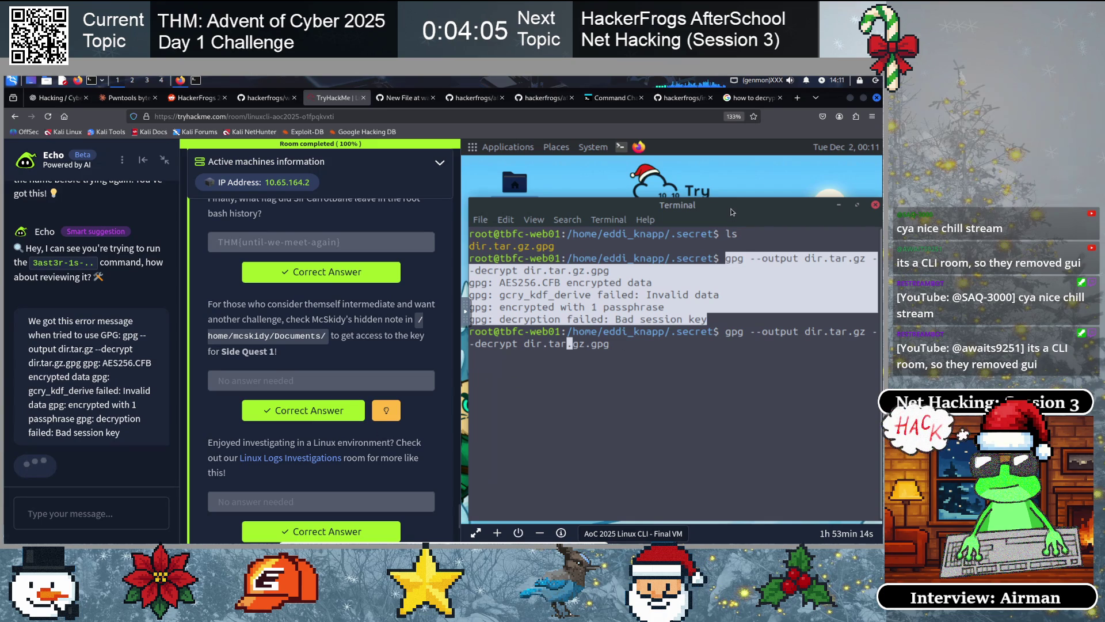
{"action": "left_click_drag", "start_coordinate": [732, 206], "coordinate": [724, 192]}
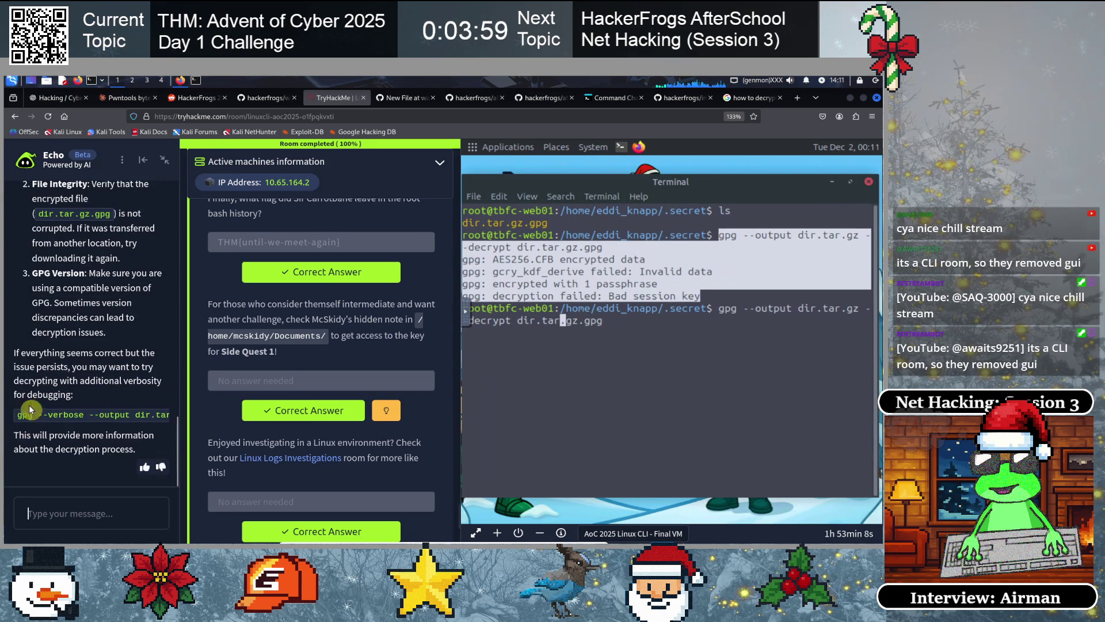
{"action": "scroll", "coordinate": [55, 322], "scroll_direction": "up", "scroll_amount": 5}
{"action": "scroll", "coordinate": [54, 336], "scroll_direction": "up", "scroll_amount": 5}
{"action": "scroll", "coordinate": [48, 314], "scroll_direction": "up", "scroll_amount": 1}
{"action": "scroll", "coordinate": [64, 329], "scroll_direction": "down", "scroll_amount": 5}
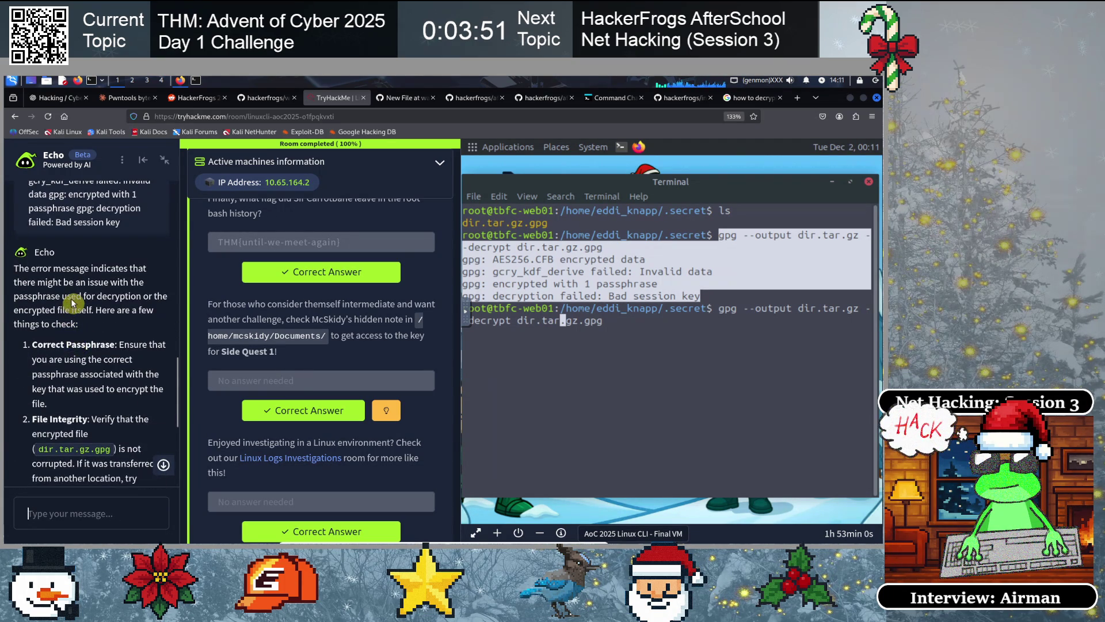
{"action": "scroll", "coordinate": [103, 307], "scroll_direction": "down", "scroll_amount": 1}
{"action": "scroll", "coordinate": [103, 307], "scroll_direction": "down", "scroll_amount": 1}
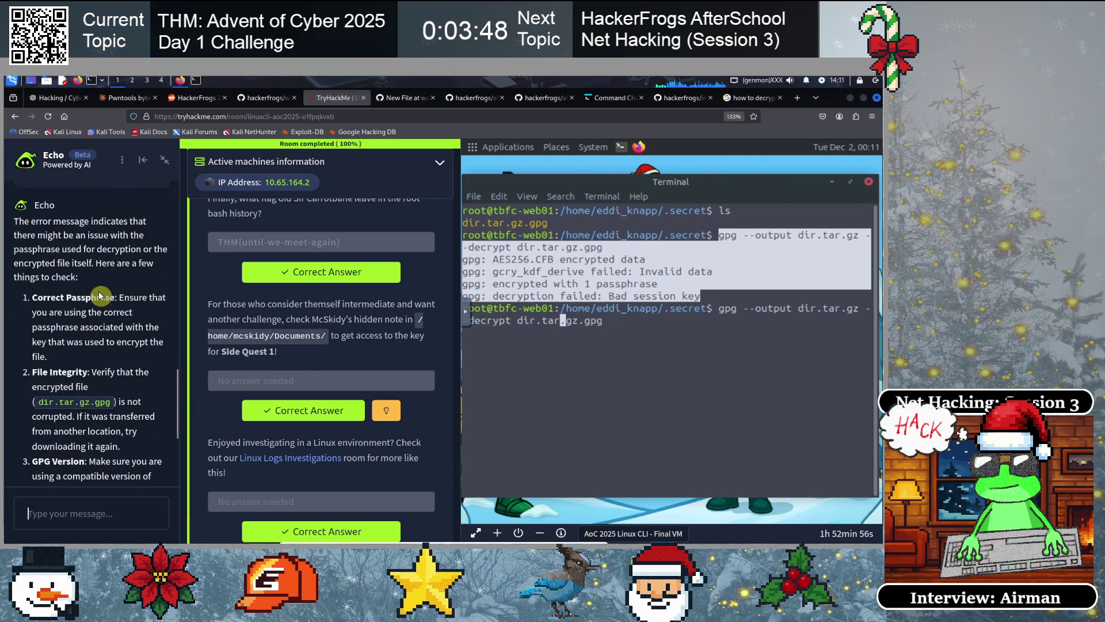
{"action": "scroll", "coordinate": [98, 290], "scroll_direction": "down", "scroll_amount": 1}
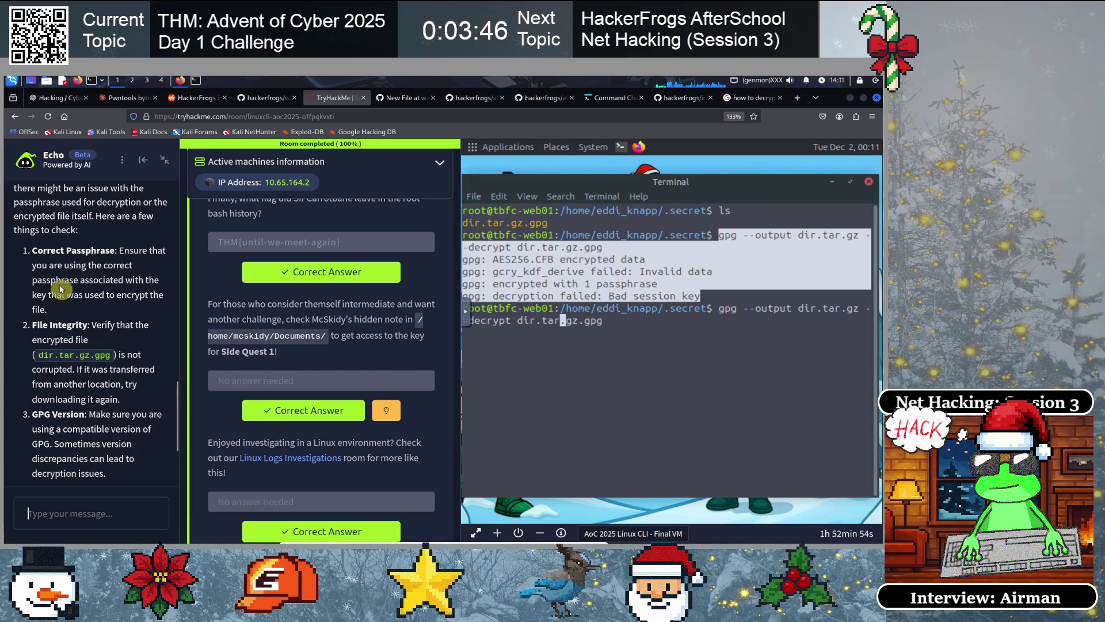
{"action": "scroll", "coordinate": [61, 303], "scroll_direction": "down", "scroll_amount": 1}
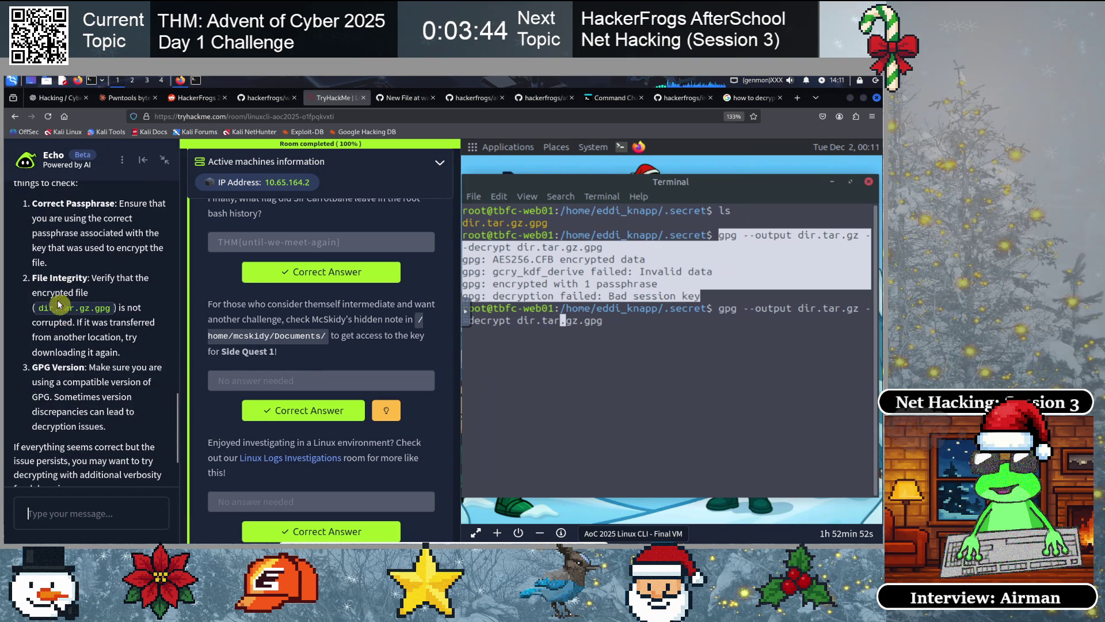
{"action": "scroll", "coordinate": [132, 300], "scroll_direction": "down", "scroll_amount": 1}
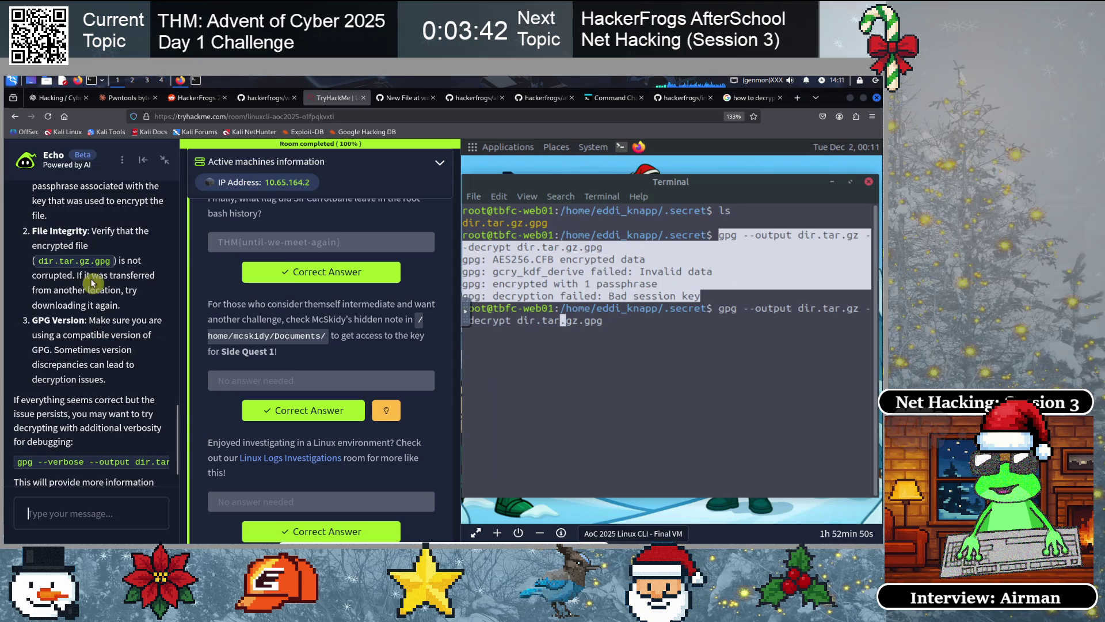
{"action": "scroll", "coordinate": [76, 312], "scroll_direction": "down", "scroll_amount": 1}
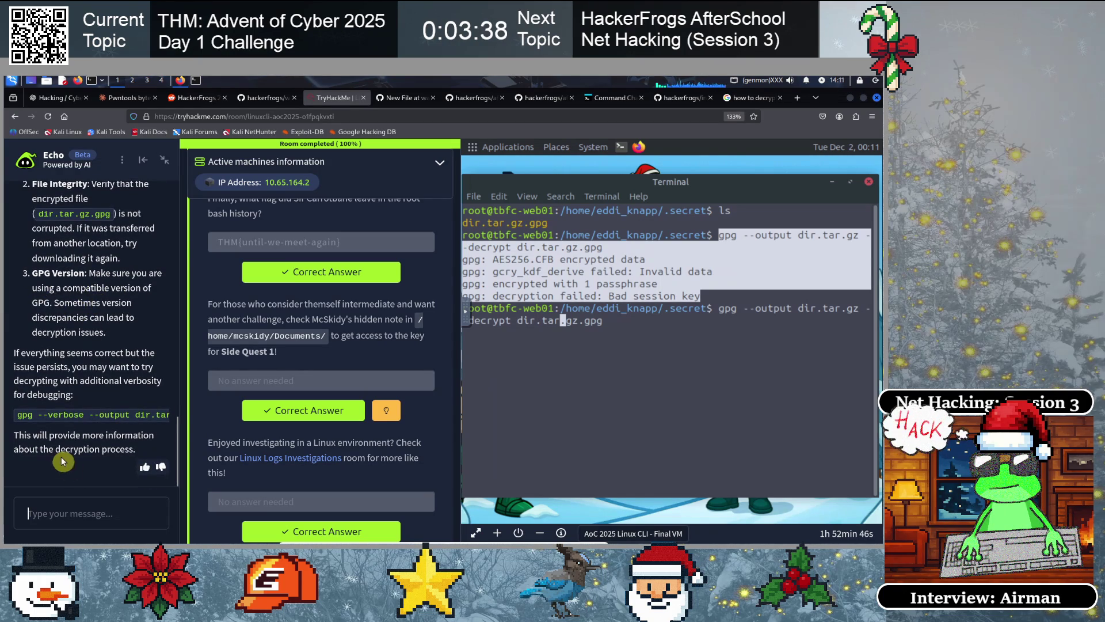
Step: Ask Echo for gpg's command-line passphrase syntax and erase the pending decrypt command
{"action": "left_click", "coordinate": [685, 384]}
{"action": "key", "text": "End"}
{"action": "left_click", "coordinate": [81, 507]}
{"action": "type", "text": "What "}
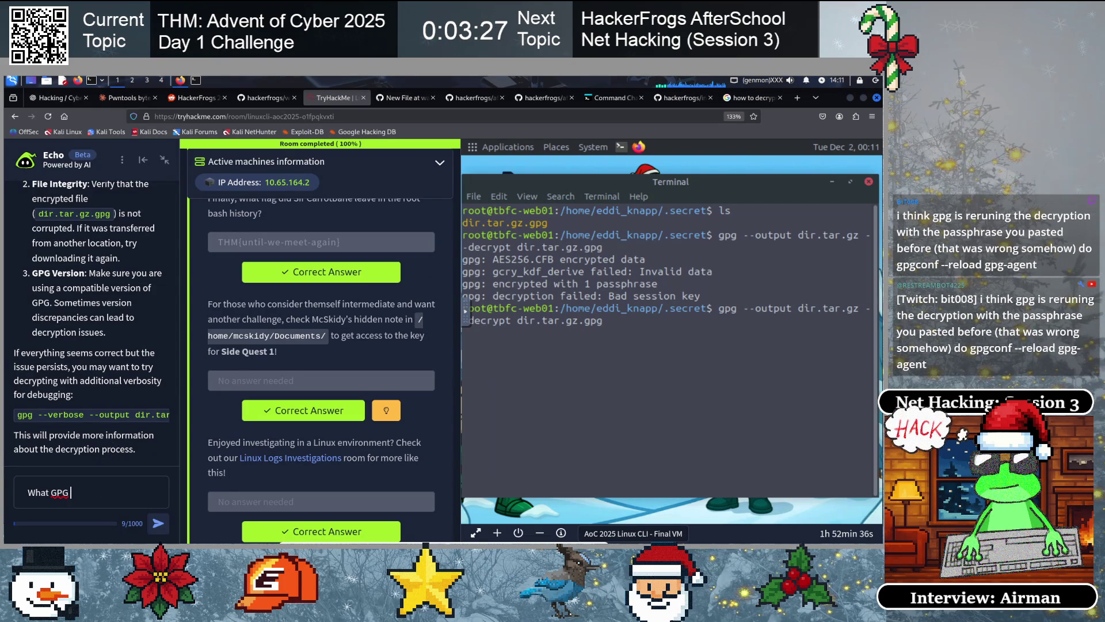
{"action": "type", "text": "command syn"}
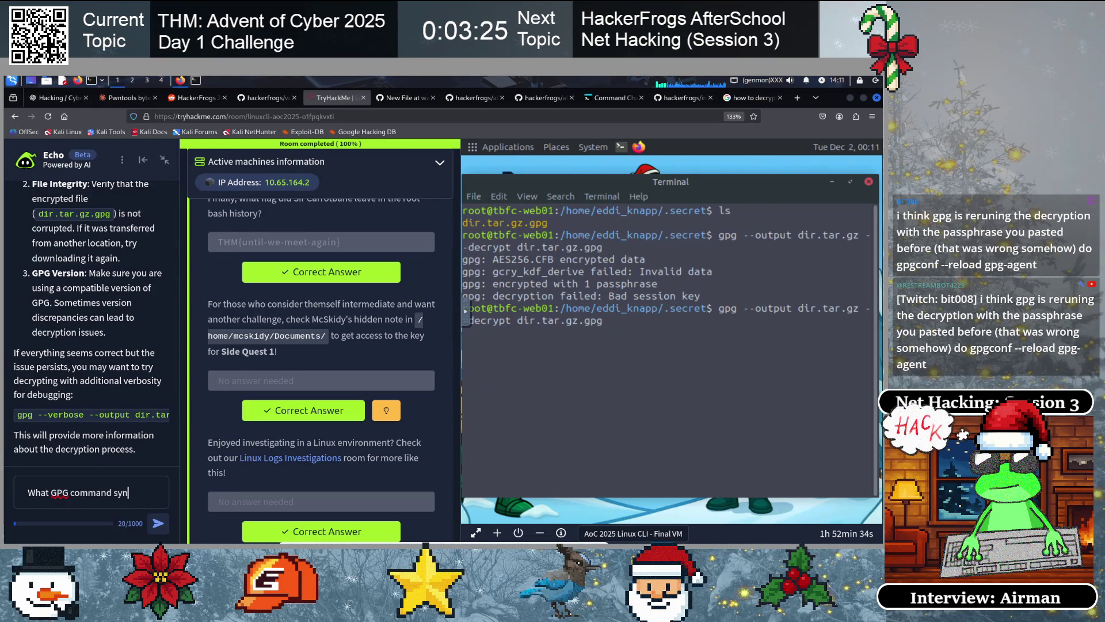
{"action": "type", "text": "do we "}
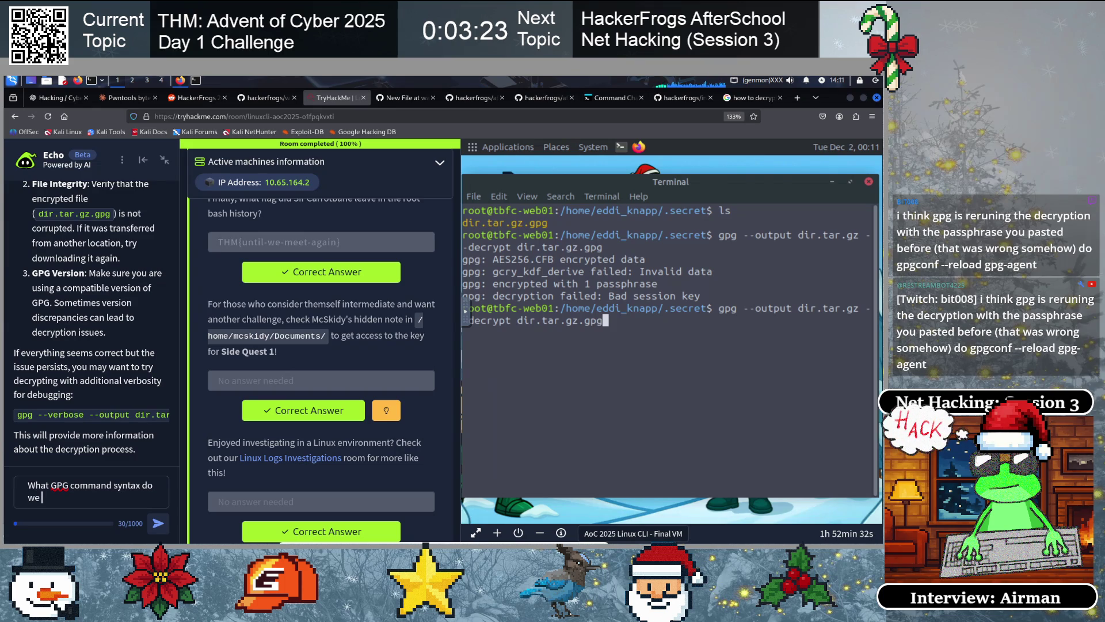
{"action": "type", "text": " to spec"}
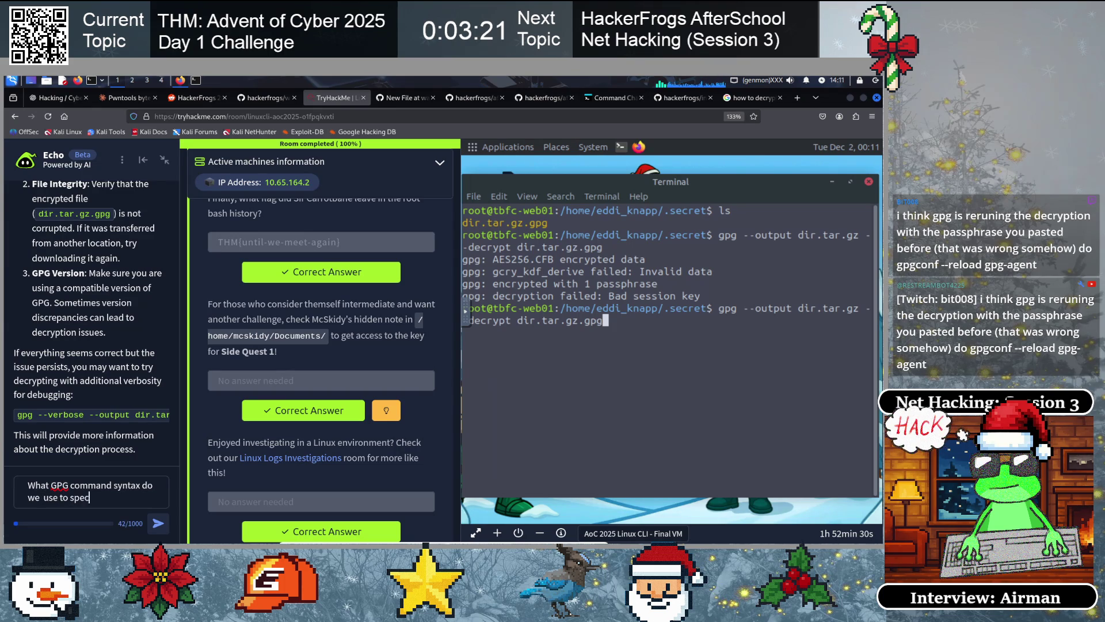
{"action": "type", "text": "e pass"}
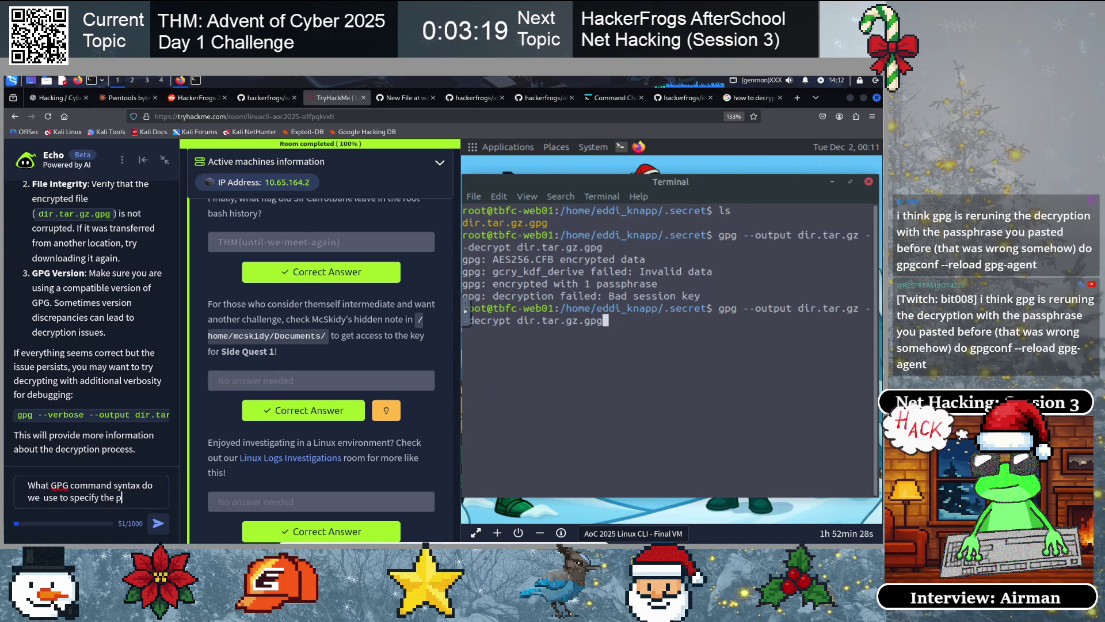
{"action": "type", "text": "ase?"}
{"action": "key", "text": "Return"}
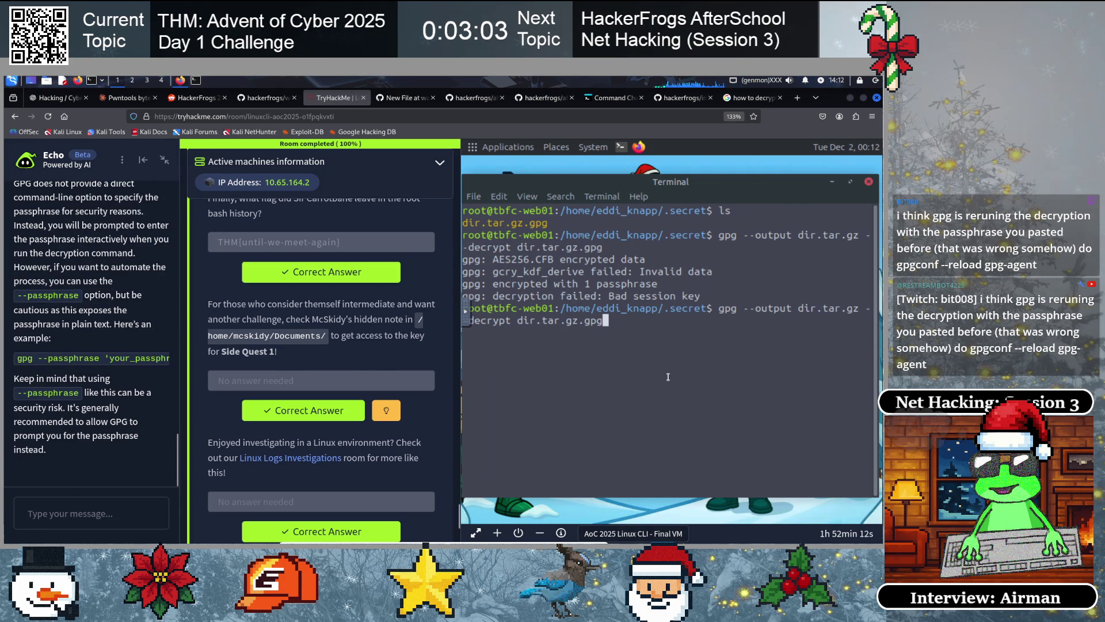
{"action": "key", "text": "BackSpace"}
{"action": "key", "text": "BackSpace"}
{"action": "key", "text": "BackSpace"}
{"action": "key", "text": "BackSpace"}
{"action": "key", "text": "BackSpace"}
{"action": "key", "text": "BackSpace"}
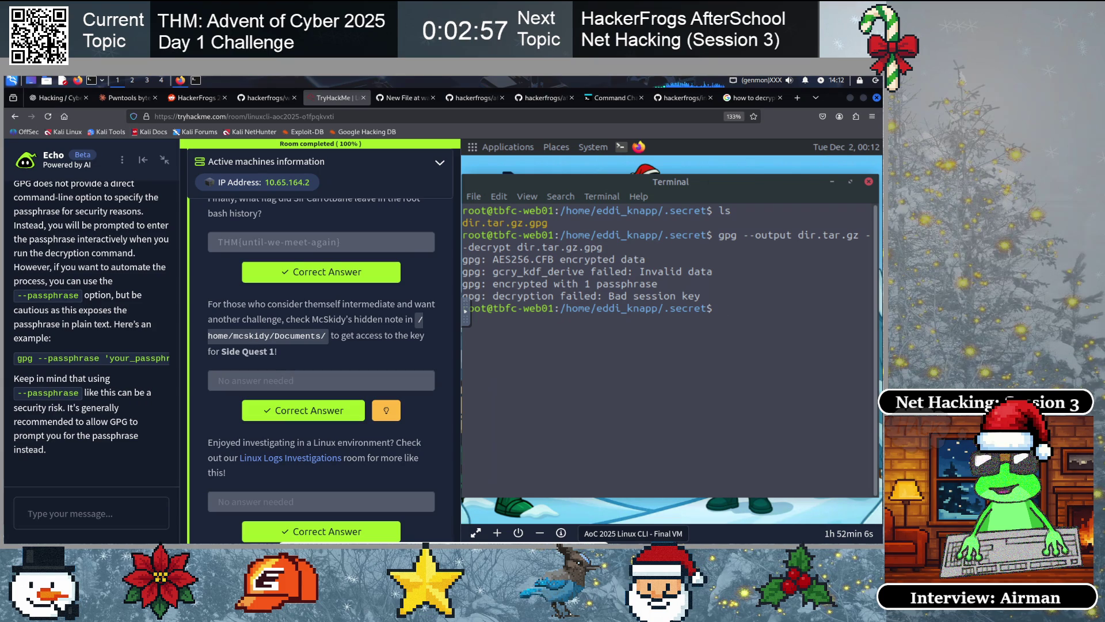
Step: Reload the gpg agent with gpgconf and rerun the dir.tar.gz.gpg decryption
{"action": "type", "text": "gpg"}
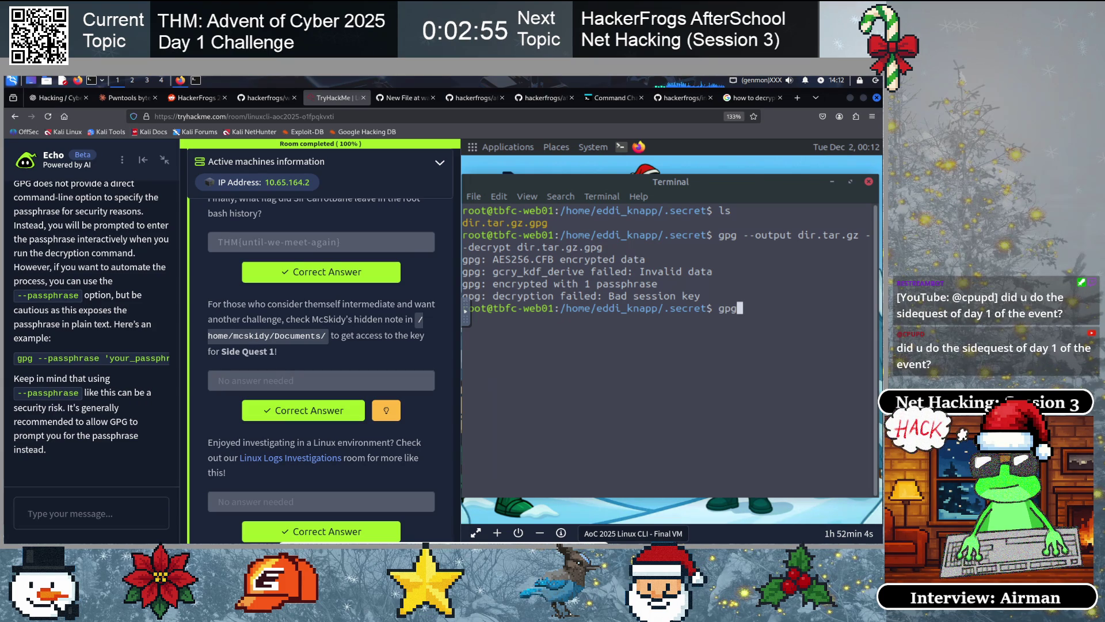
{"action": "type", "text": "f "}
{"action": "type", "text": "reload gp"}
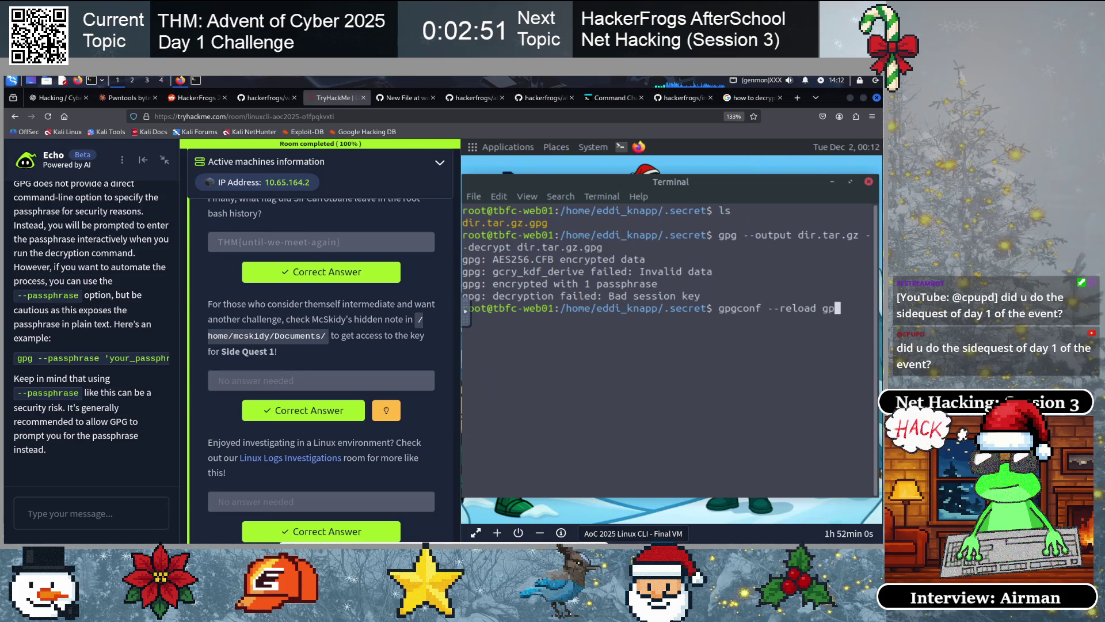
{"action": "type", "text": "-agen"}
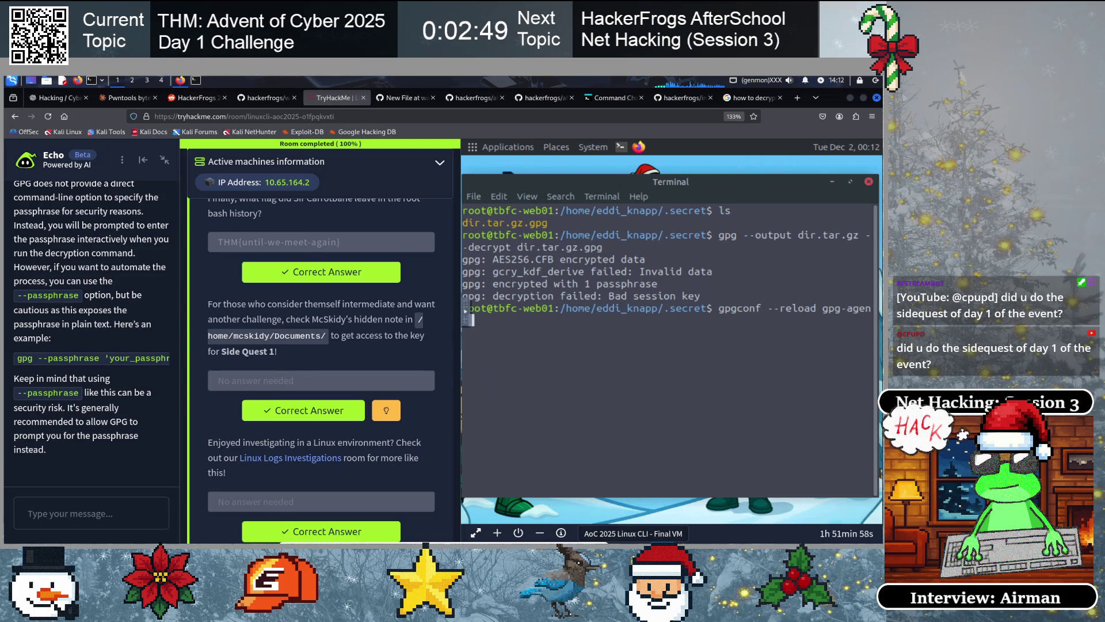
{"action": "key", "text": "Return"}
{"action": "key", "text": "Up"}
{"action": "key", "text": "Up"}
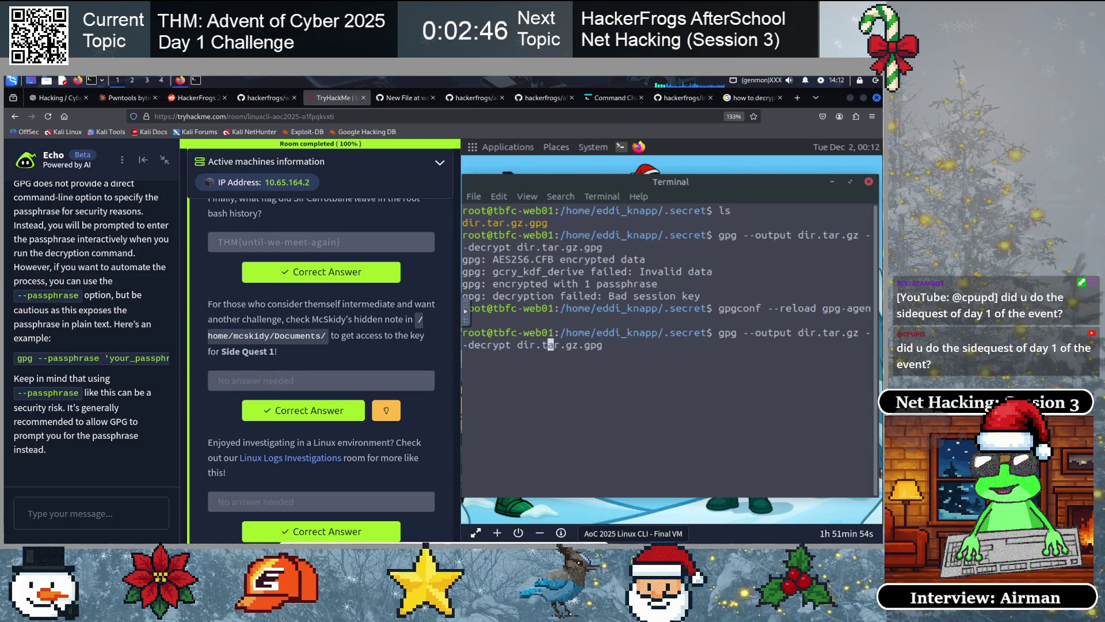
{"action": "key", "text": "End"}
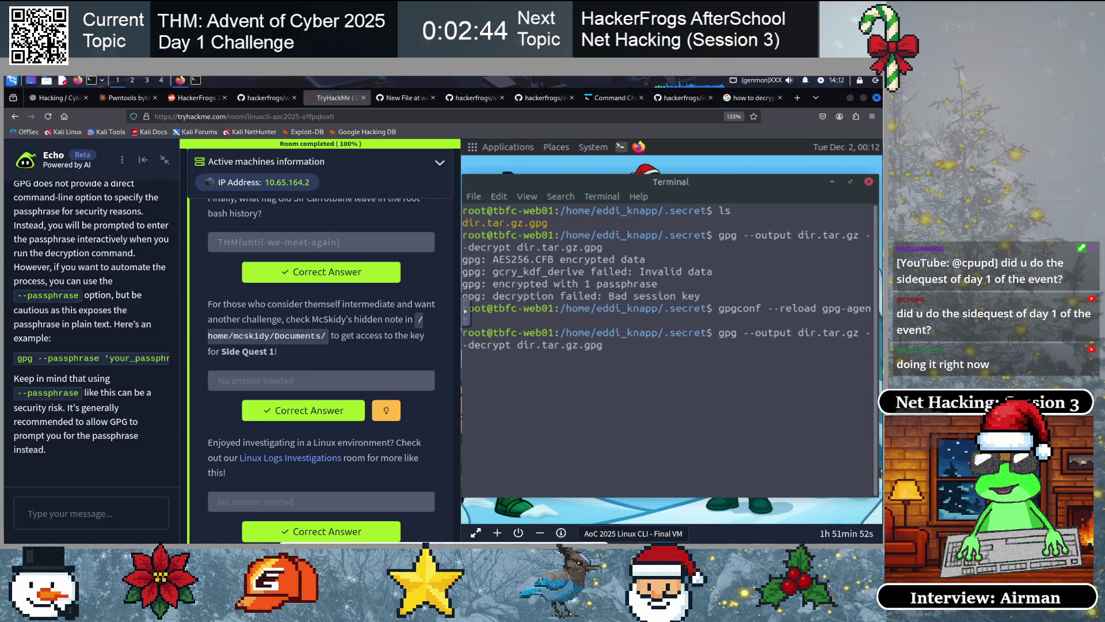
{"action": "key", "text": "Return"}
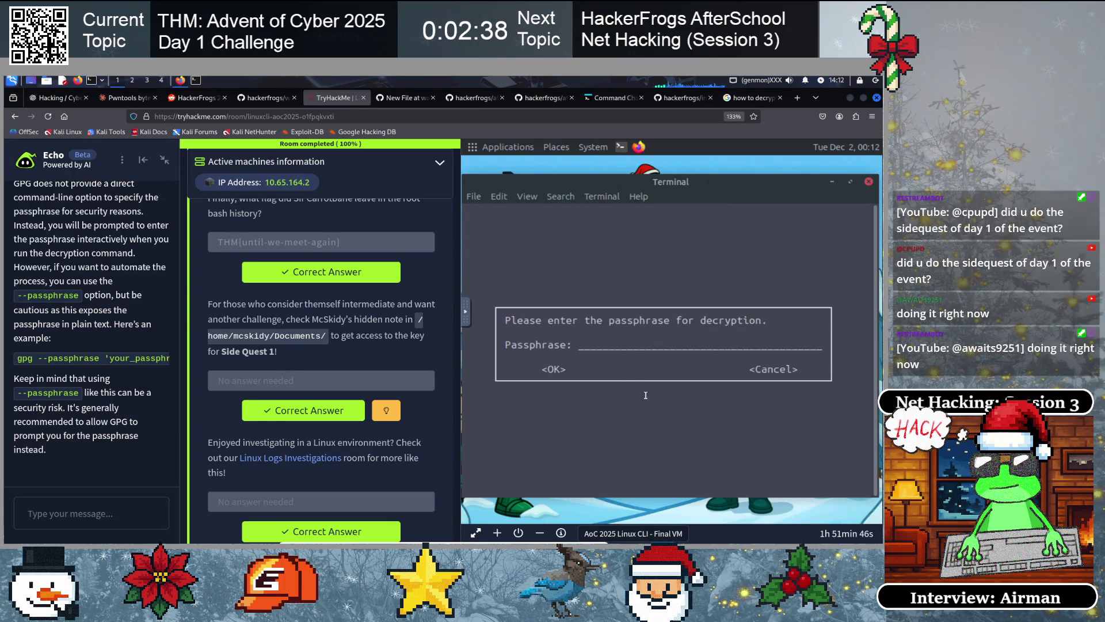
{"action": "left_click", "coordinate": [257, 97]}
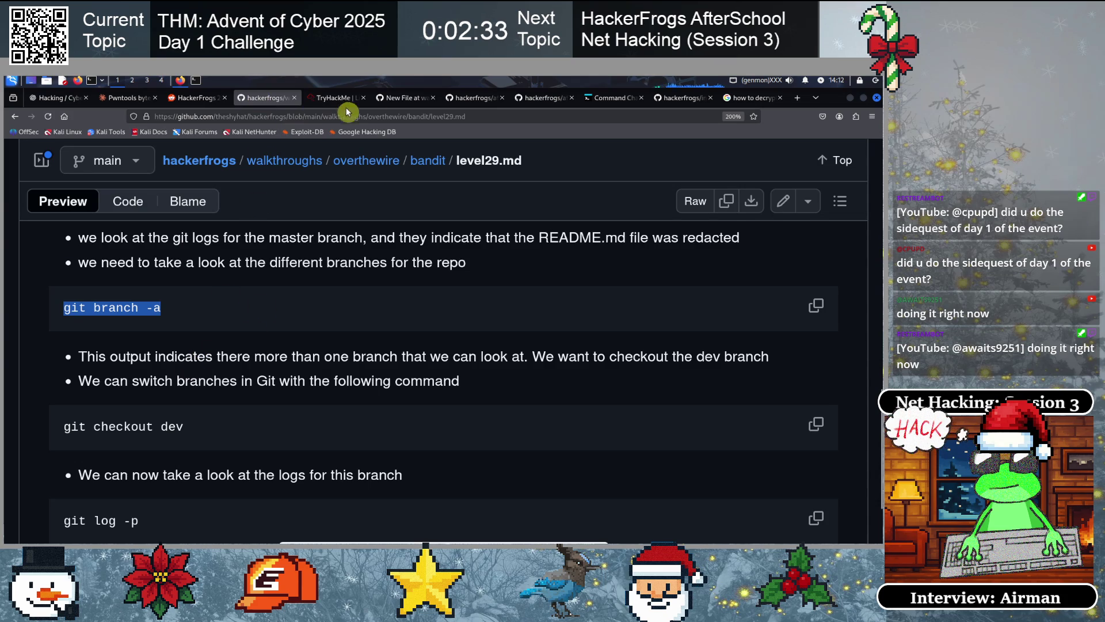
Step: Copy the selected side quest password from line 51 of the GitHub notes draft, then return to TryHackMe
{"action": "left_click", "coordinate": [412, 99]}
{"action": "right_click", "coordinate": [287, 414]}
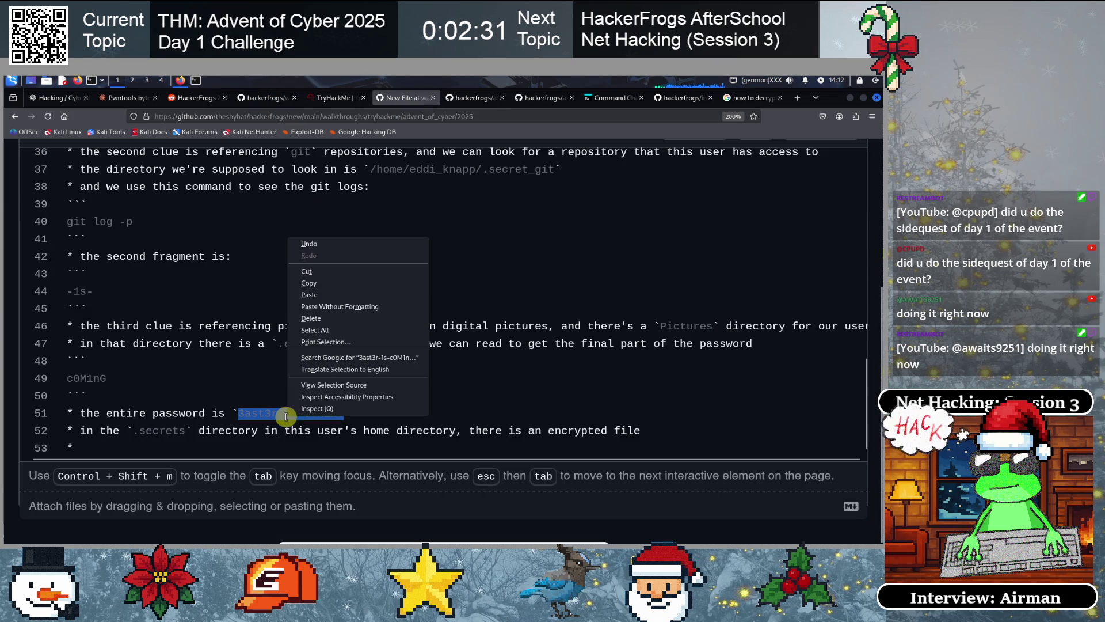
{"action": "left_click", "coordinate": [316, 294]}
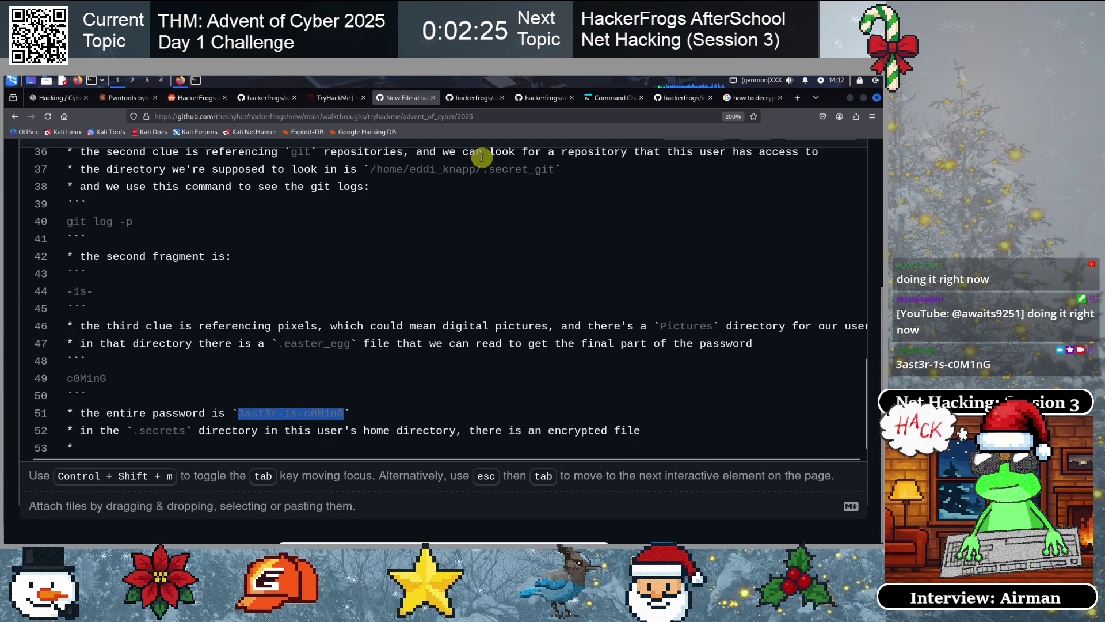
{"action": "left_click", "coordinate": [331, 98]}
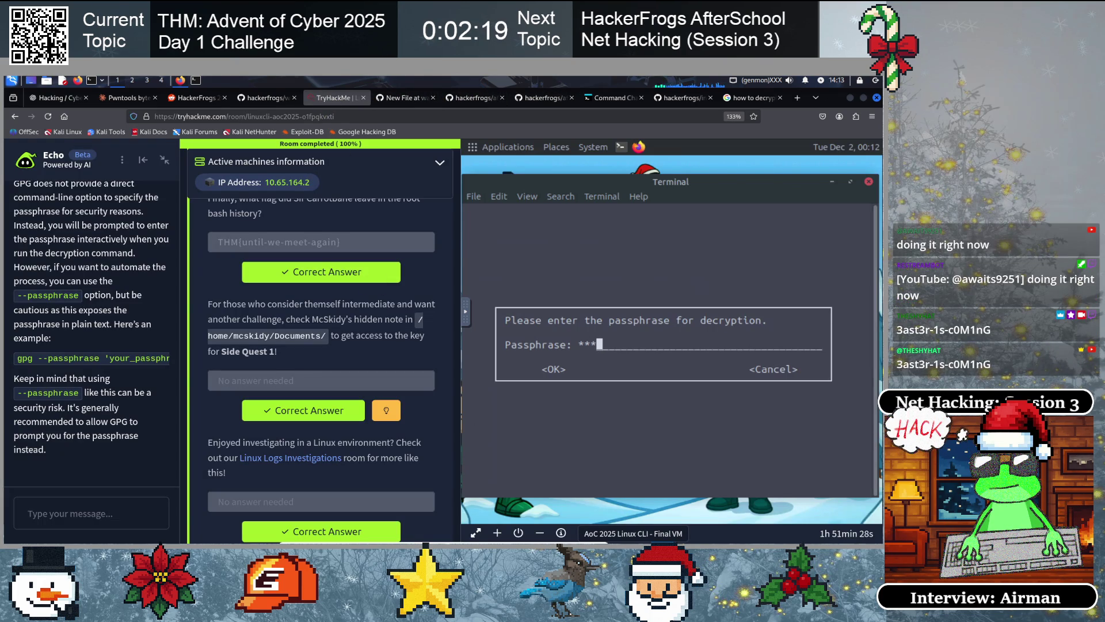
Step: Enter the side quest password at the gpg Passphrase prompt and submit it
{"action": "type", "text": "r-"}
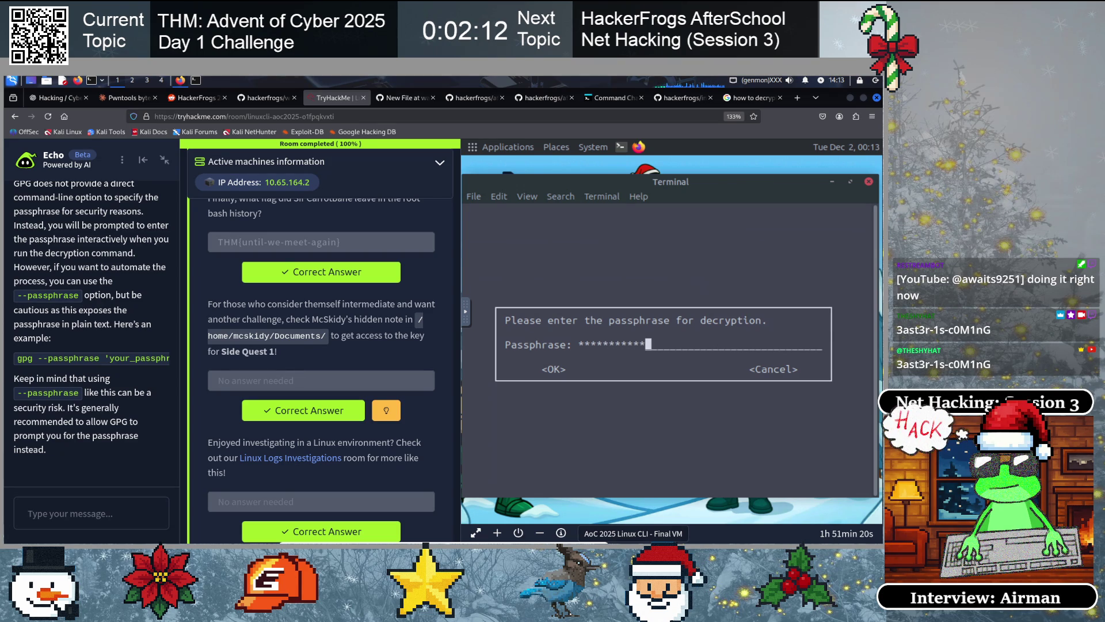
{"action": "type", "text": "0"}
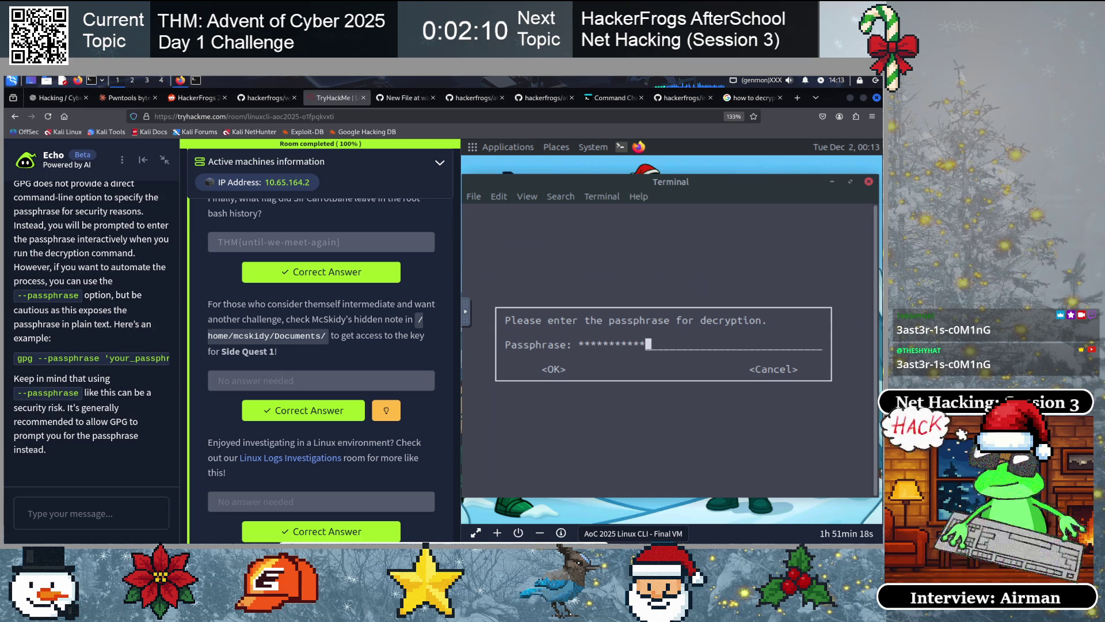
{"action": "type", "text": "M"}
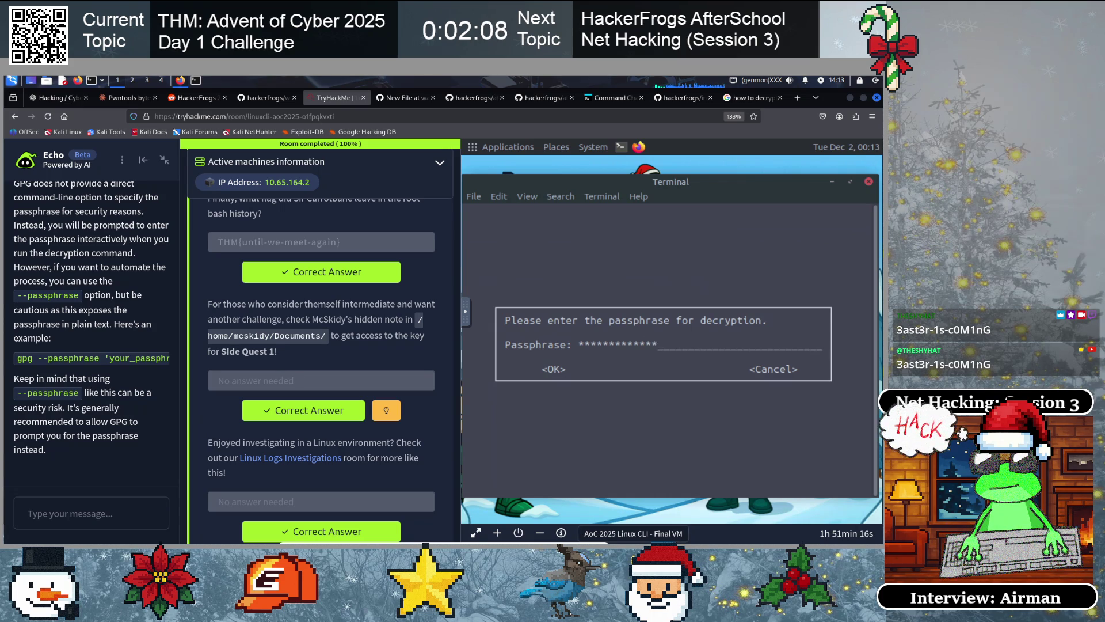
{"action": "type", "text": "G"}
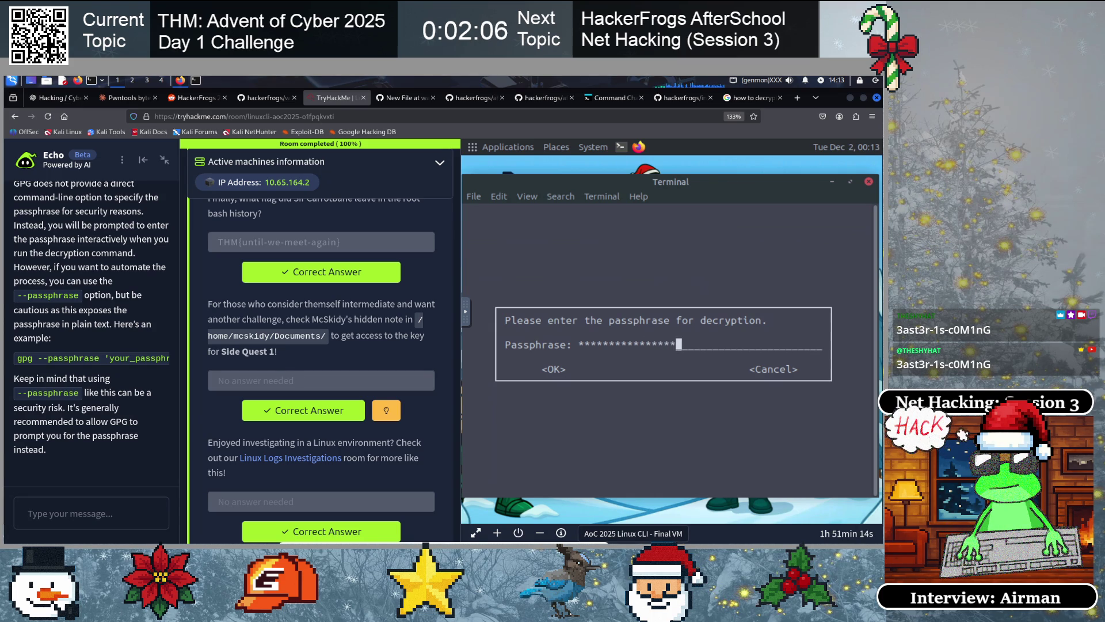
{"action": "key", "text": "Return"}
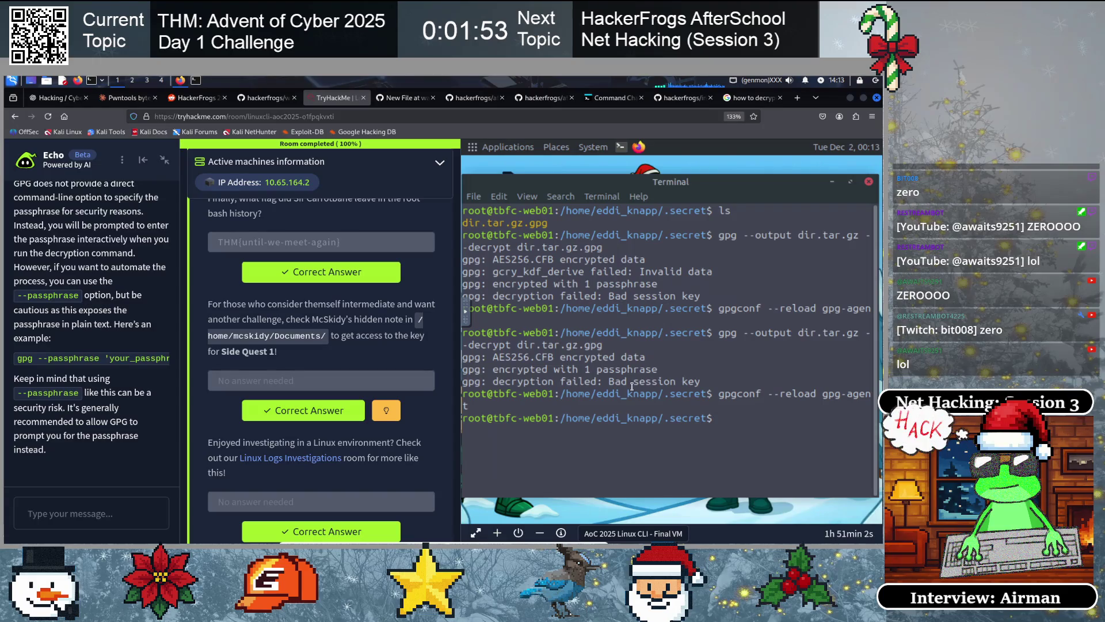
Step: Reselect the full password on line 51 of the notes, copy it, and go back to TryHackMe
{"action": "left_click", "coordinate": [266, 97]}
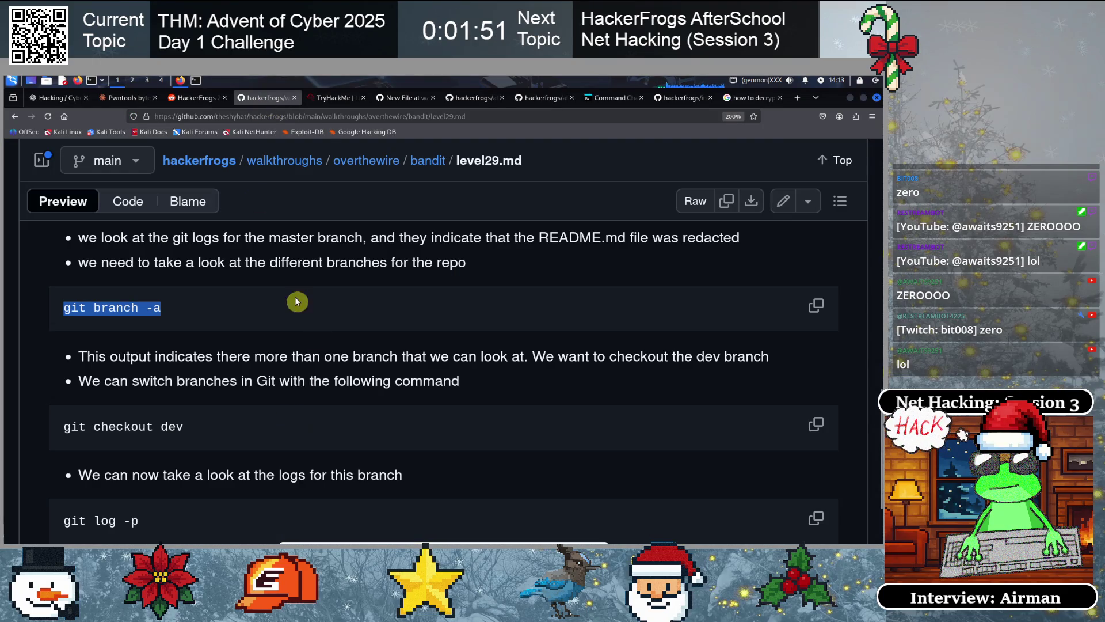
{"action": "left_click", "coordinate": [404, 99]}
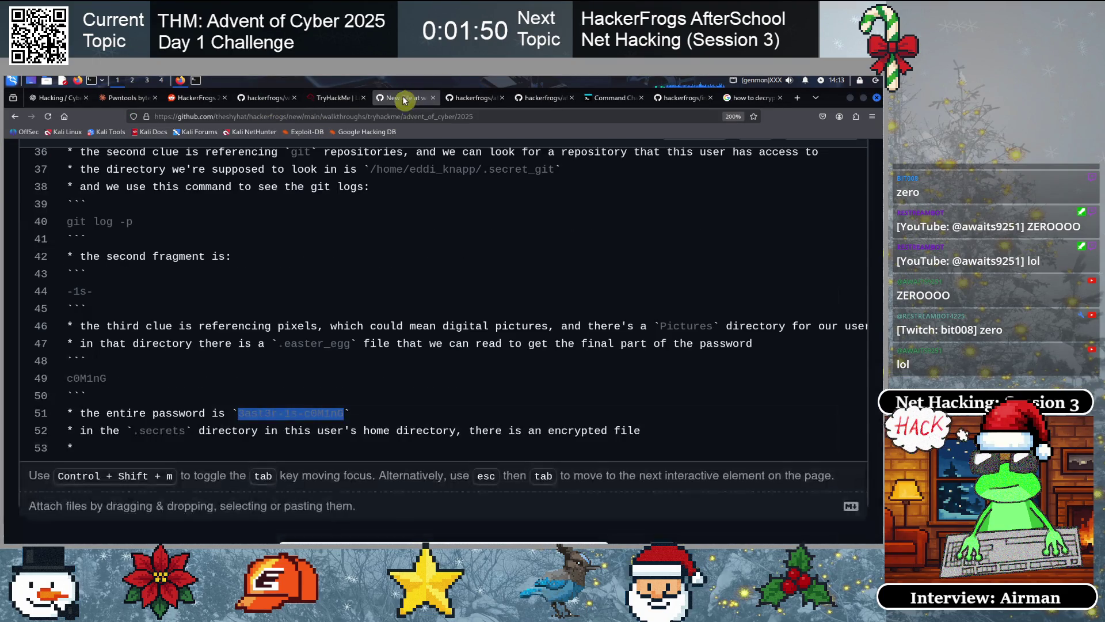
{"action": "left_click", "coordinate": [285, 413]}
{"action": "left_click_drag", "start_coordinate": [345, 414], "coordinate": [238, 413]}
{"action": "right_click", "coordinate": [249, 412]}
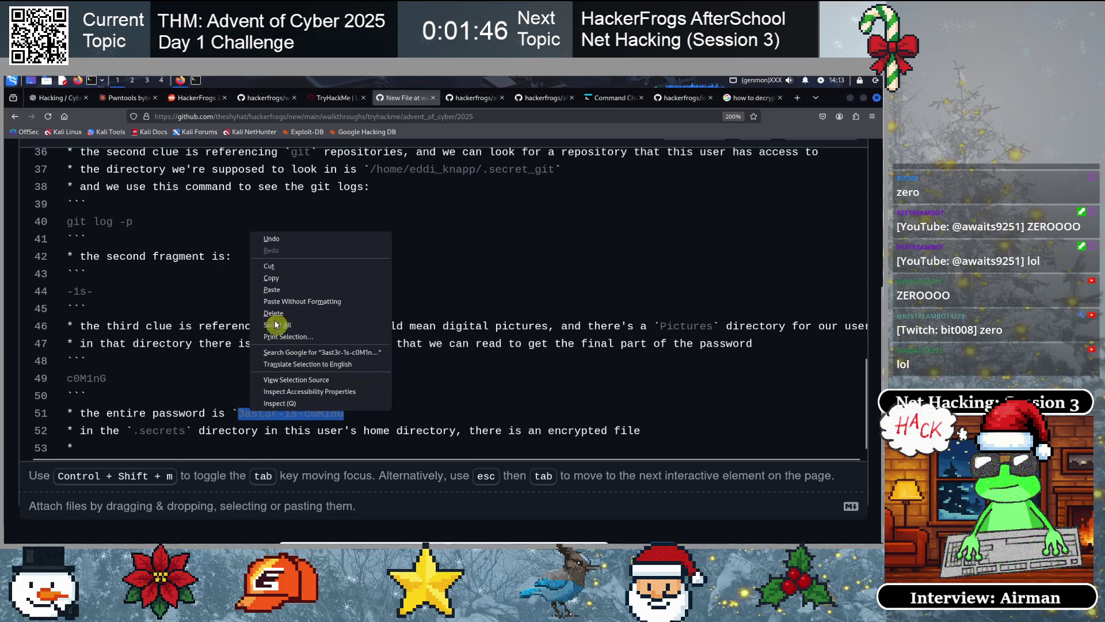
{"action": "left_click", "coordinate": [274, 280]}
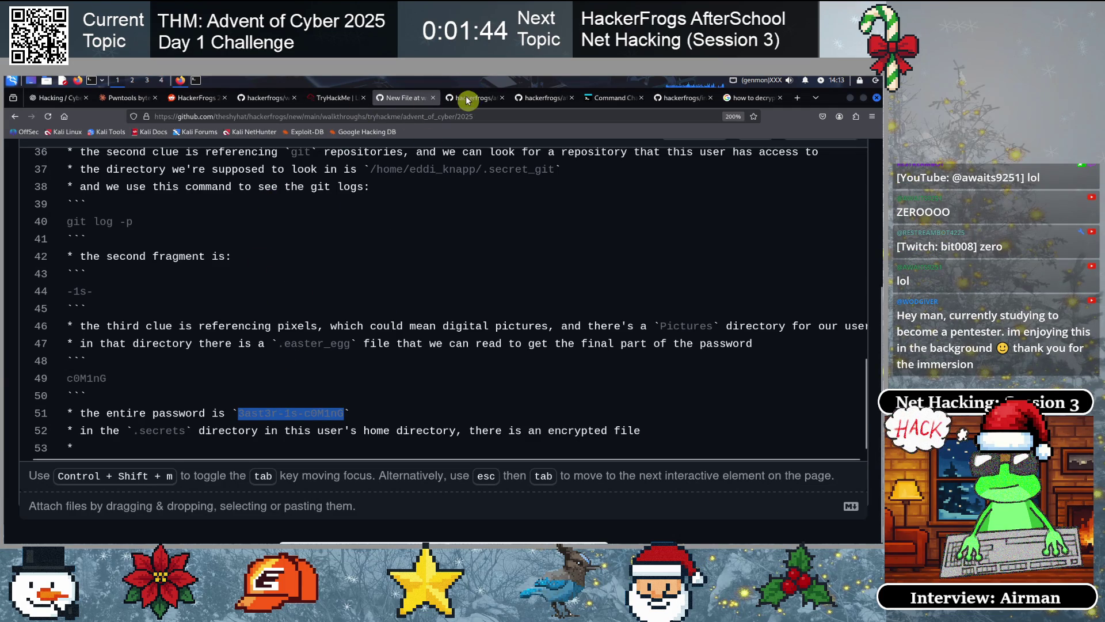
{"action": "left_click", "coordinate": [330, 103]}
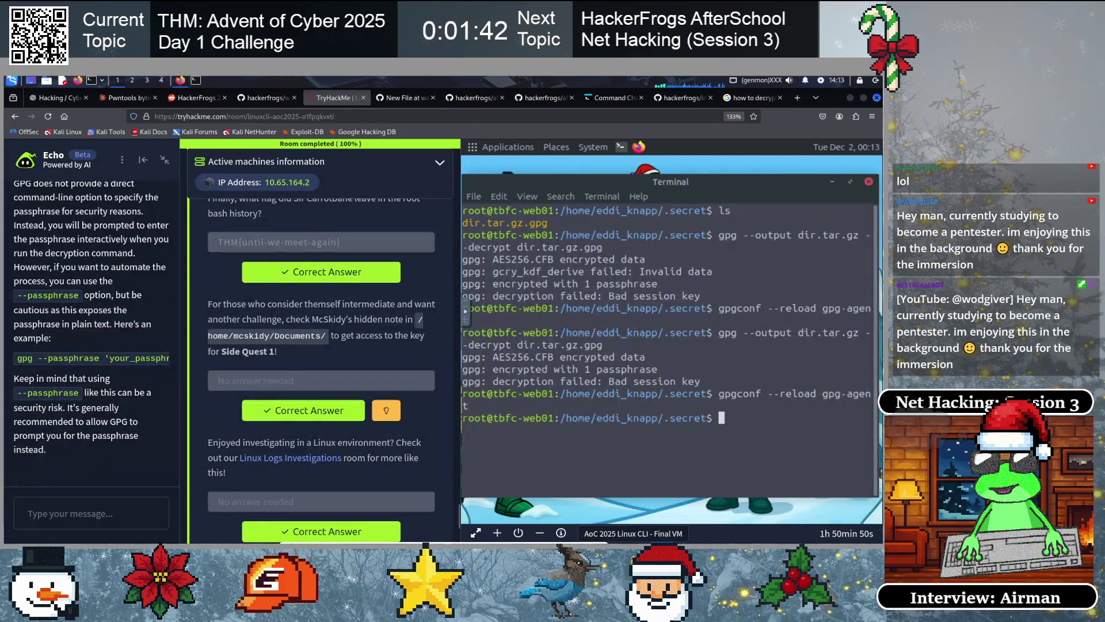
Step: Rerun the gpg decrypt command, erase a mistaken paste, and list the .secret folder with ls -la
{"action": "key", "text": "Up"}
{"action": "key", "text": "Up"}
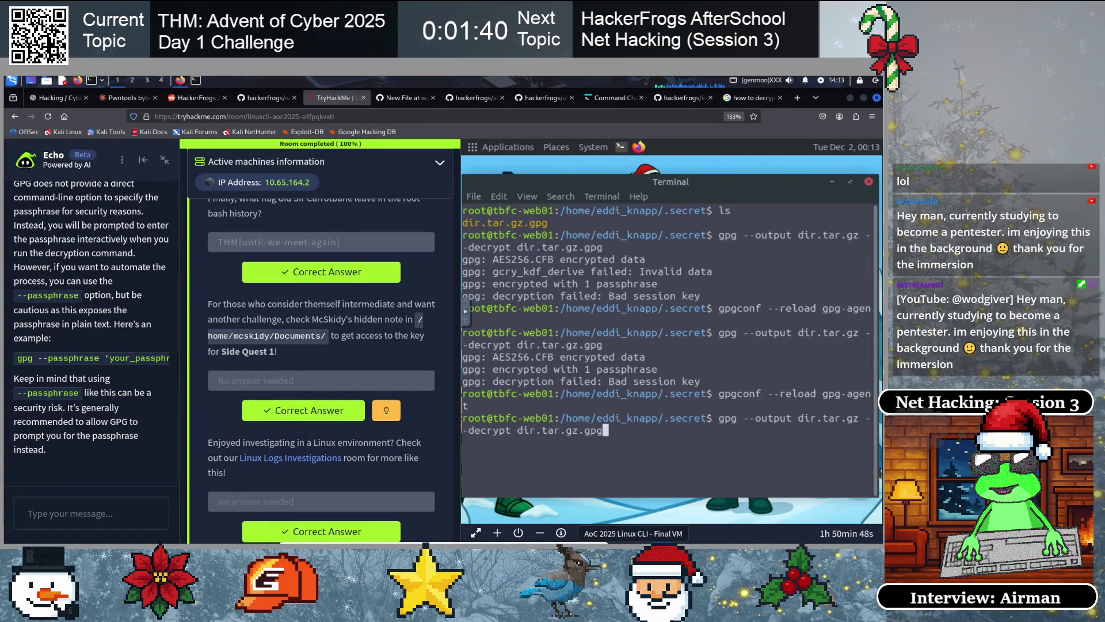
{"action": "key", "text": "Return"}
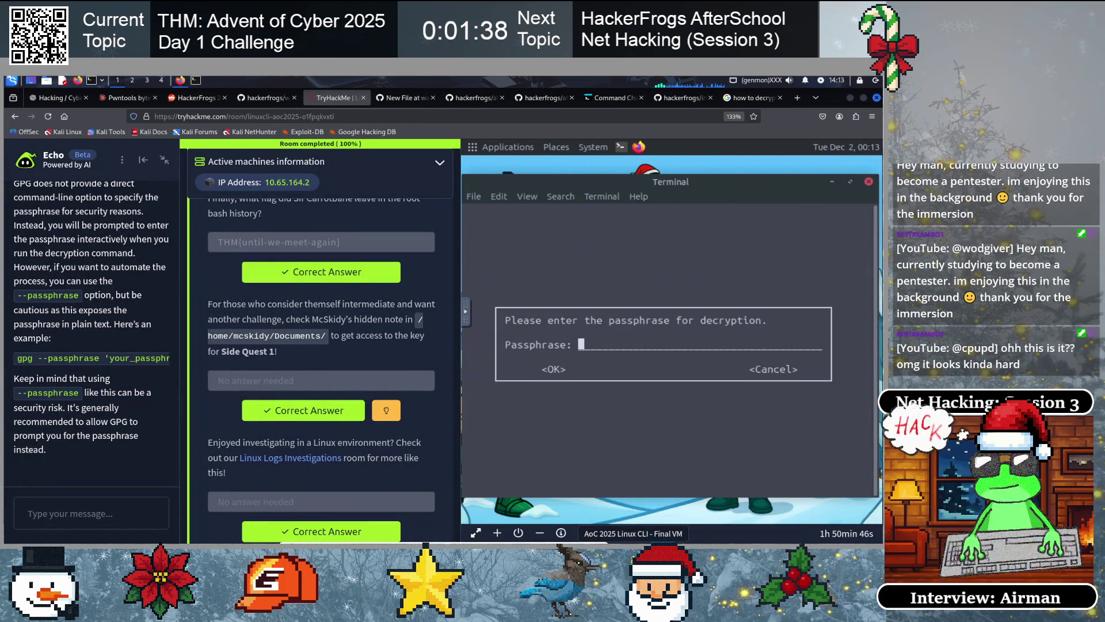
{"action": "key", "text": "ctrl+shift+v"}
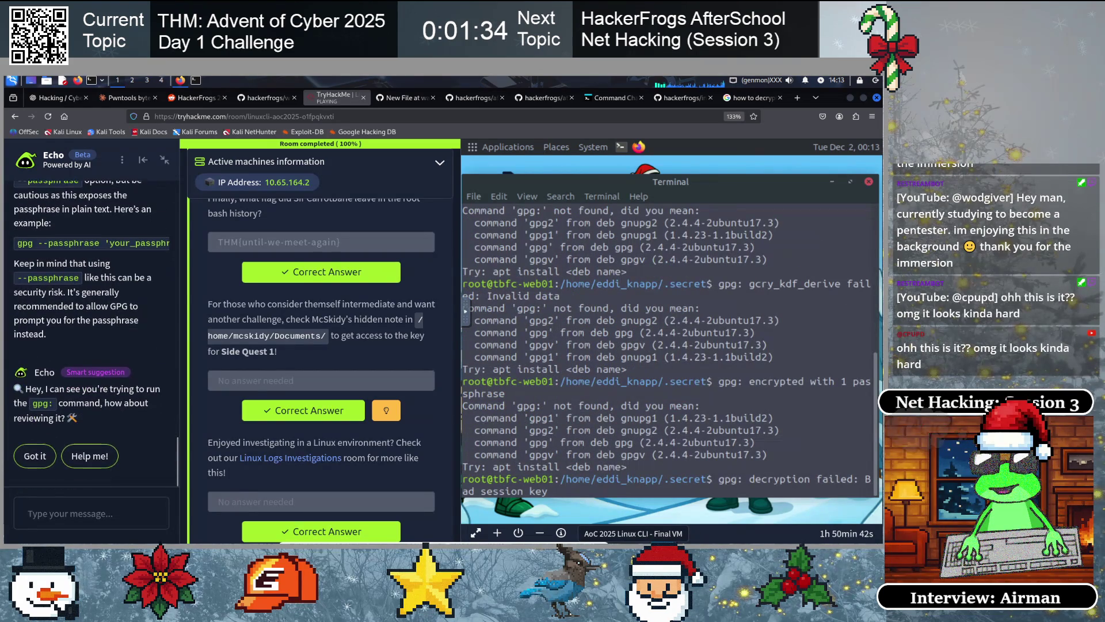
{"action": "key", "text": "BackSpace"}
{"action": "key", "text": "BackSpace"}
{"action": "key", "text": "BackSpace"}
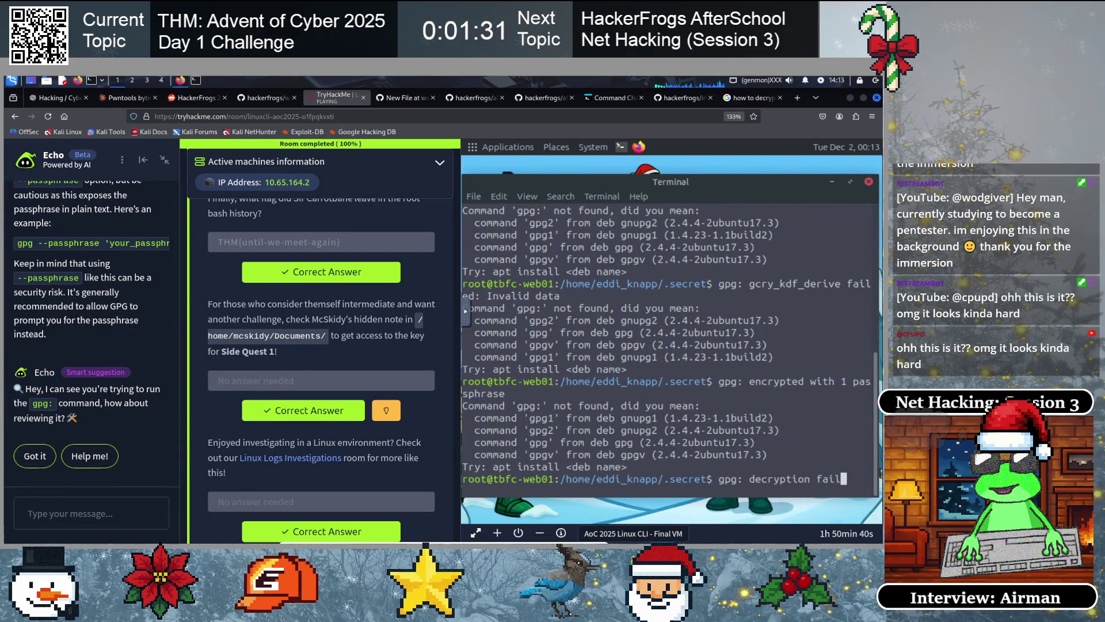
{"action": "type", "text": "ls"}
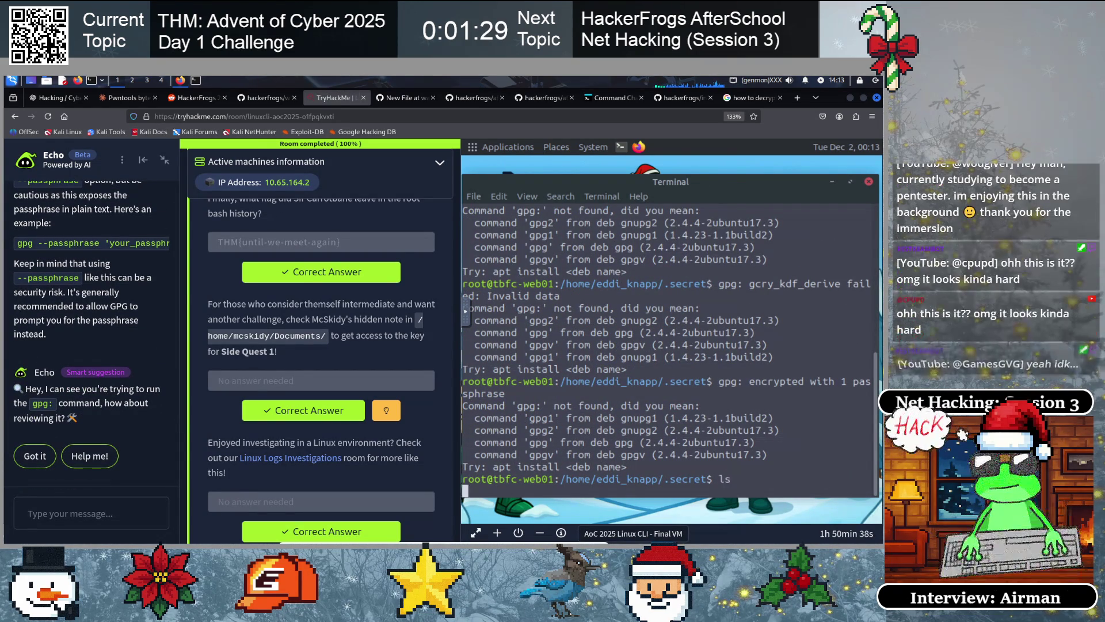
{"action": "key", "text": "Return"}
{"action": "type", "text": "ls -la"}
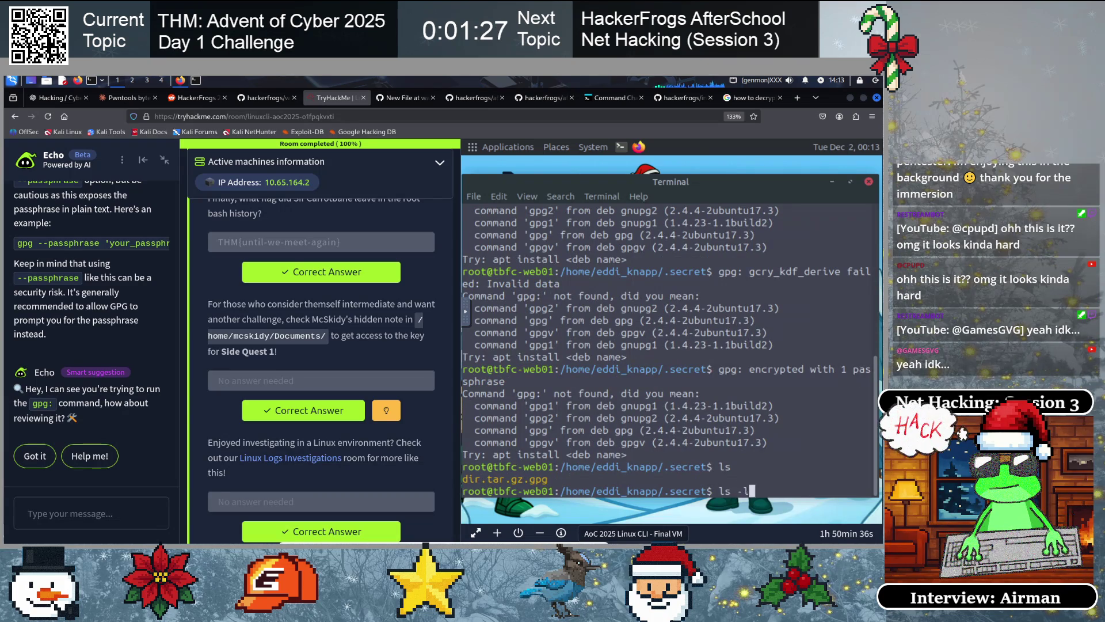
{"action": "key", "text": "Return"}
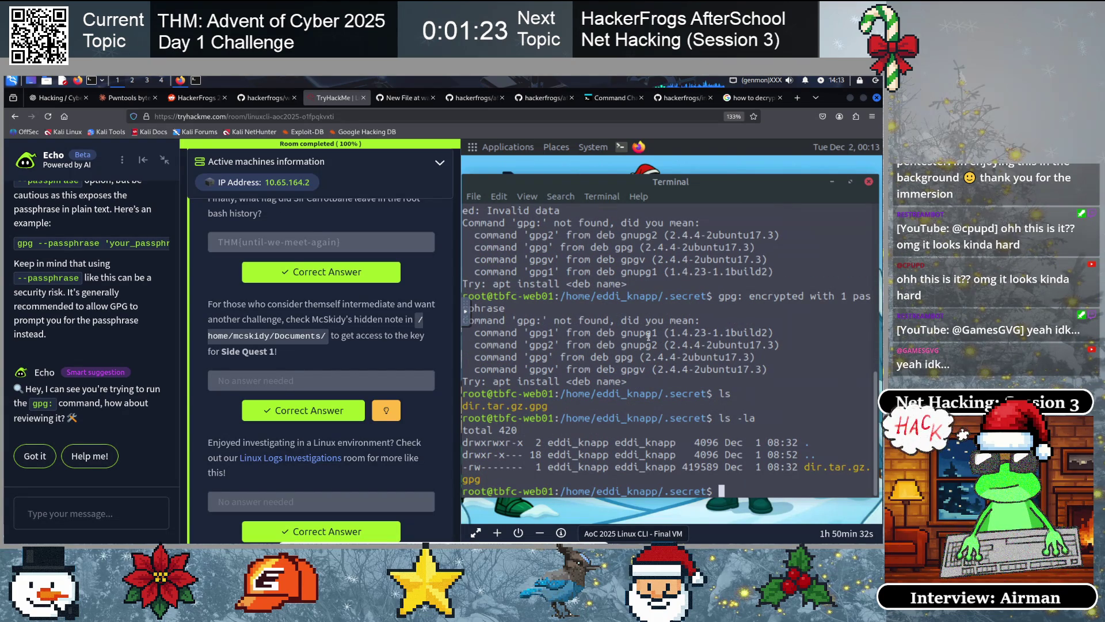
Step: Reload the gpg agent with gpgconf --reload gpg-agent from command history
{"action": "type", "text": "ls -la"}
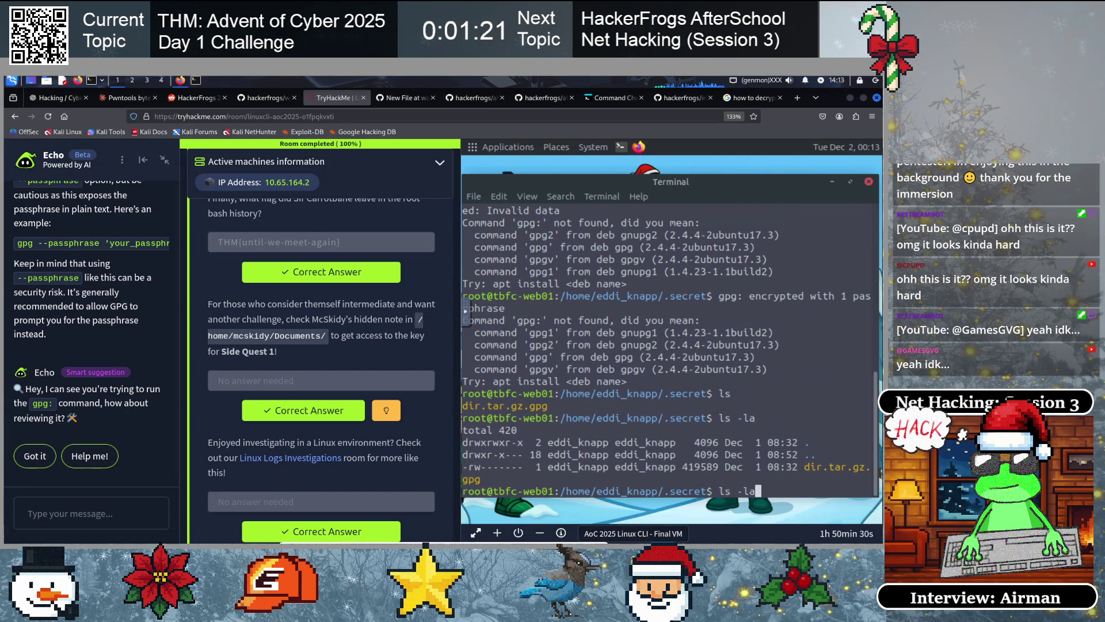
{"action": "key", "text": "Up"}
{"action": "key", "text": "Up"}
{"action": "key", "text": "Up"}
{"action": "key", "text": "Up"}
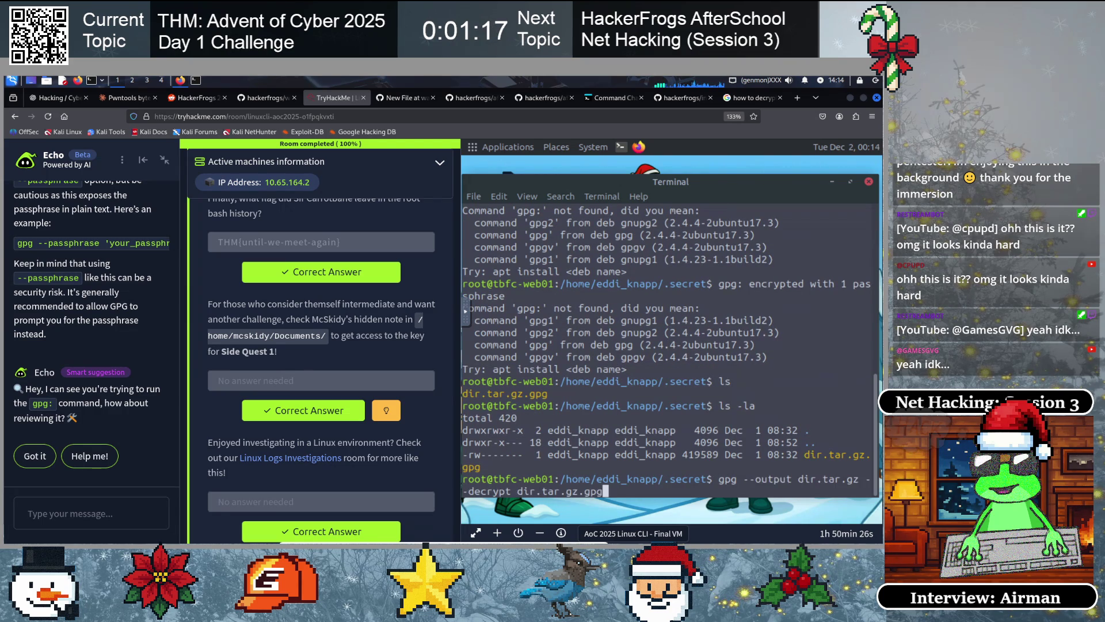
{"action": "key", "text": "Up"}
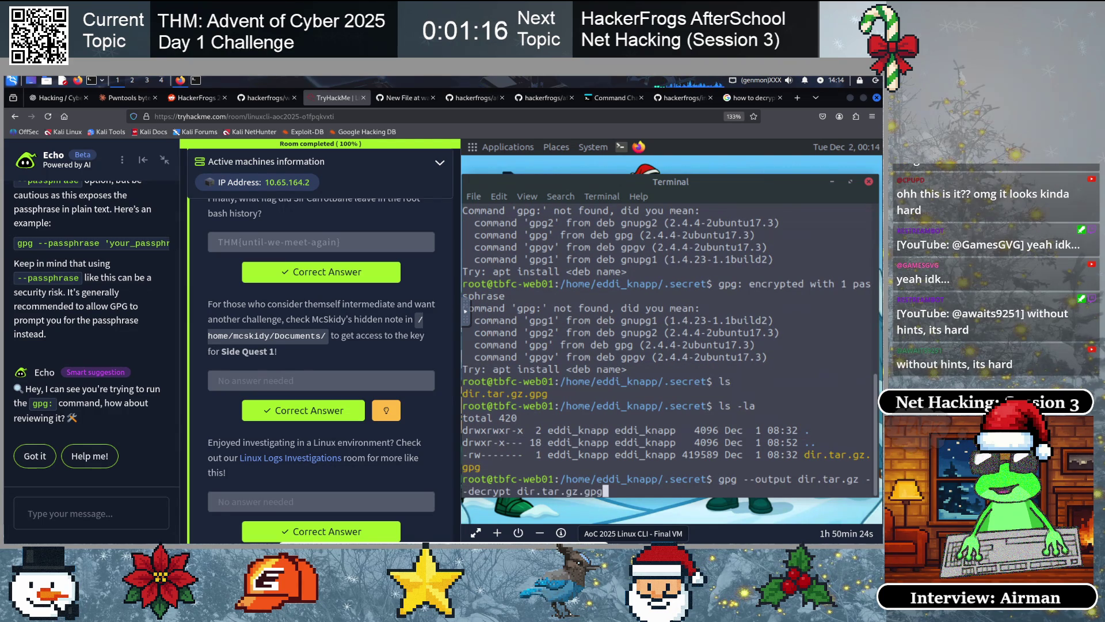
{"action": "key", "text": "Down"}
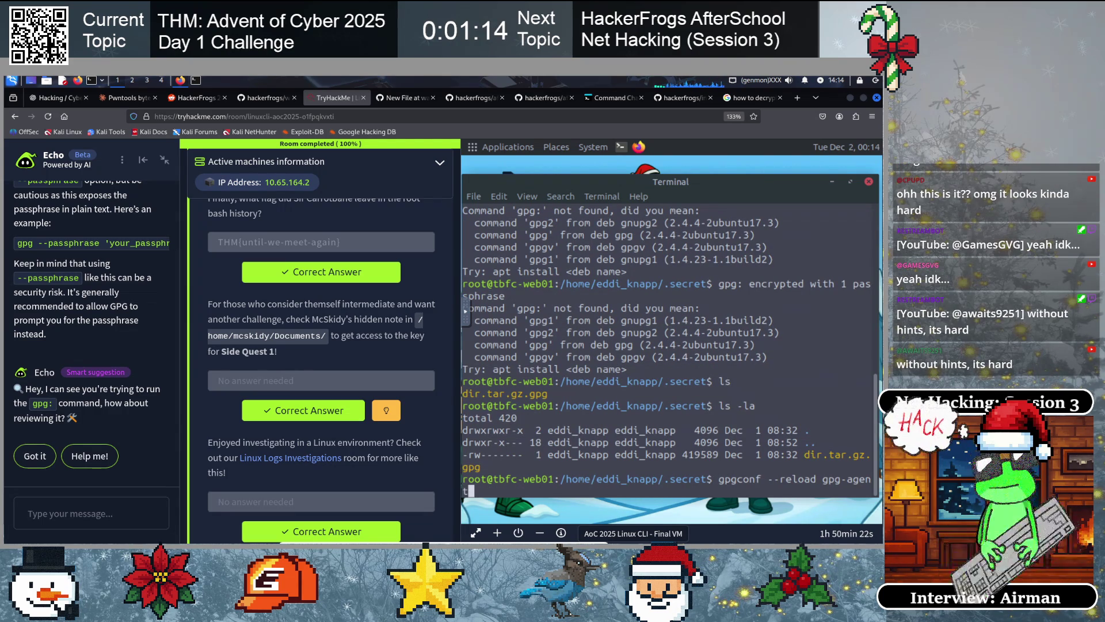
{"action": "key", "text": "Return"}
Step: Run gpg --output dir.tar.gz --decrypt dir.tar.gz.gpg again and enter a passphrase at the prompt
{"action": "type", "text": "ls -la"}
{"action": "key", "text": "Up"}
{"action": "key", "text": "Down"}
{"action": "key", "text": "Up"}
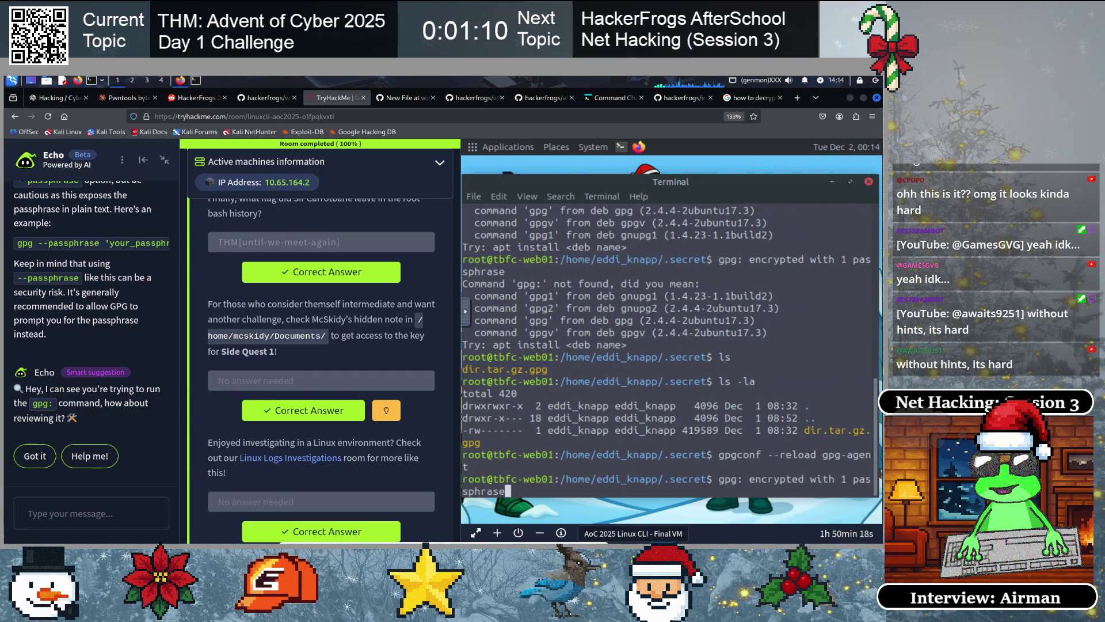
{"action": "key", "text": "Up"}
{"action": "key", "text": "Up"}
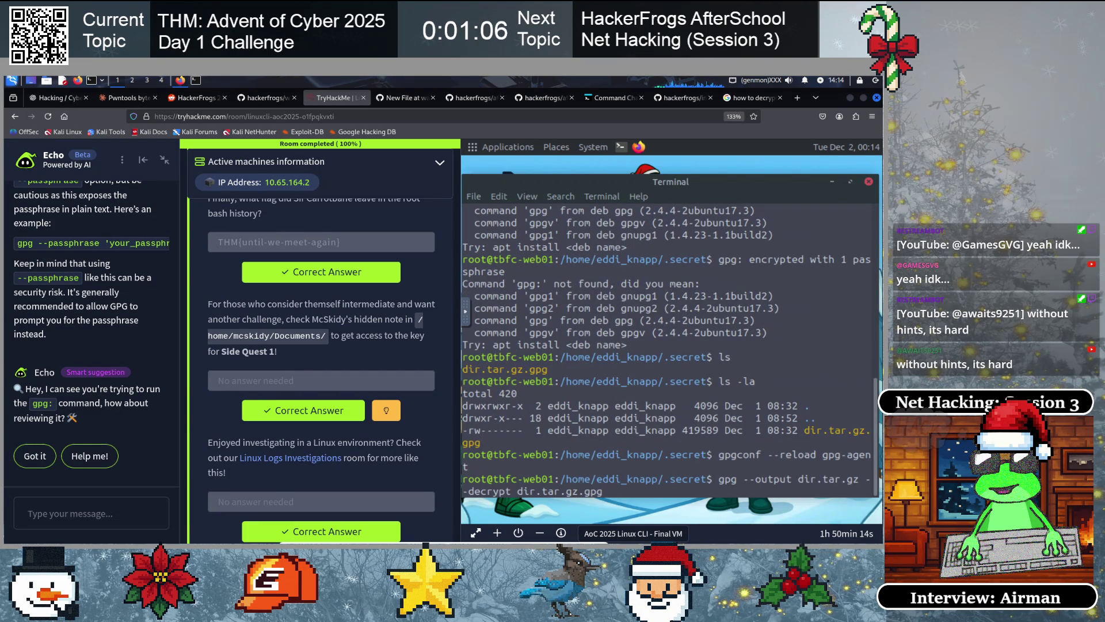
{"action": "key", "text": "Return"}
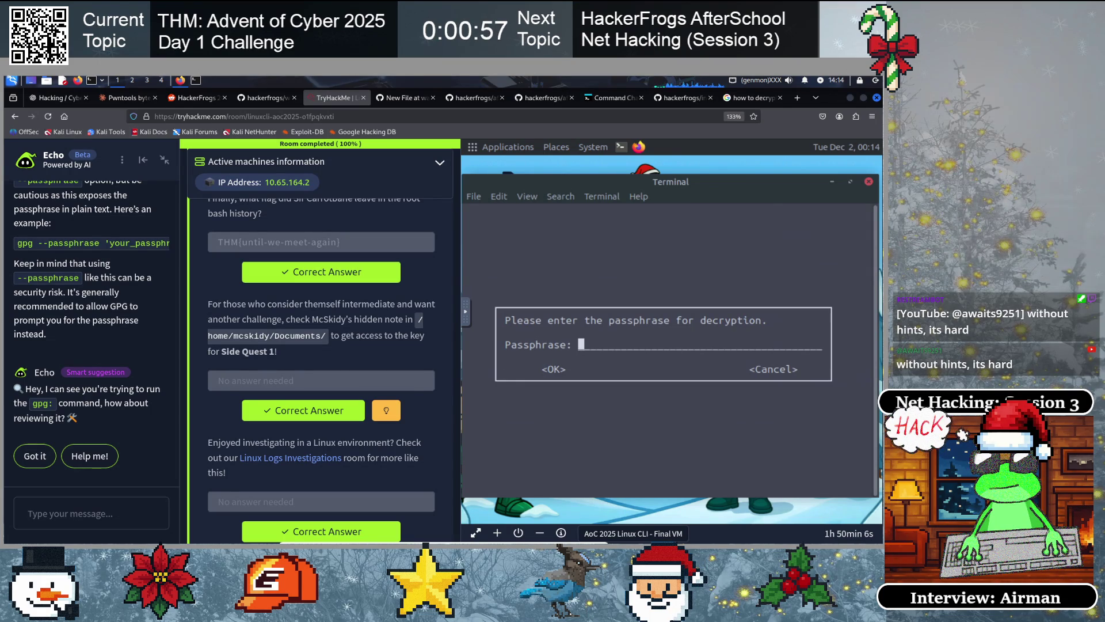
{"action": "type", "text": "passwor"}
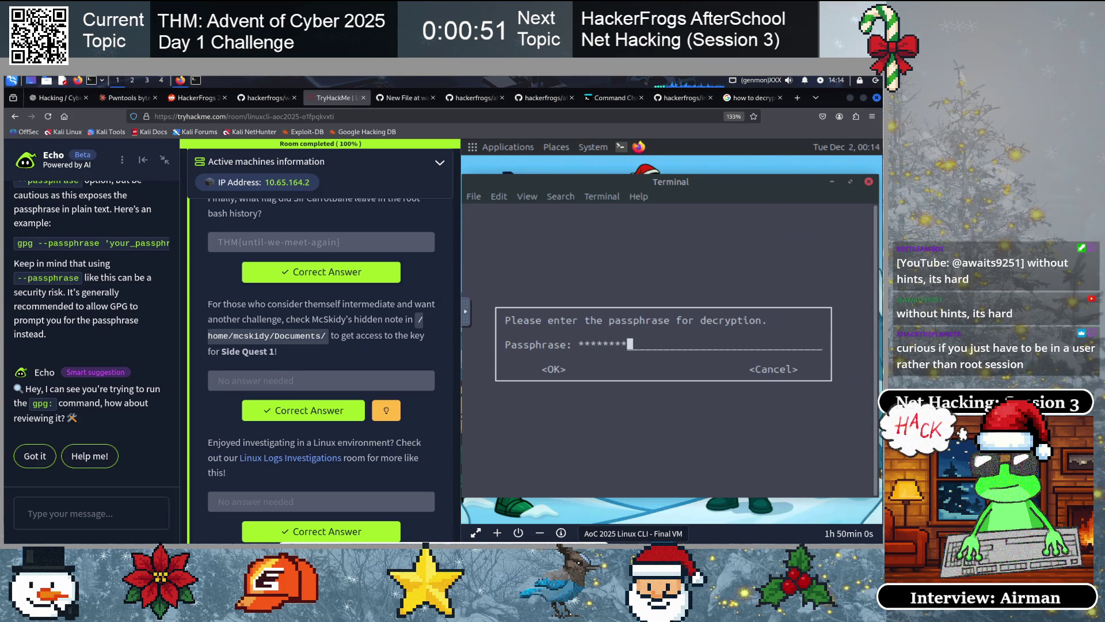
{"action": "type", "text": "12"}
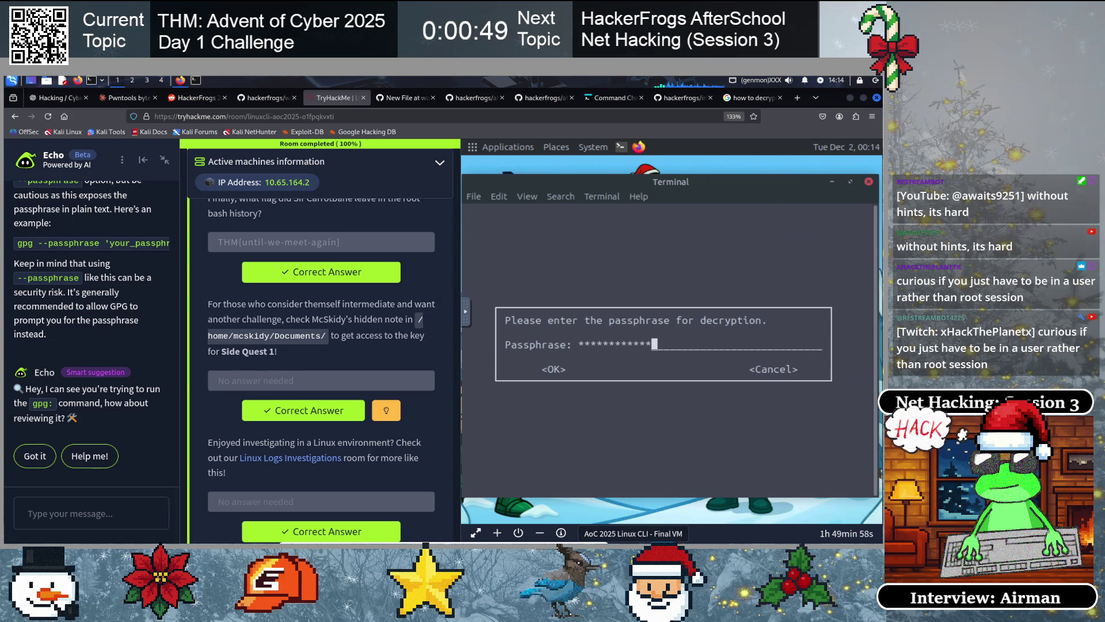
{"action": "type", "text": "345"}
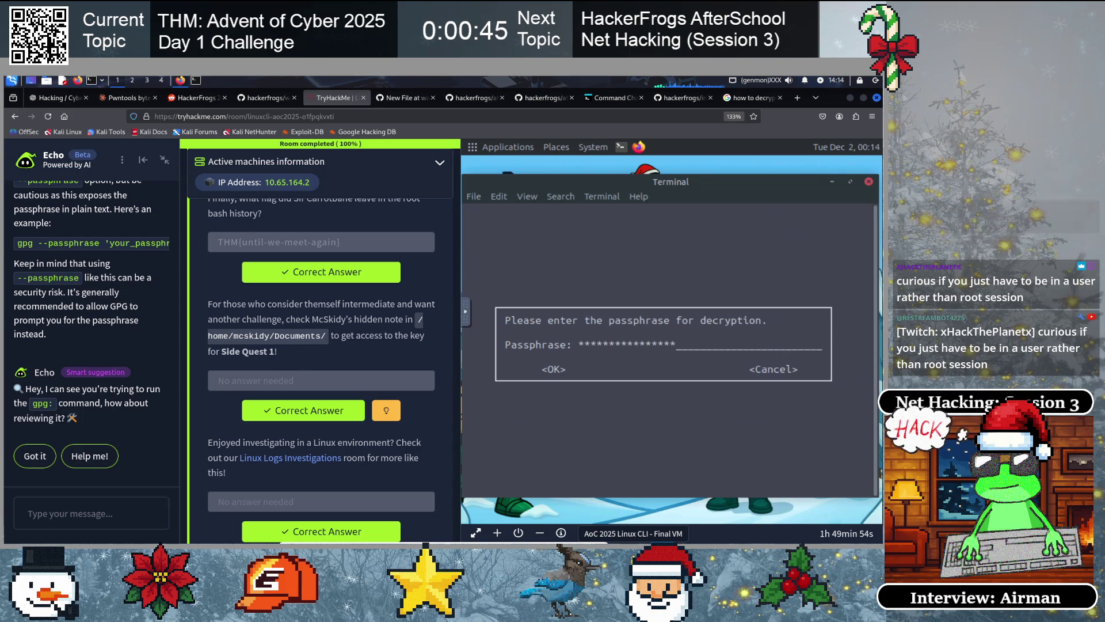
{"action": "key", "text": "Tab"}
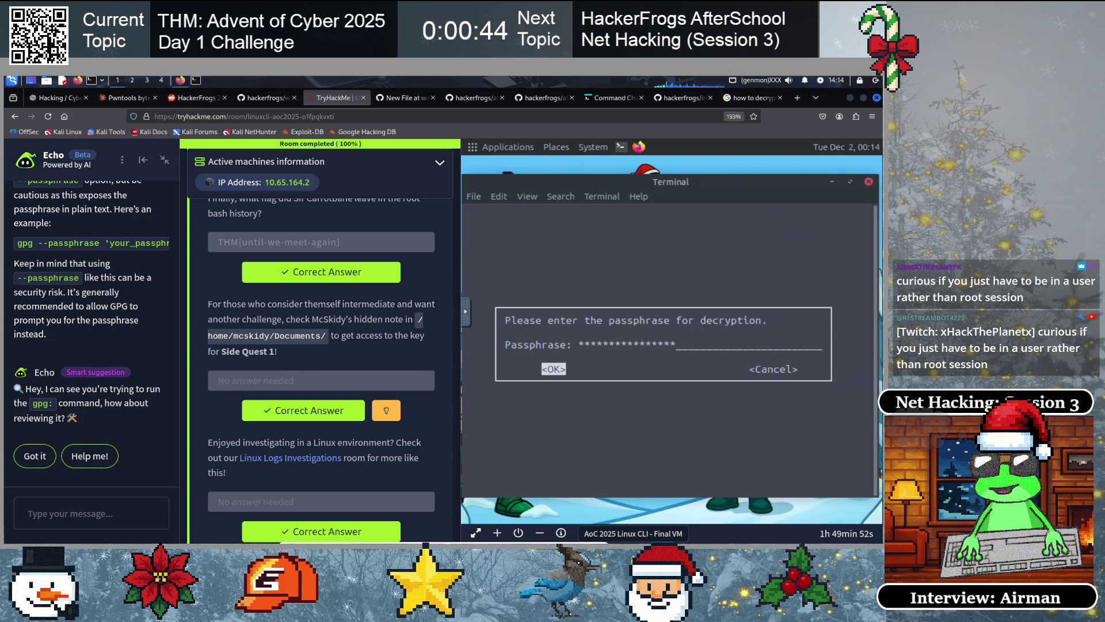
{"action": "key", "text": "Return"}
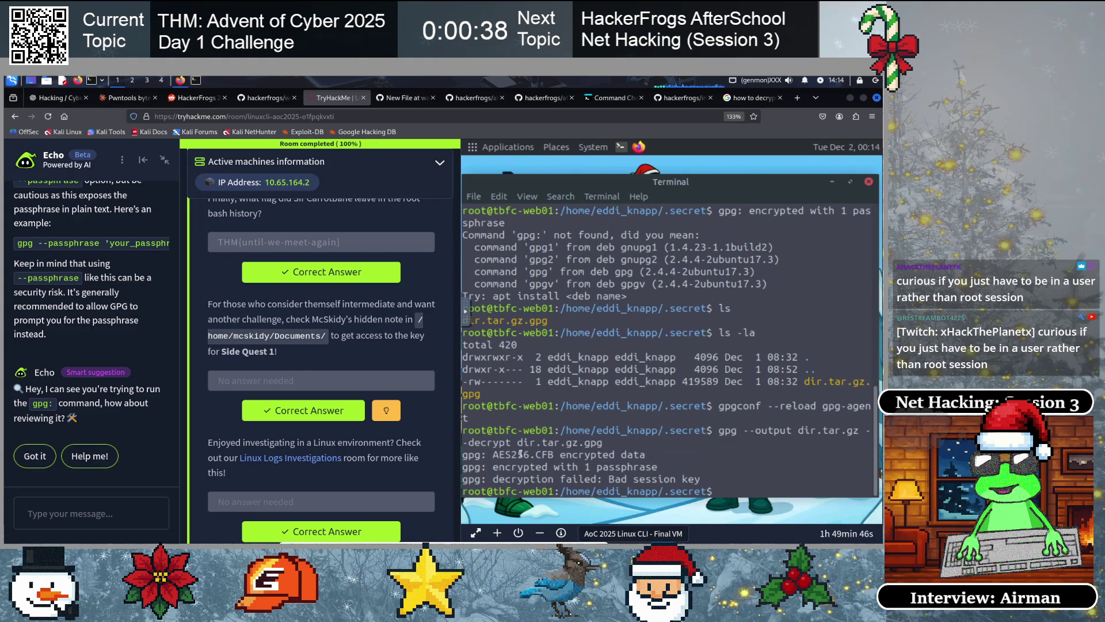
Step: Clear the marked terminal output, list the folder with ls, and return to the side01.md notes
{"action": "left_click_drag", "start_coordinate": [523, 454], "coordinate": [662, 454]}
{"action": "left_click", "coordinate": [634, 467]}
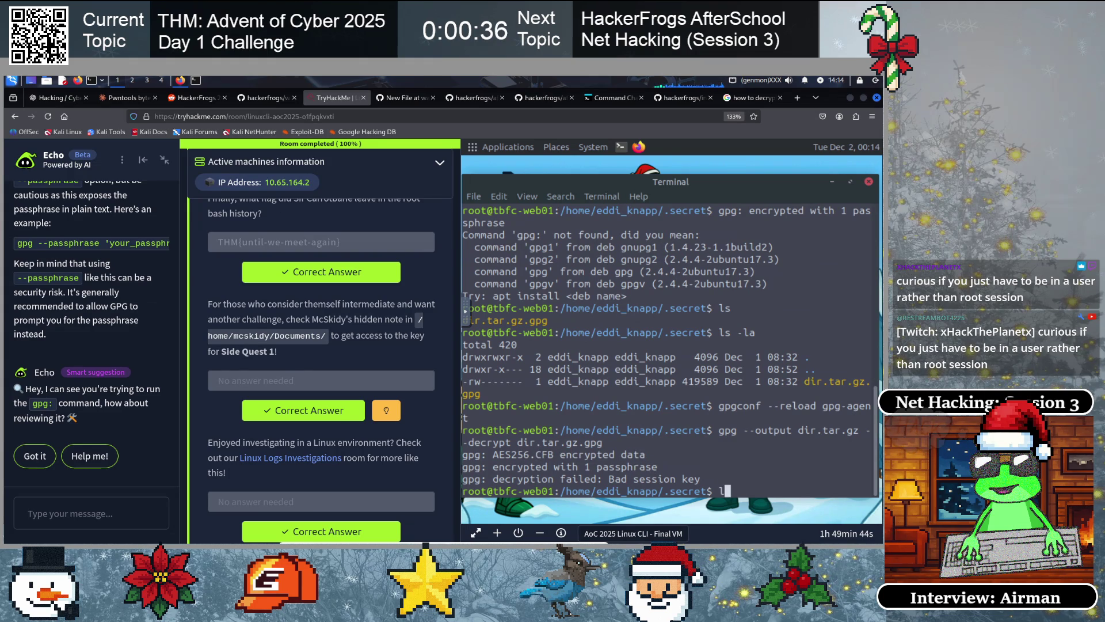
{"action": "type", "text": "ls"}
{"action": "key", "text": "Return"}
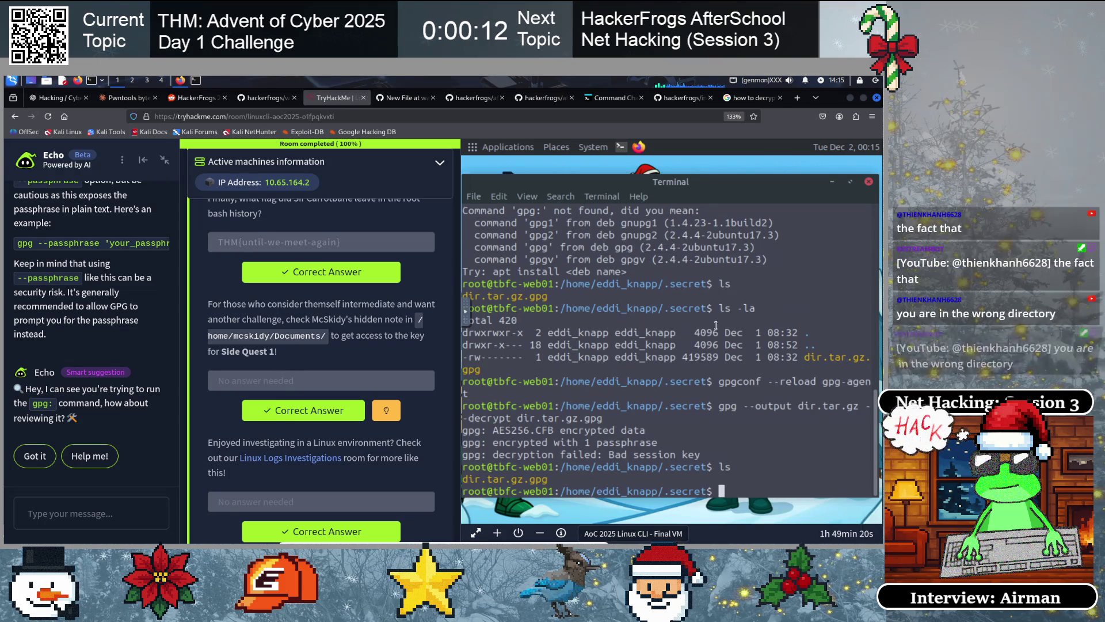
{"action": "left_click", "coordinate": [407, 100]}
Step: Commit the new side01.md file to the Advent of Cyber 2025 walkthrough folder
{"action": "scroll", "coordinate": [636, 321], "scroll_direction": "up", "scroll_amount": 10}
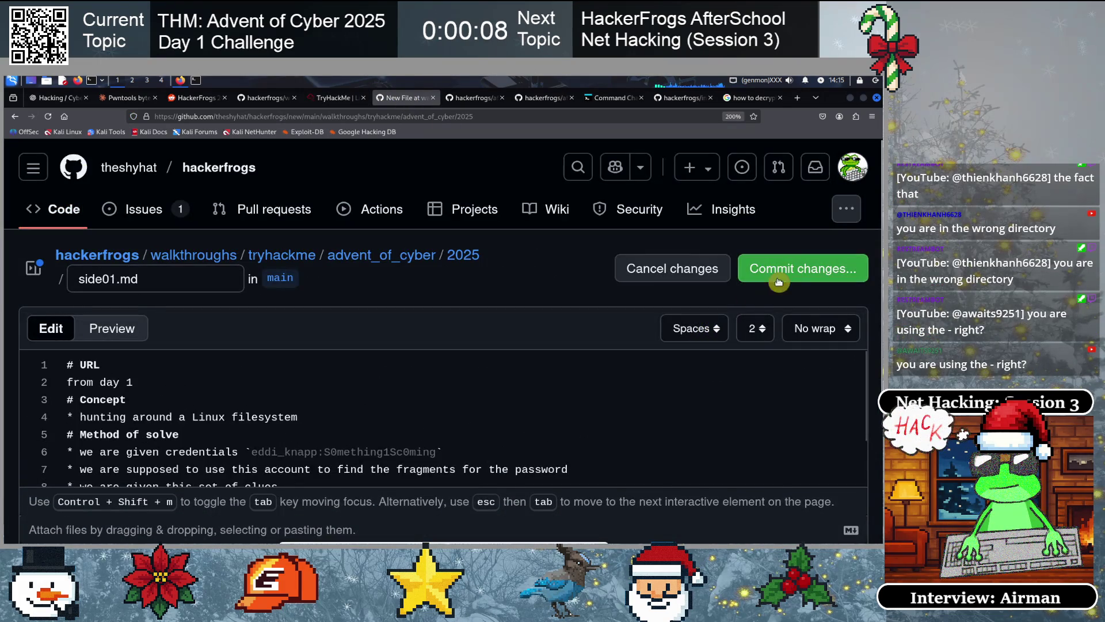
{"action": "left_click", "coordinate": [791, 272]}
{"action": "left_click", "coordinate": [599, 487]}
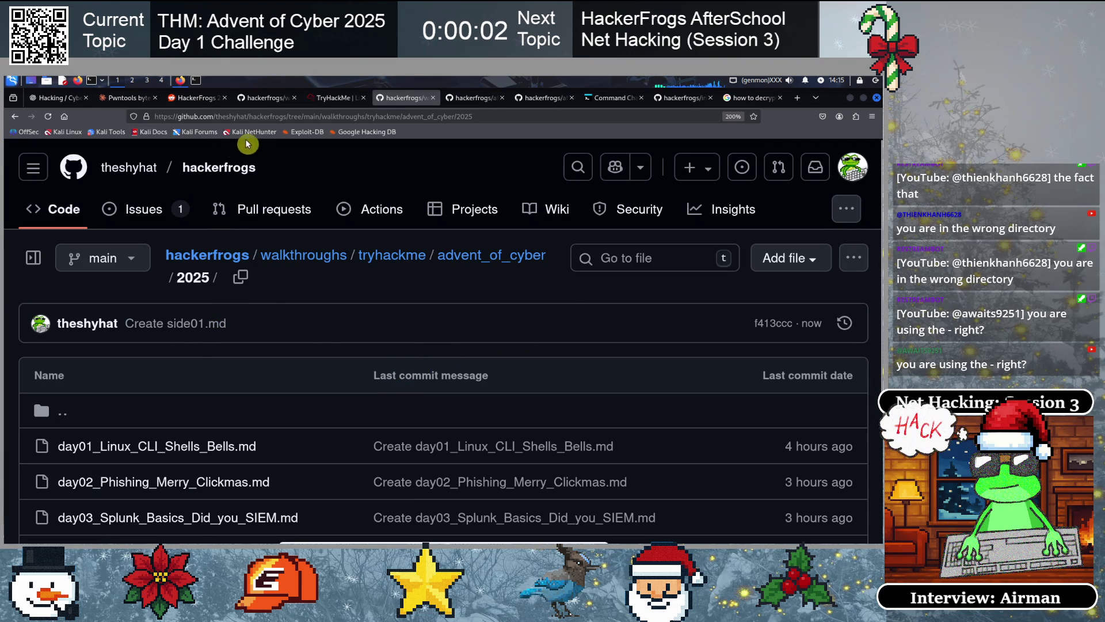
Step: Terminate the TryHackMe Linux CLI machine and confirm Terminate Machine
{"action": "left_click", "coordinate": [265, 98]}
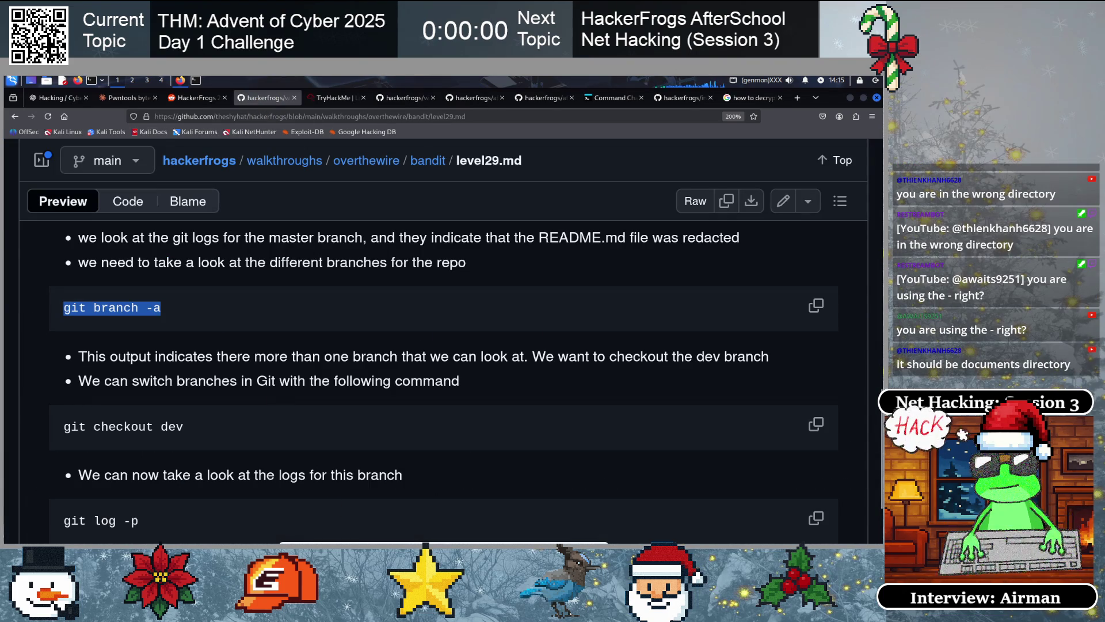
{"action": "scroll", "coordinate": [270, 257], "scroll_direction": "up", "scroll_amount": 10}
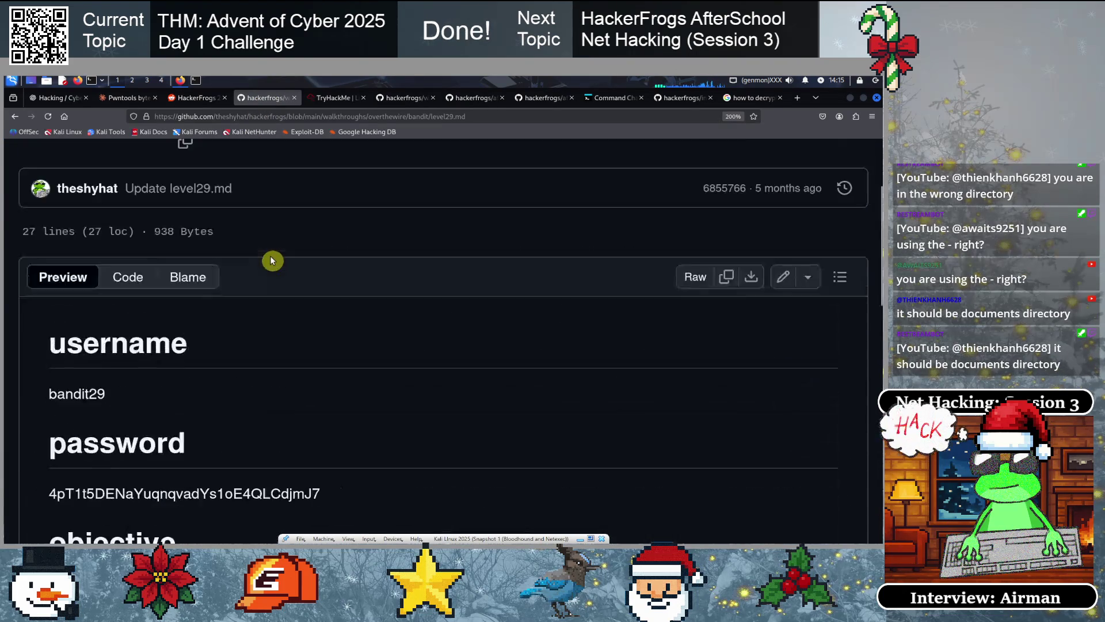
{"action": "left_click", "coordinate": [325, 98]}
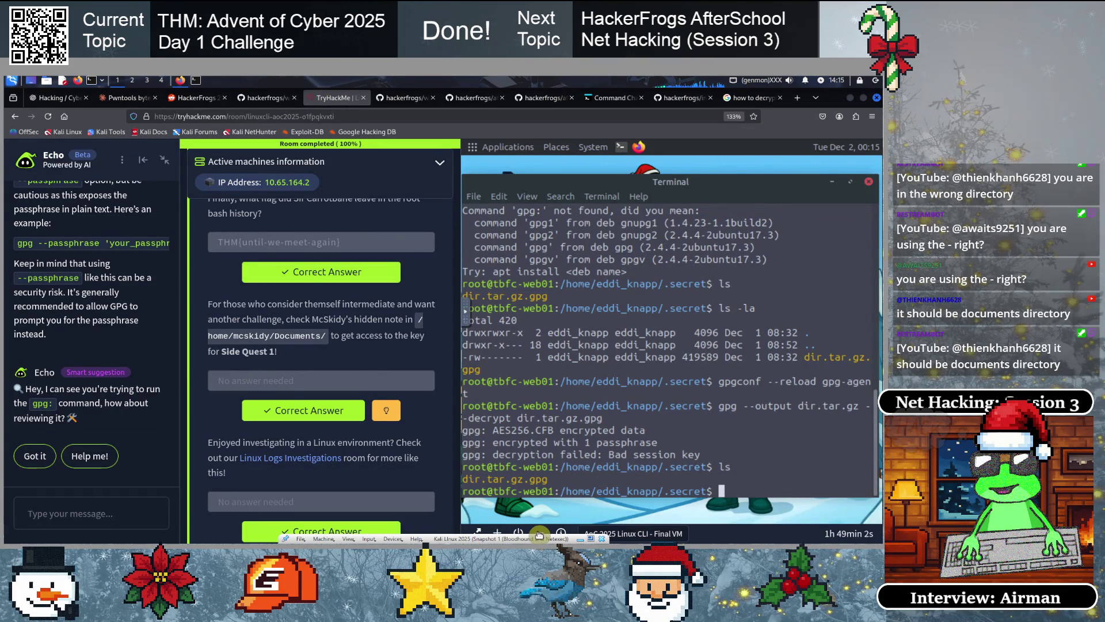
{"action": "left_click", "coordinate": [520, 533]}
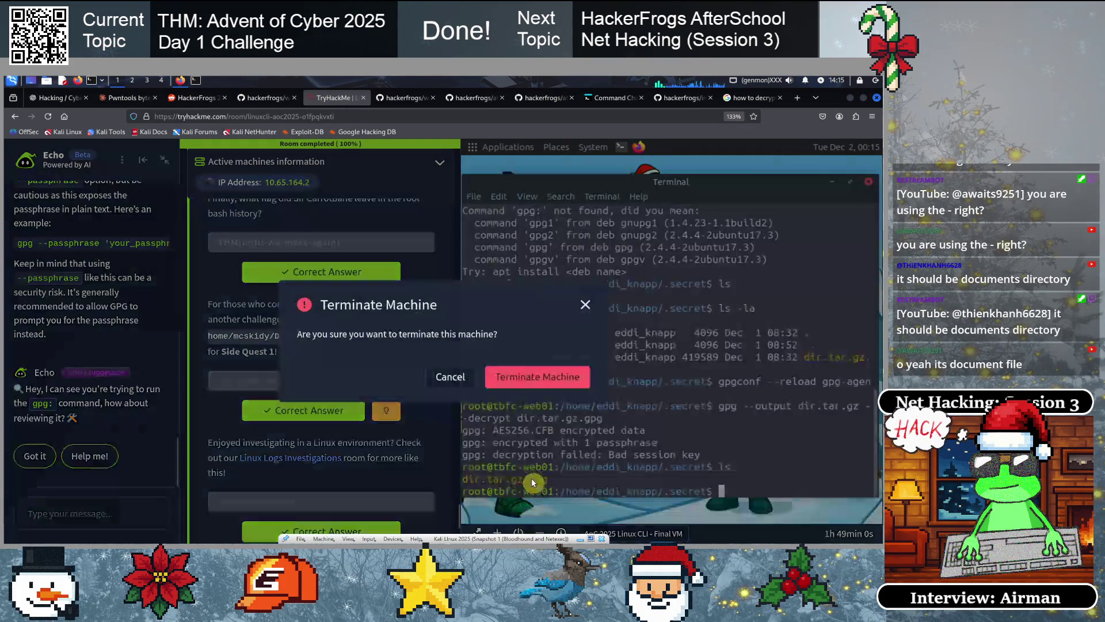
{"action": "left_click", "coordinate": [536, 377]}
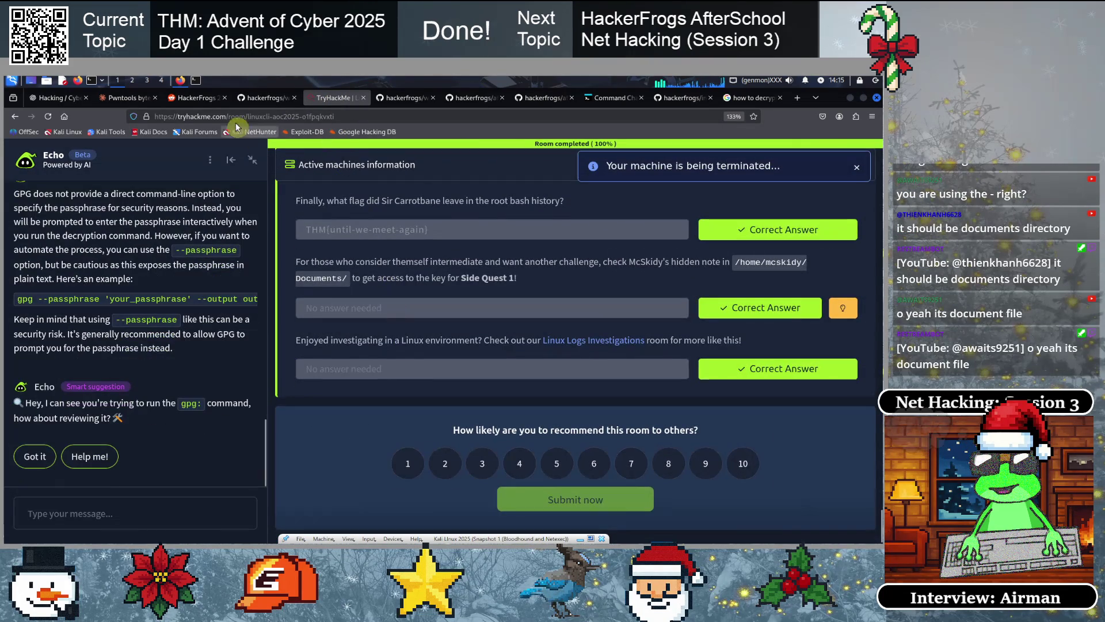
{"action": "left_click", "coordinate": [472, 98]}
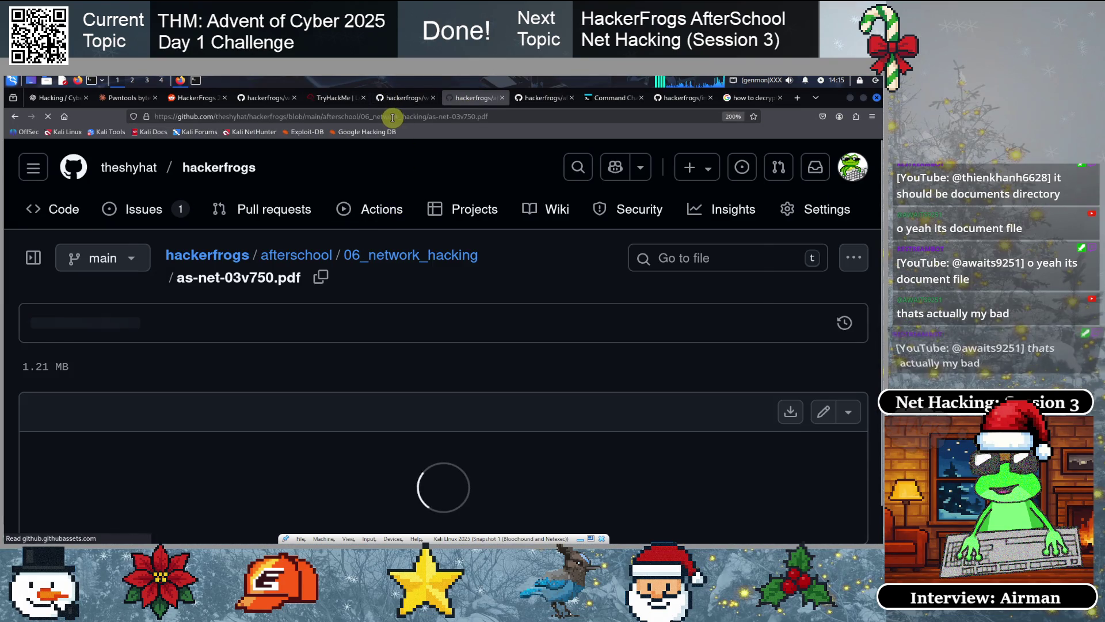
Step: Look through the open hackerfrogs tabs, including the session 3 notes and slides PDF page
{"action": "left_click", "coordinate": [392, 117]}
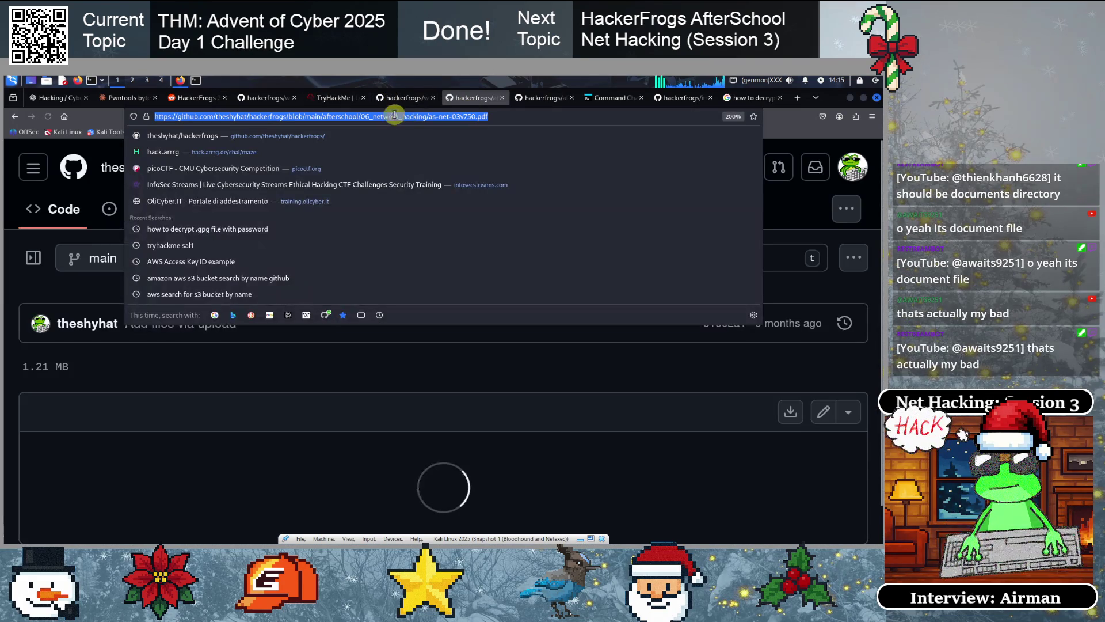
{"action": "left_click", "coordinate": [529, 98]}
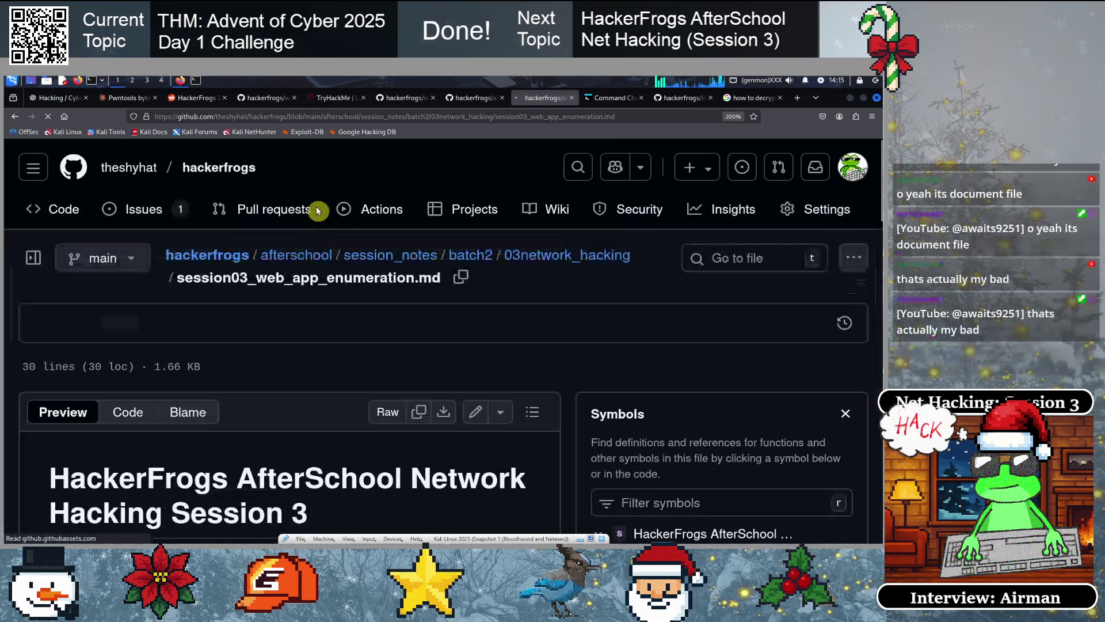
{"action": "left_click", "coordinate": [430, 117]}
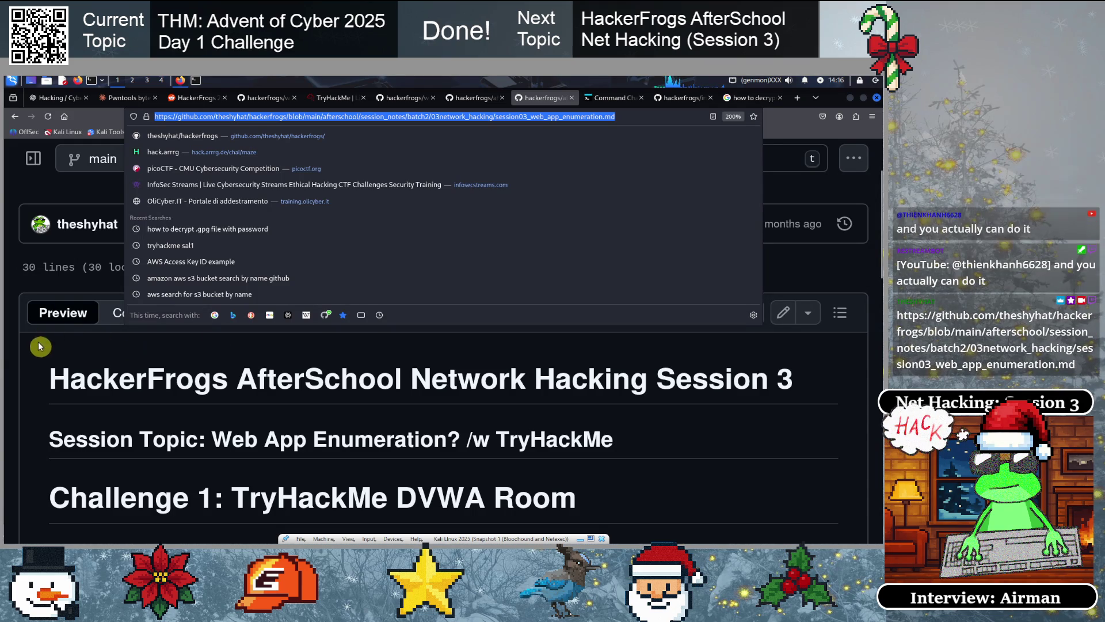
{"action": "left_click", "coordinate": [5, 345]}
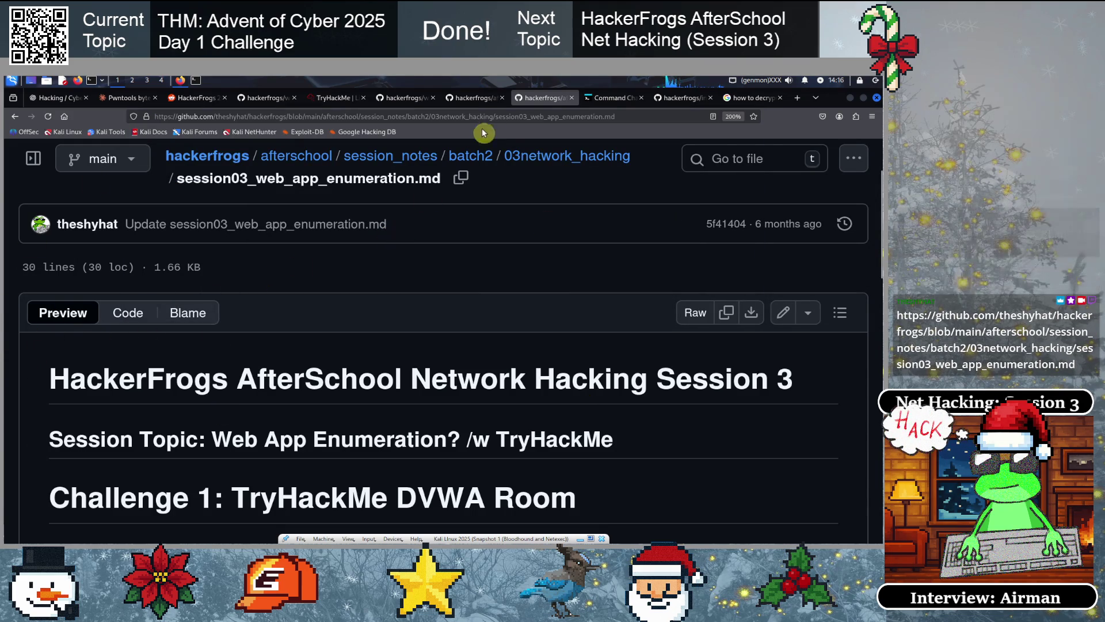
{"action": "left_click", "coordinate": [478, 102]}
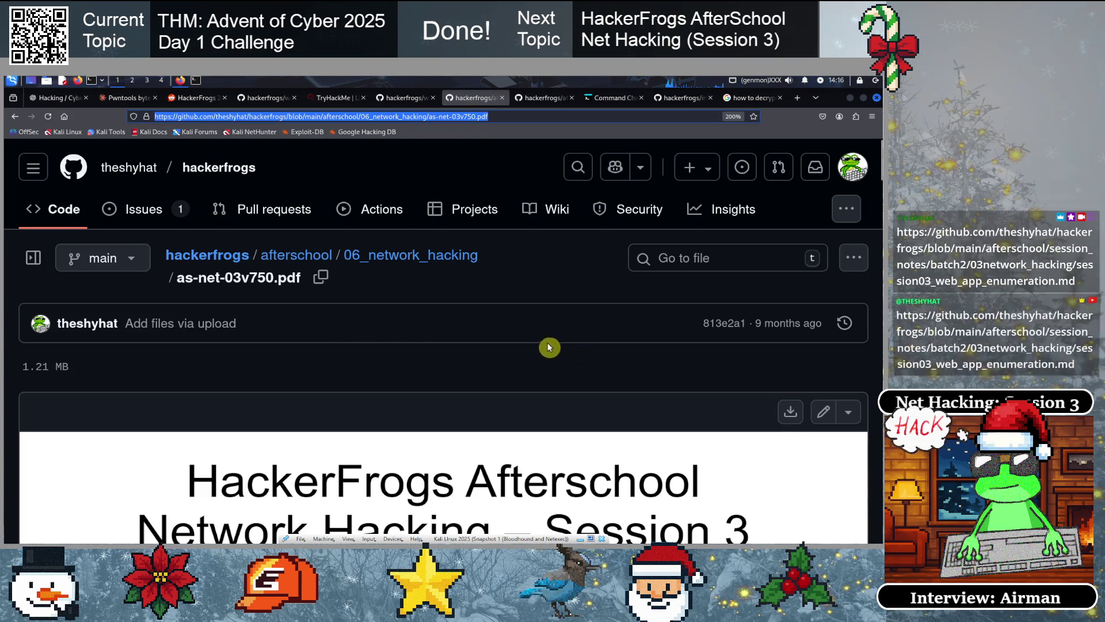
{"action": "left_click", "coordinate": [414, 102]}
{"action": "left_click", "coordinate": [470, 99]}
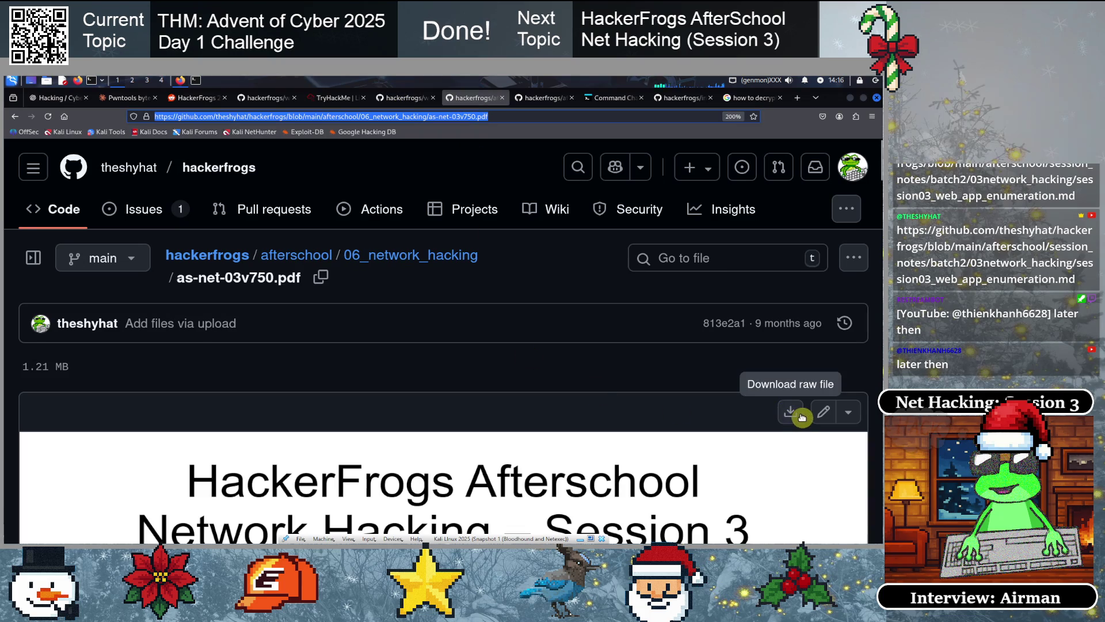
Step: Close the finished TryHackMe room tab and download the raw as-net-03v750.pdf slides
{"action": "left_click", "coordinate": [324, 100]}
{"action": "left_click", "coordinate": [336, 118]}
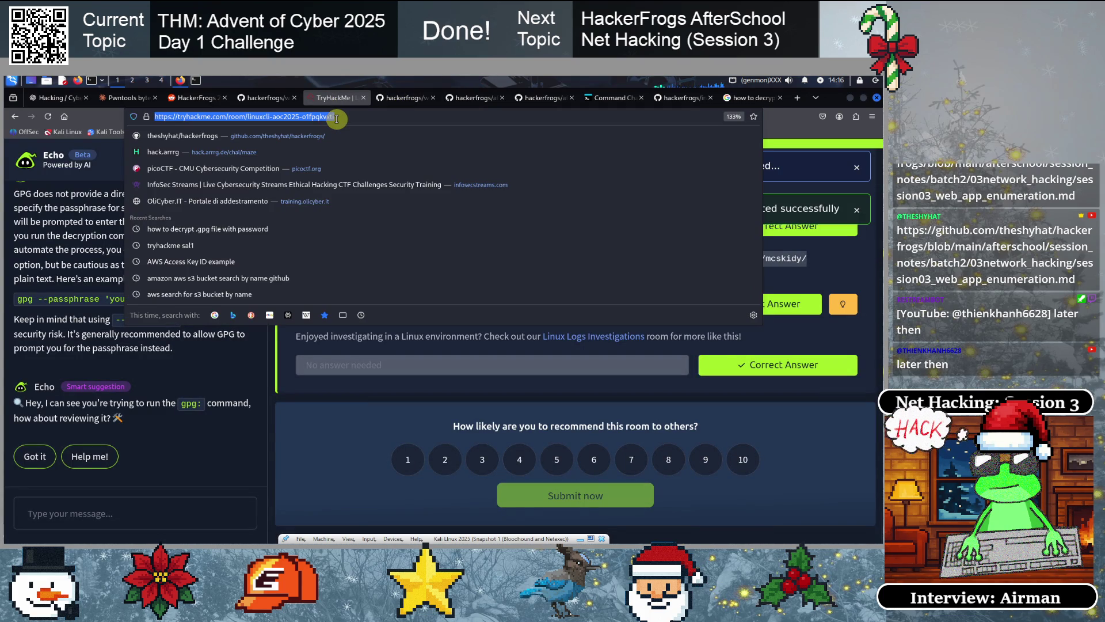
{"action": "key", "text": "Home"}
{"action": "key", "text": "shift+Right"}
{"action": "key", "text": "shift+Right"}
{"action": "key", "text": "shift+Right"}
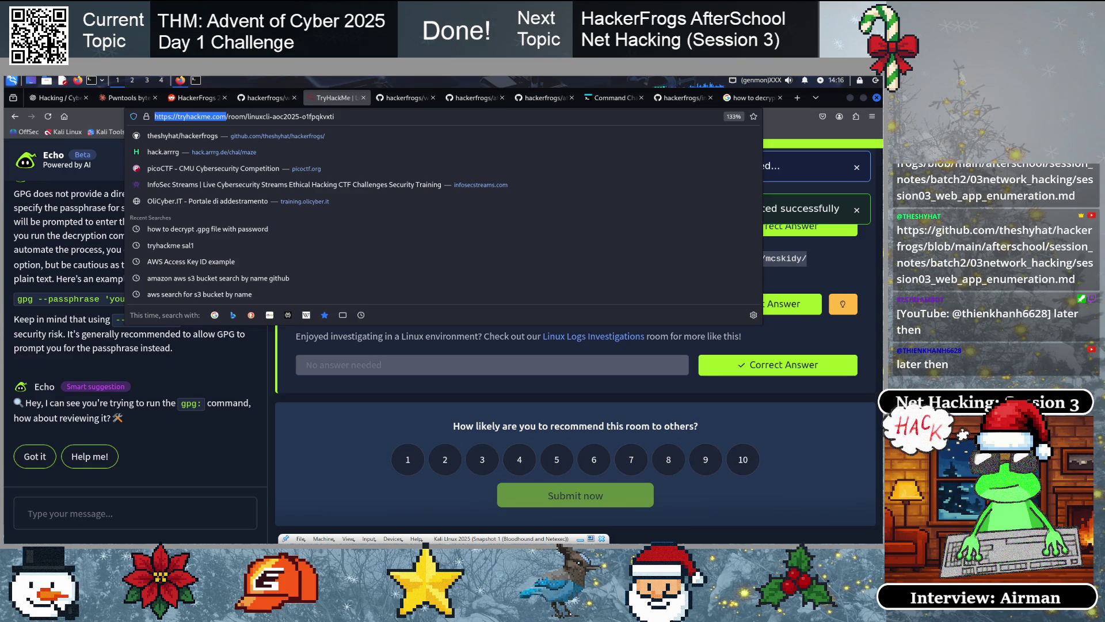
{"action": "left_click", "coordinate": [240, 371]}
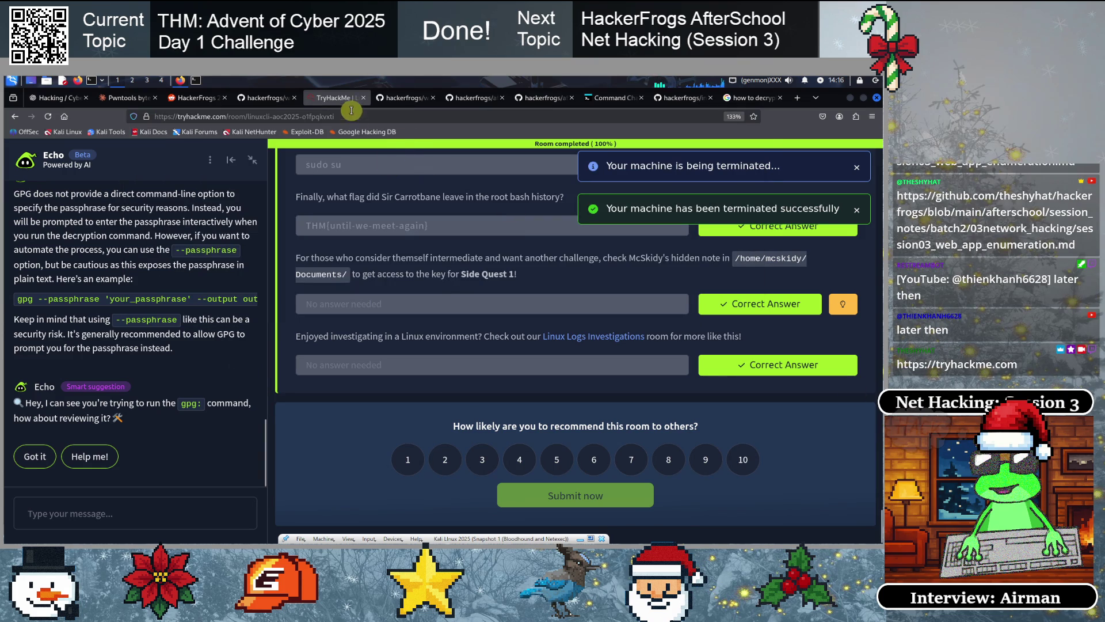
{"action": "left_click", "coordinate": [363, 98]}
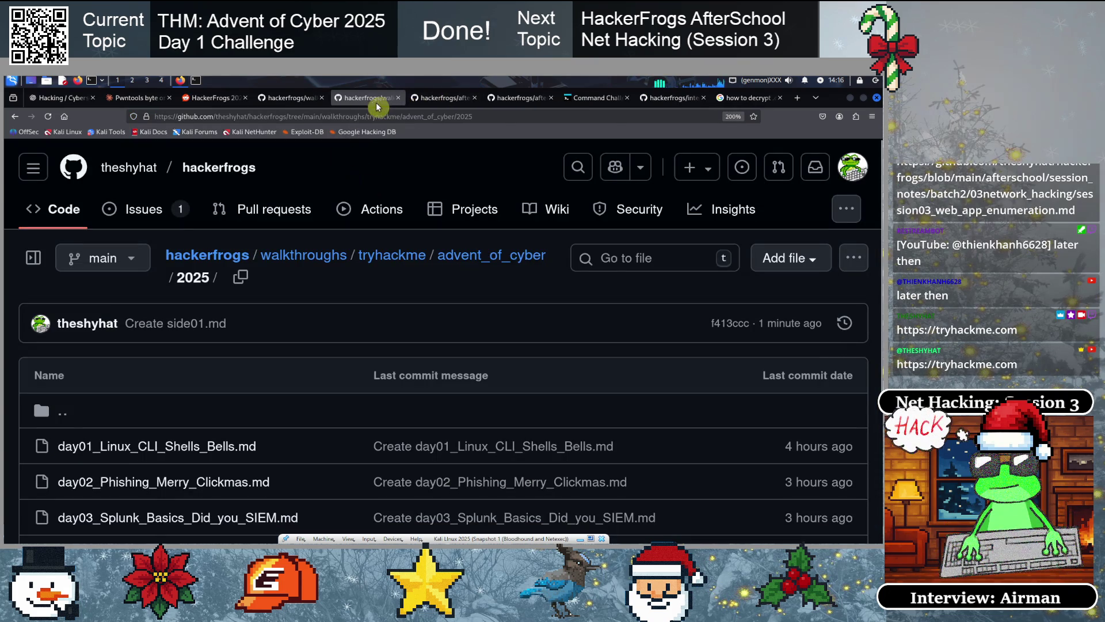
{"action": "left_click", "coordinate": [431, 98]}
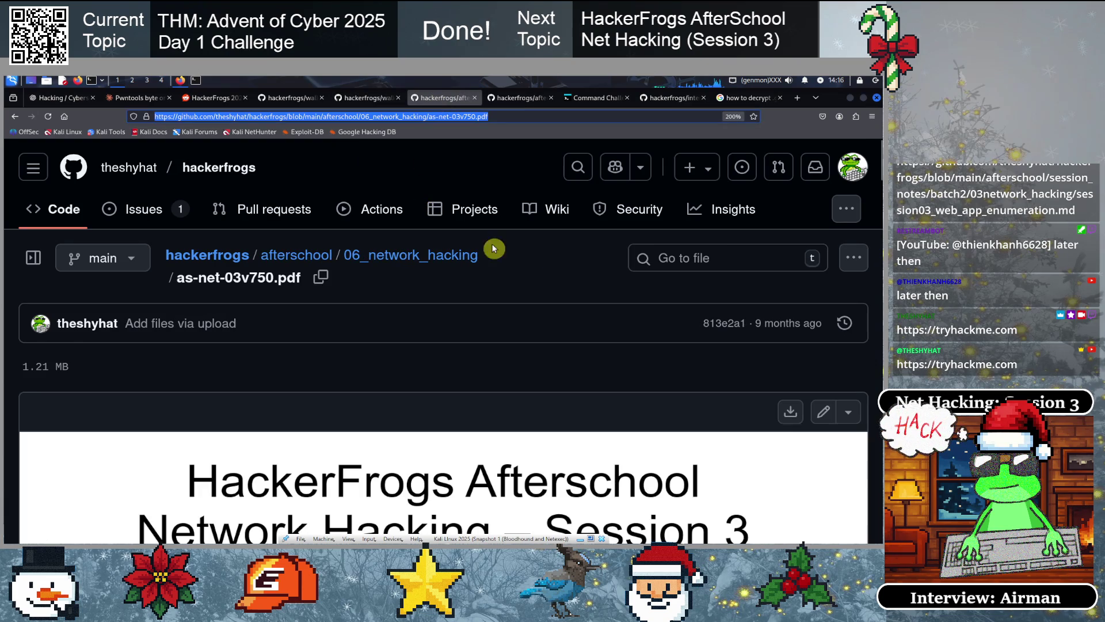
{"action": "left_click", "coordinate": [790, 412]}
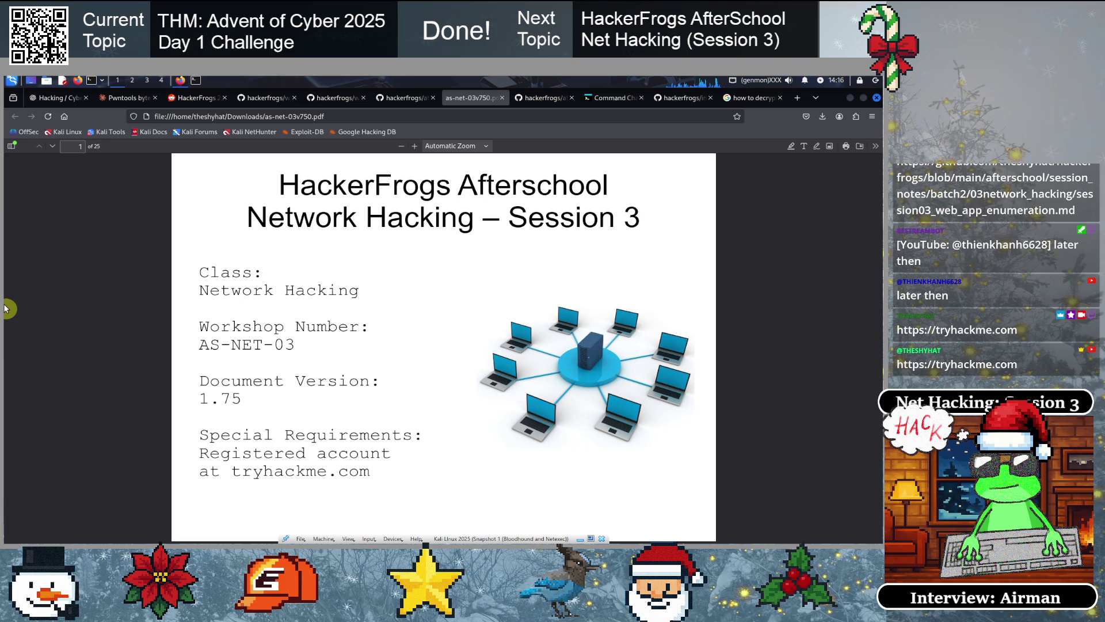
Step: Page through the welcome, FTP, SMB and Telnet slides, then show the Airman interview notes
{"action": "key", "text": "Right"}
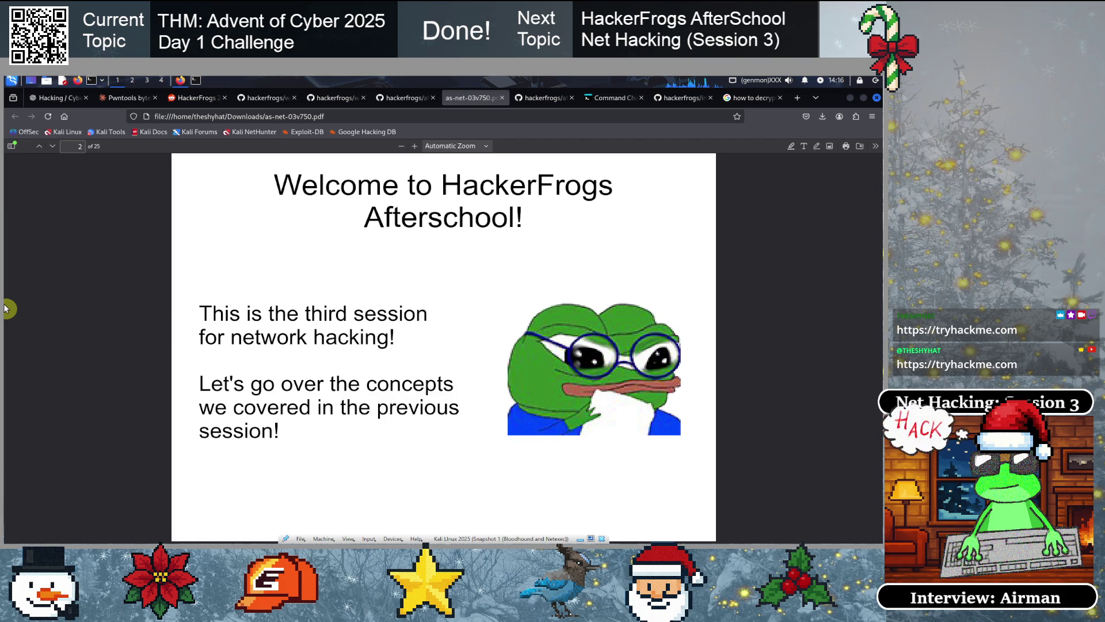
{"action": "key", "text": "Right"}
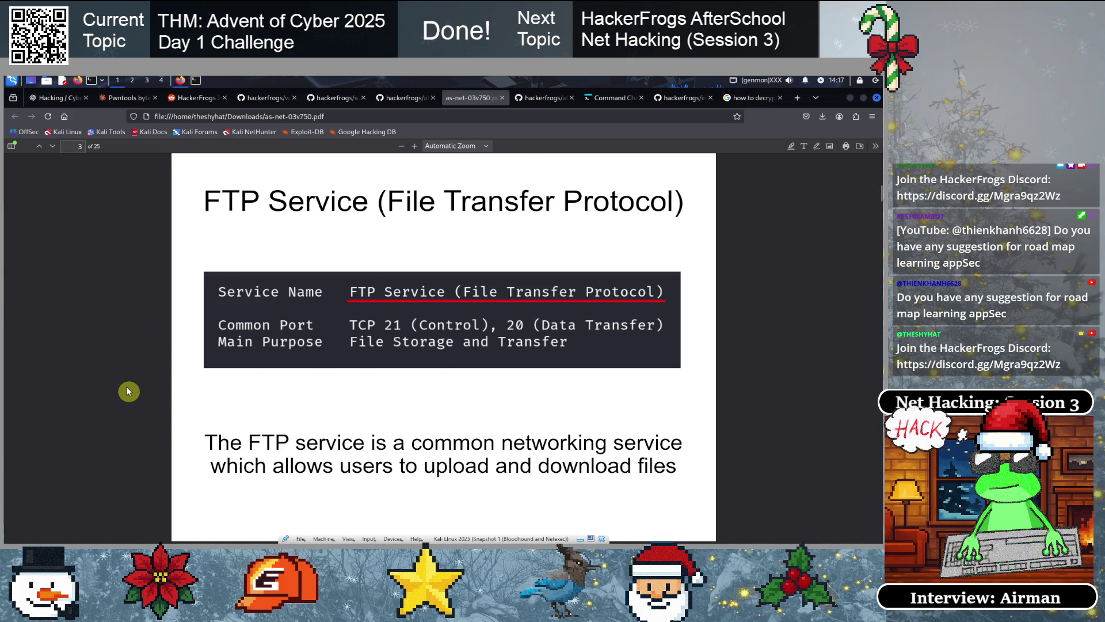
{"action": "key", "text": "Right"}
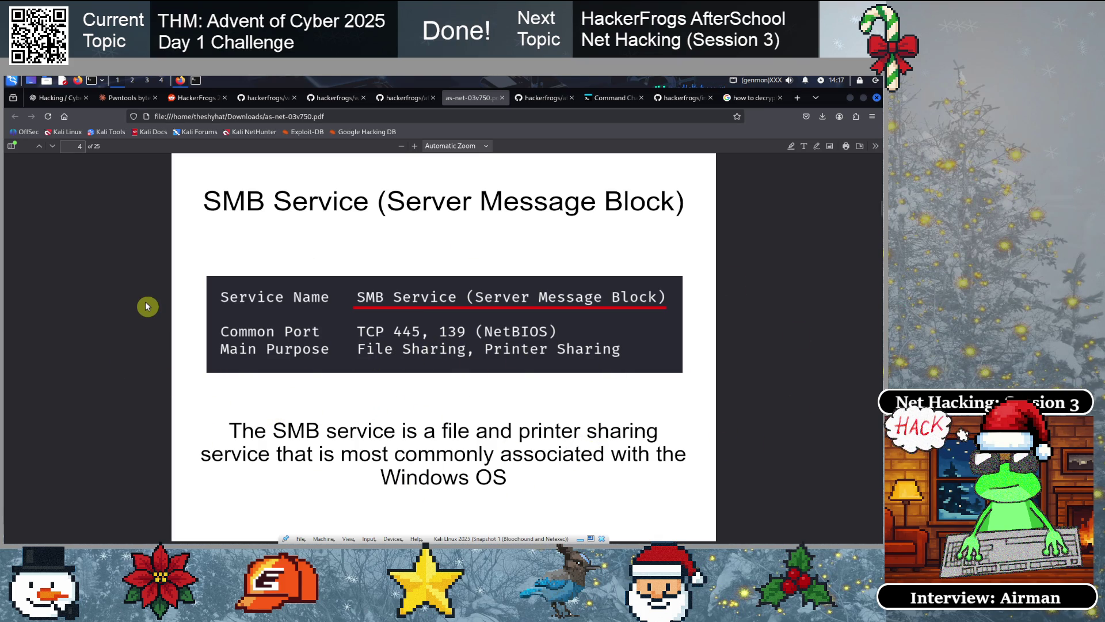
{"action": "key", "text": "Page_Down"}
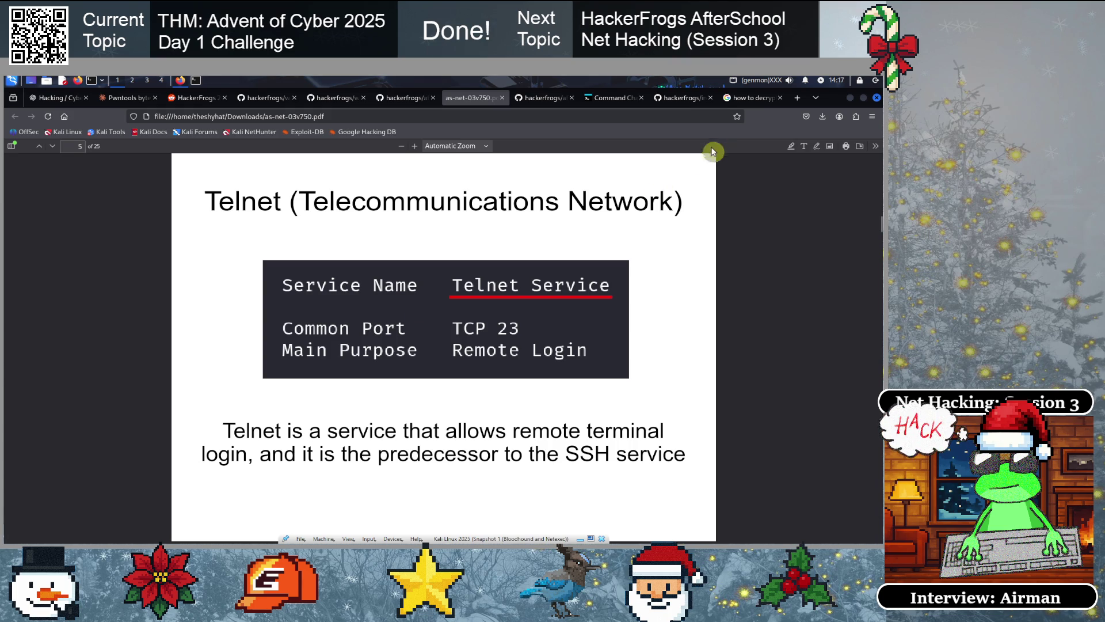
{"action": "left_click", "coordinate": [685, 98]}
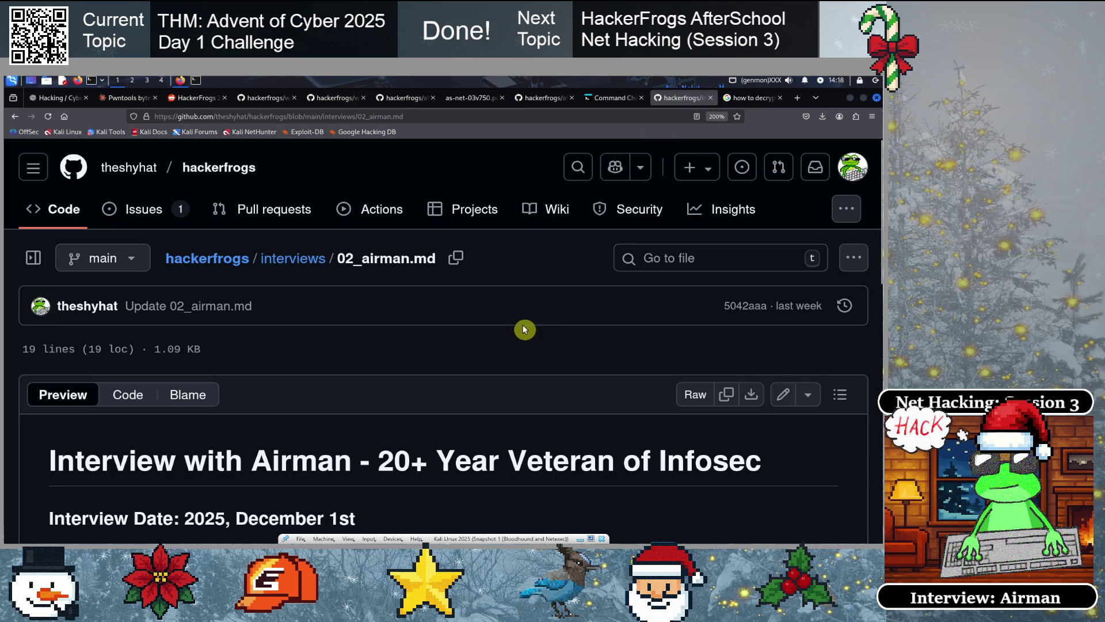
Step: Open the hackerfrogs GitHub repository from the 'github' address bar suggestion
{"action": "left_click", "coordinate": [753, 99]}
{"action": "left_click", "coordinate": [465, 116]}
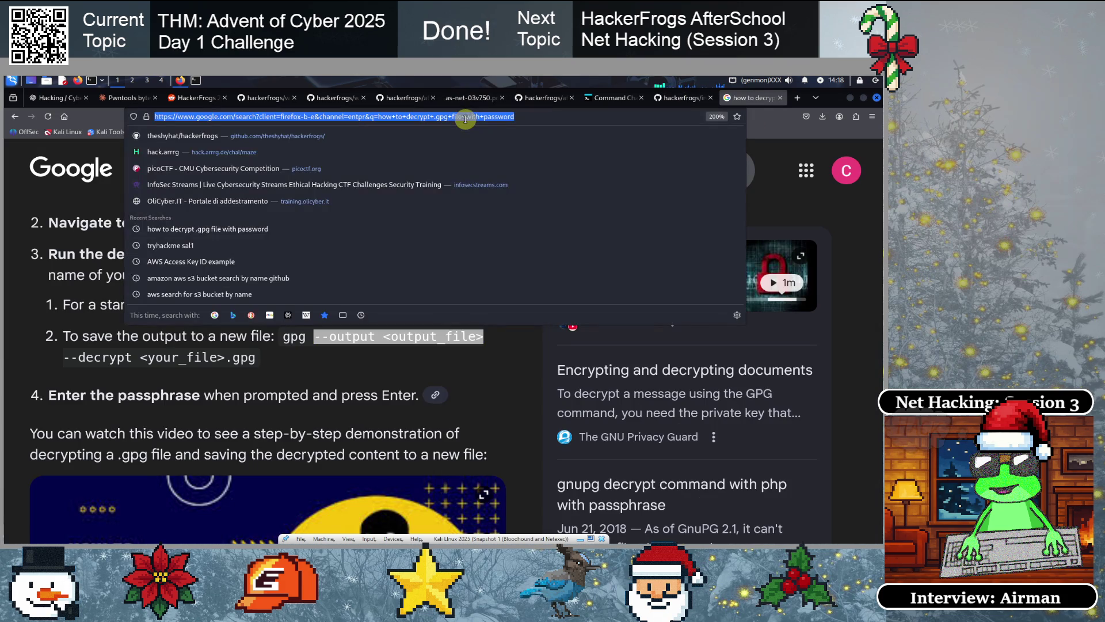
{"action": "type", "text": "github.com/"}
{"action": "key", "text": "Down"}
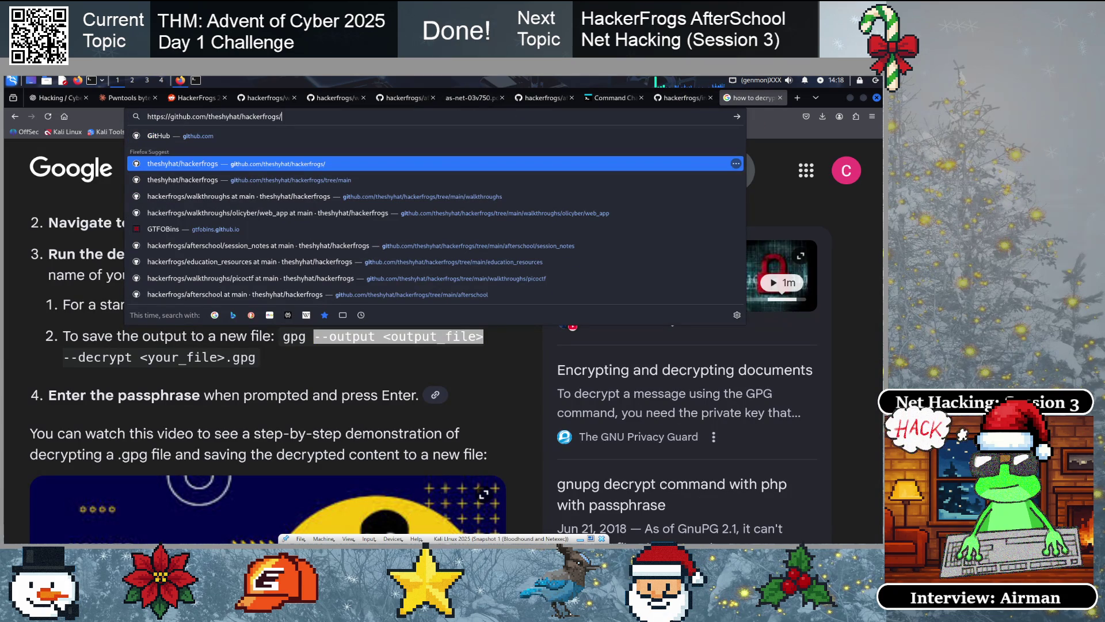
{"action": "key", "text": "Return"}
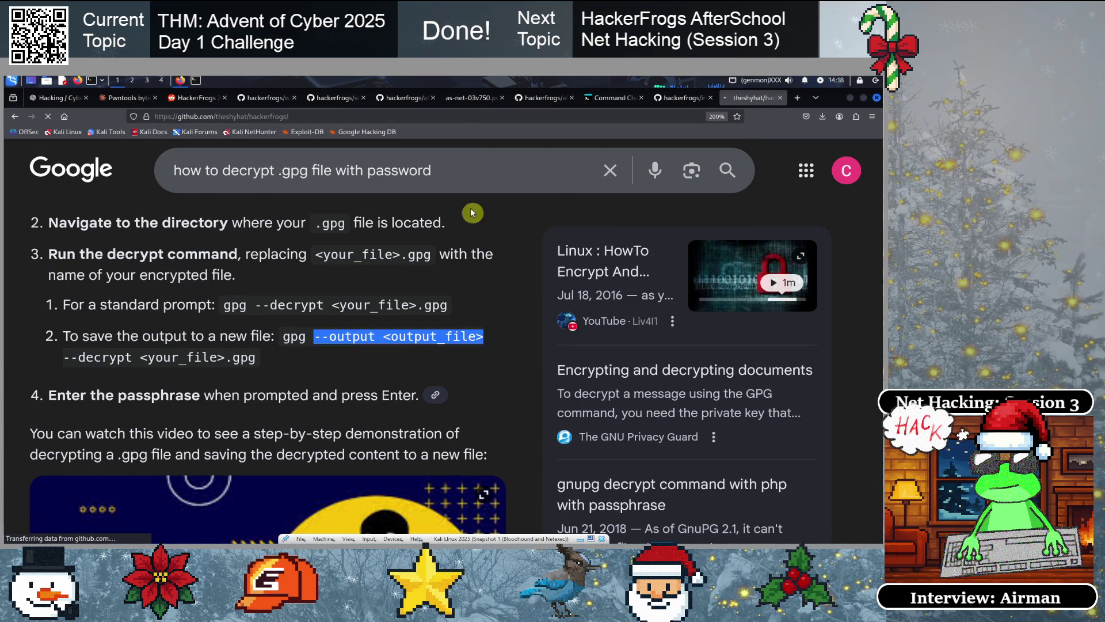
Step: Browse the education_resources folder's topic guides, then return to the slides PDF
{"action": "scroll", "coordinate": [144, 417], "scroll_direction": "down", "scroll_amount": 2}
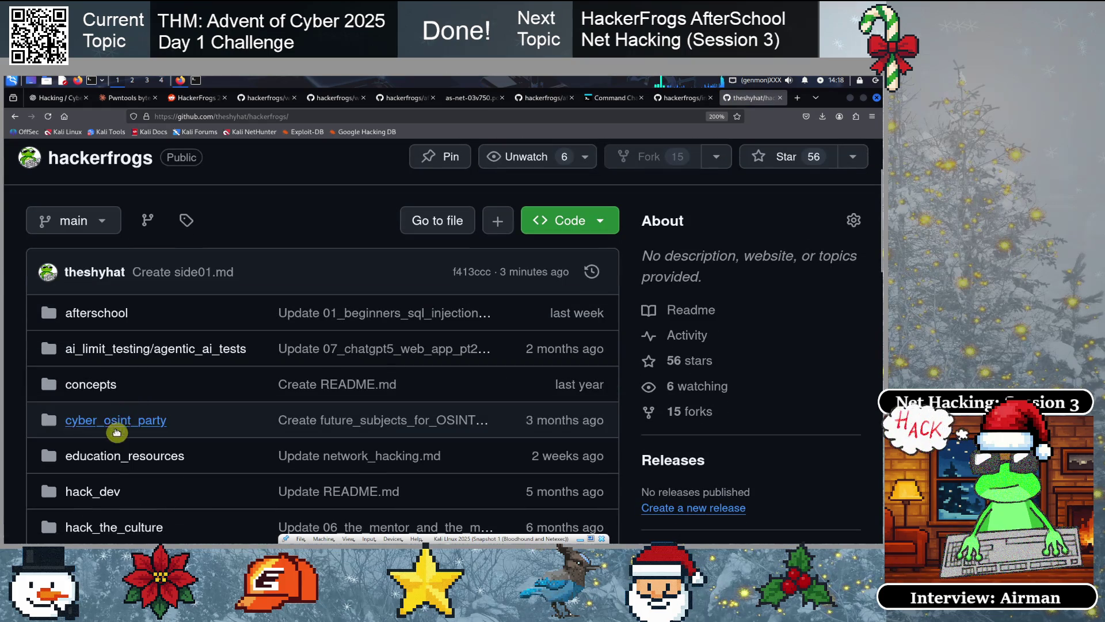
{"action": "left_click", "coordinate": [266, 117]}
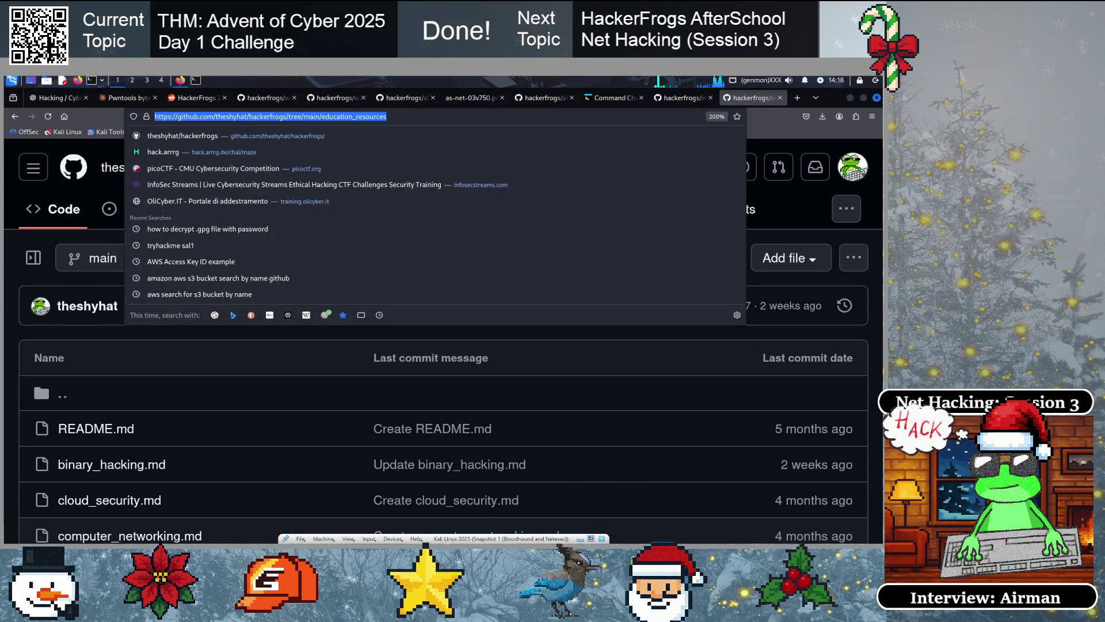
{"action": "left_click", "coordinate": [10, 424]}
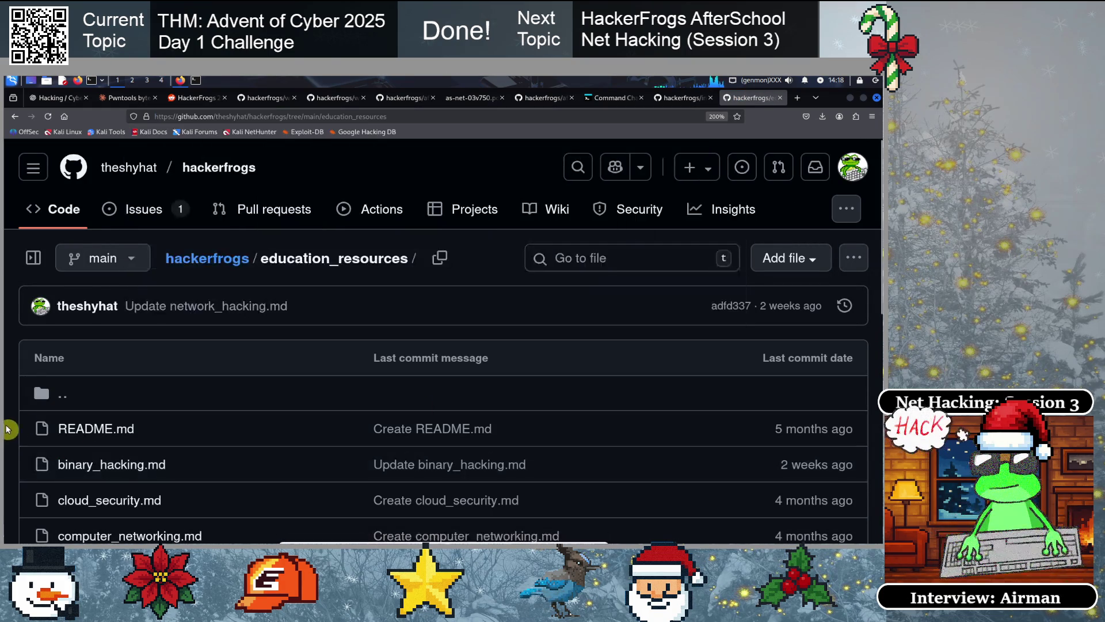
{"action": "scroll", "coordinate": [29, 420], "scroll_direction": "down", "scroll_amount": 4}
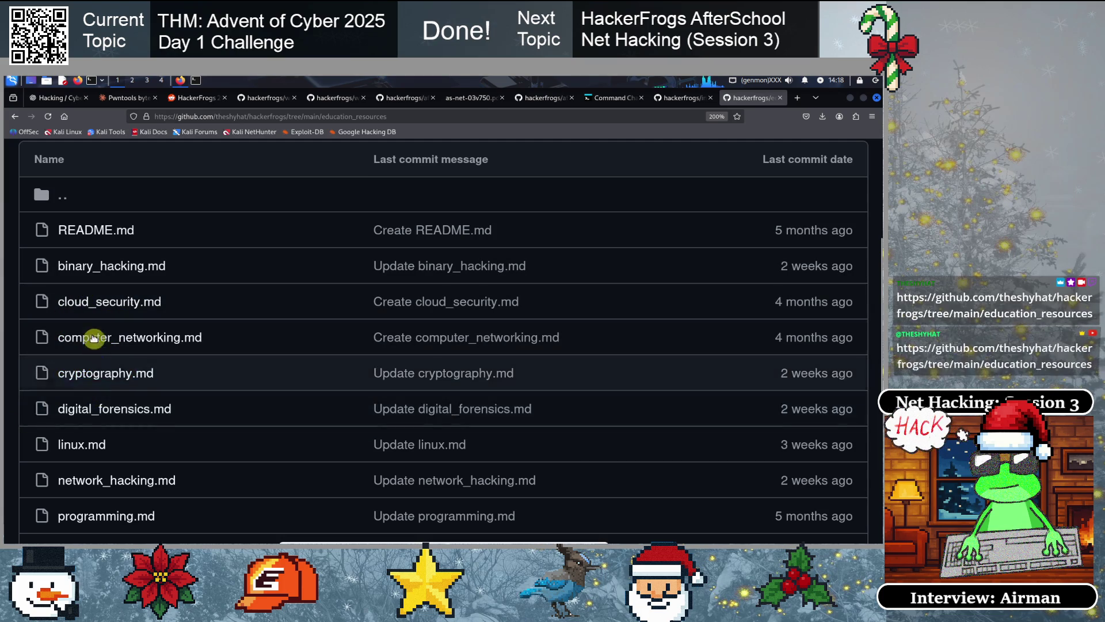
{"action": "scroll", "coordinate": [111, 410], "scroll_direction": "down", "scroll_amount": 2}
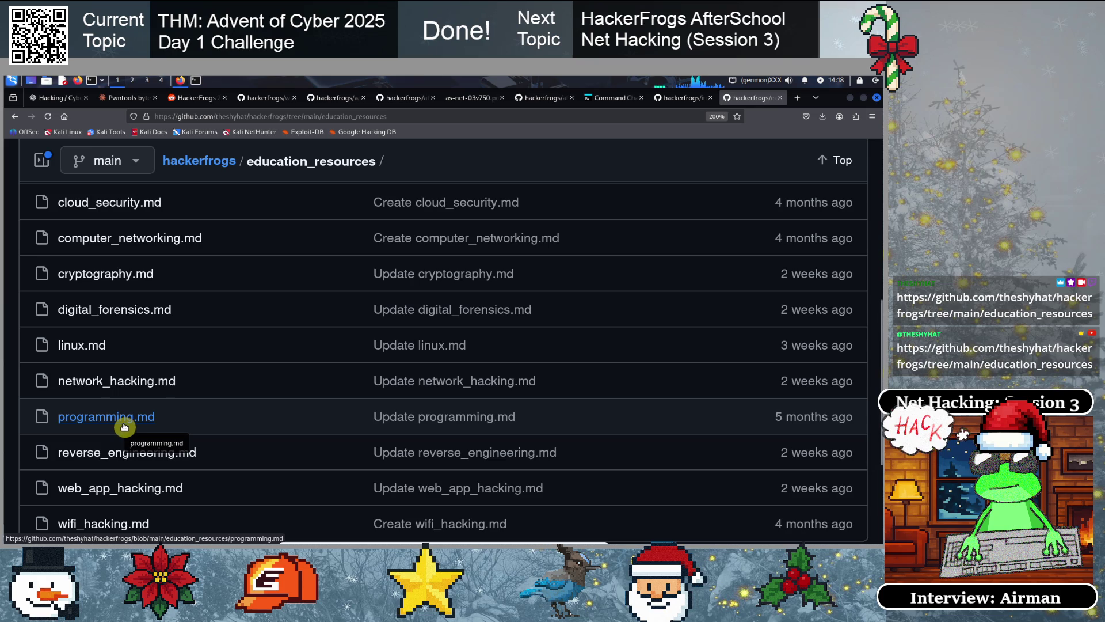
{"action": "scroll", "coordinate": [25, 416], "scroll_direction": "up", "scroll_amount": 4}
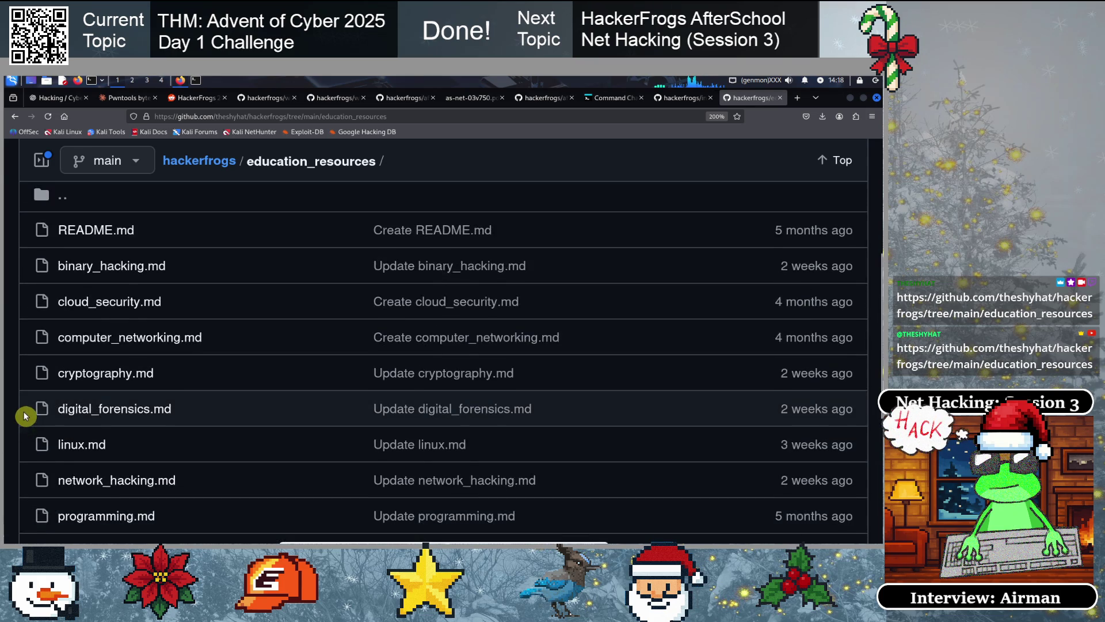
{"action": "scroll", "coordinate": [24, 415], "scroll_direction": "up", "scroll_amount": 1}
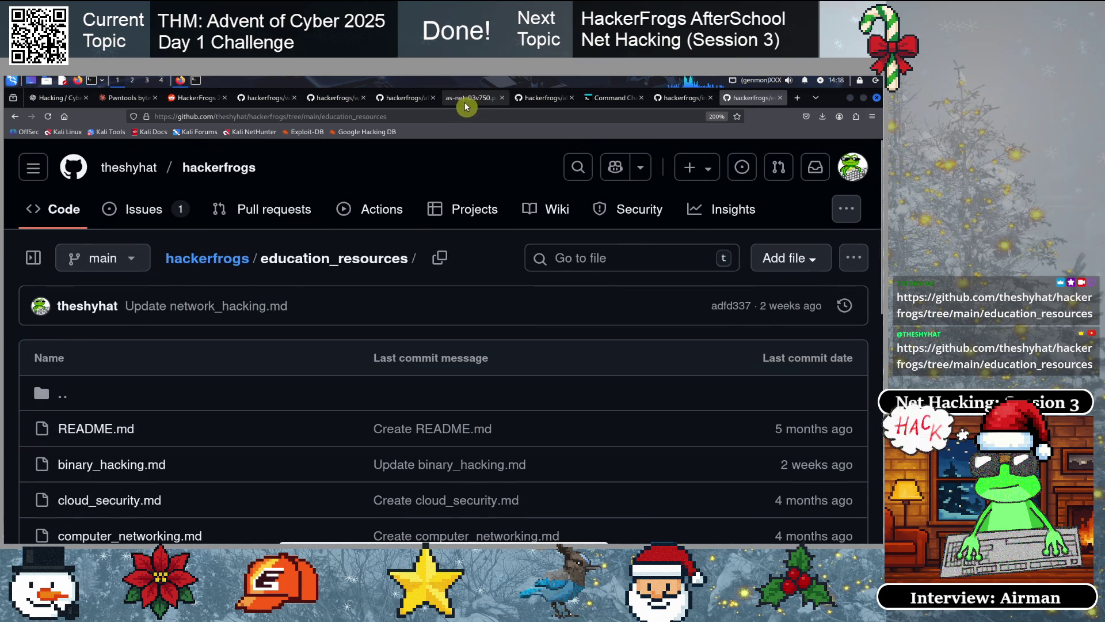
{"action": "left_click", "coordinate": [466, 100]}
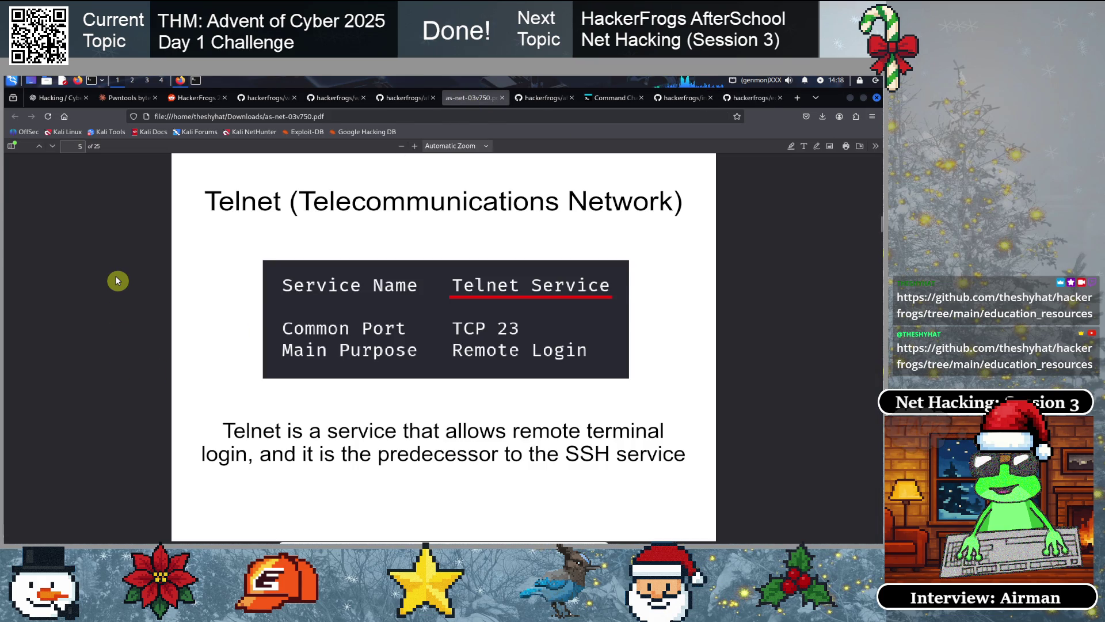
Step: Advance past the session topics slide to slide 7, 'Why are we Learning Web Stuff?'
{"action": "key", "text": "Right"}
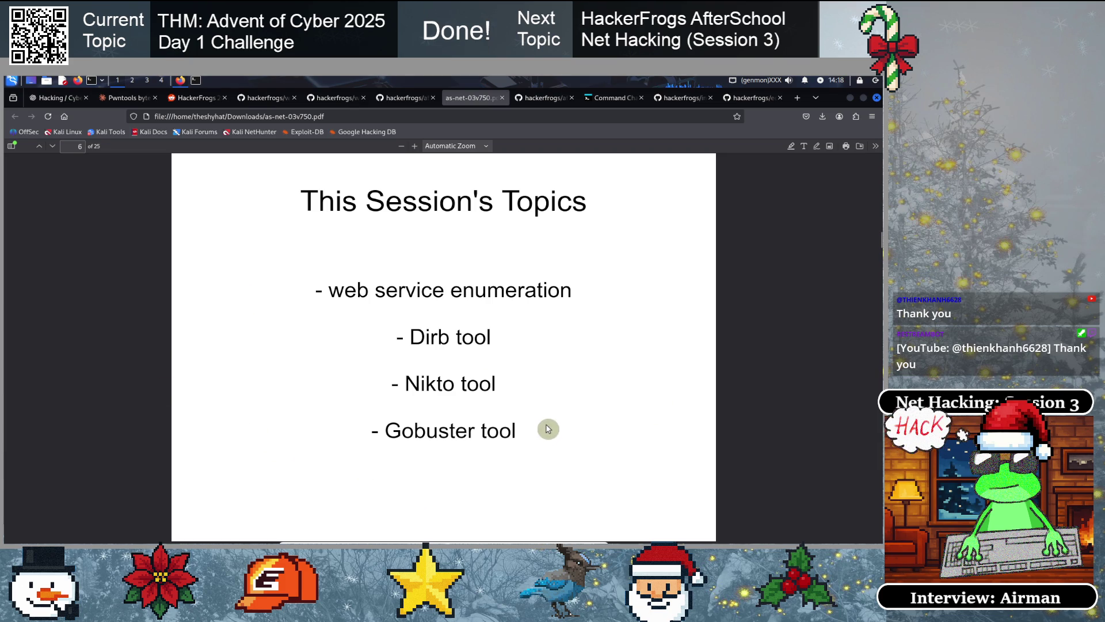
{"action": "key", "text": "Right"}
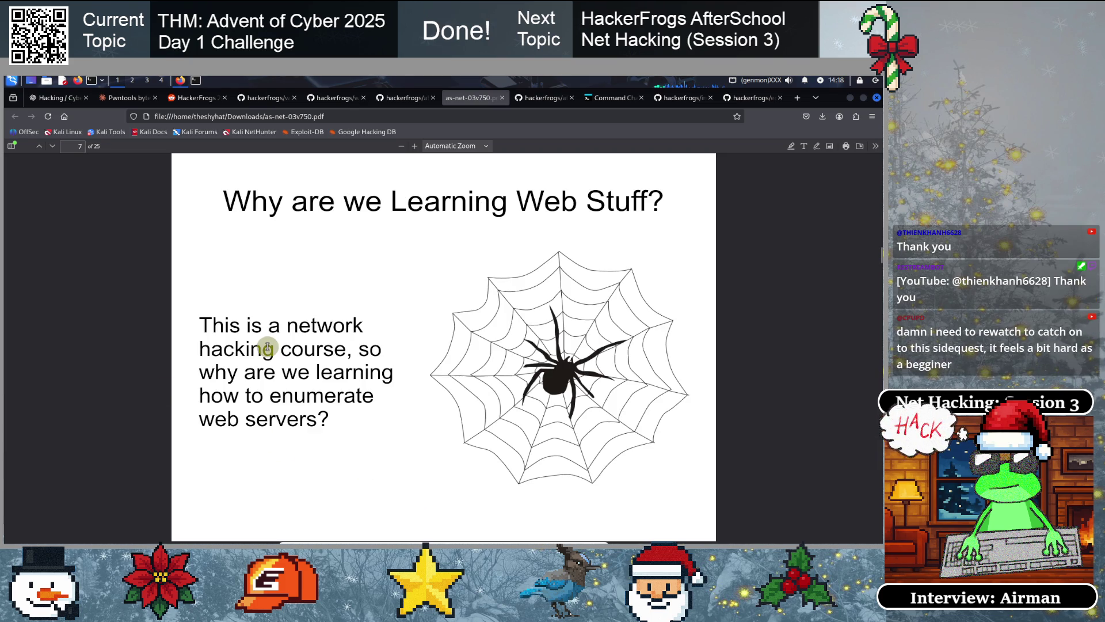
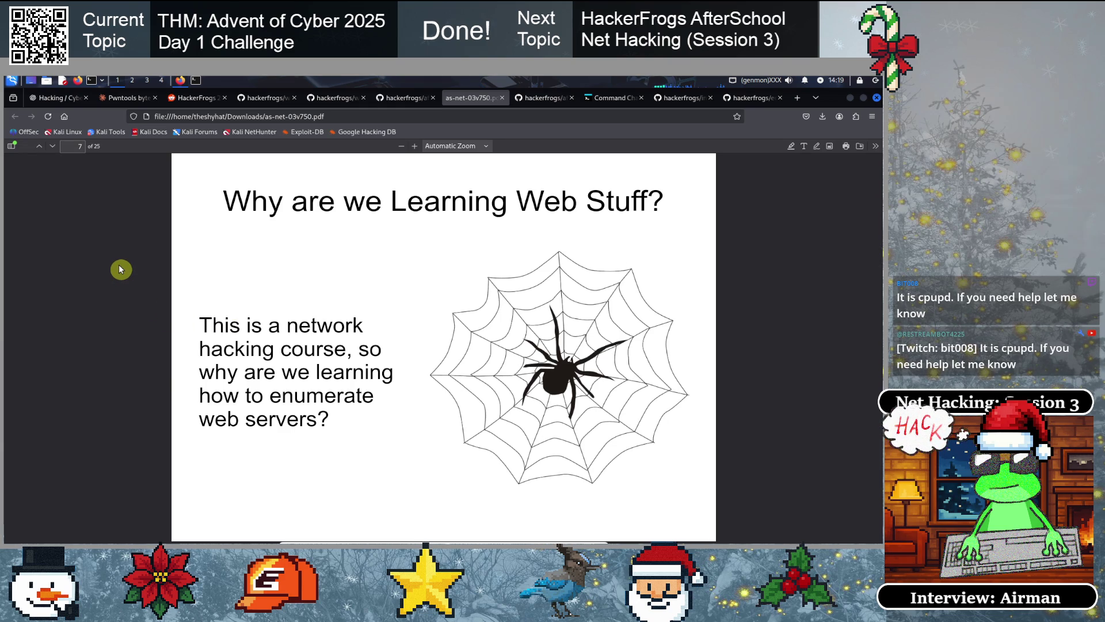
Step: Page through the PDF slides from page 7 to slide 9, 'Accessing TryHackMe'
{"action": "key", "text": "Right"}
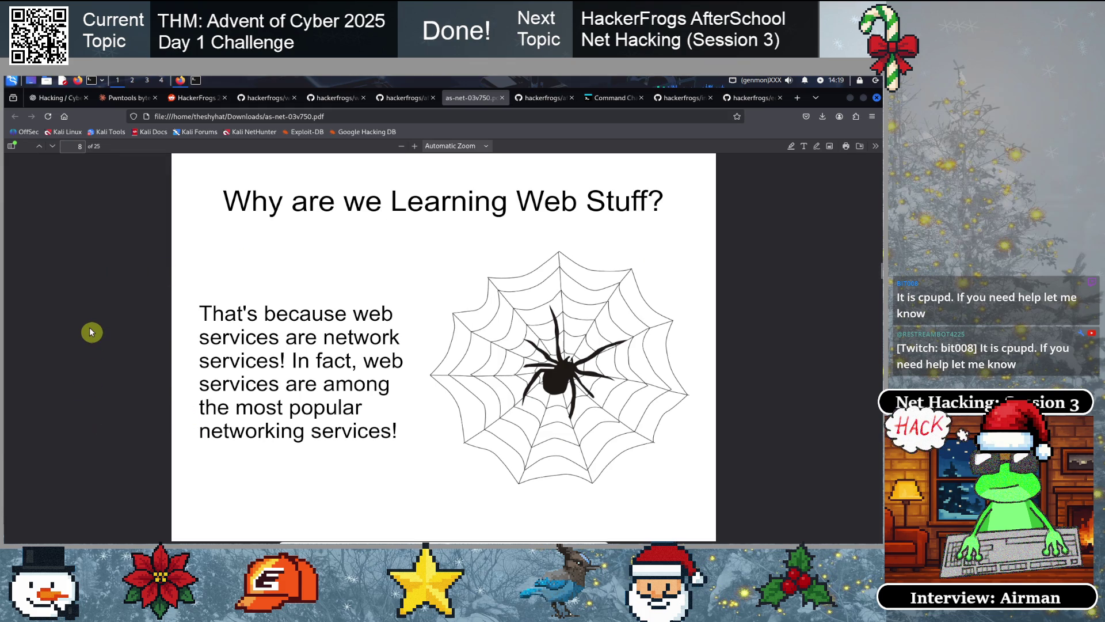
{"action": "key", "text": "Right"}
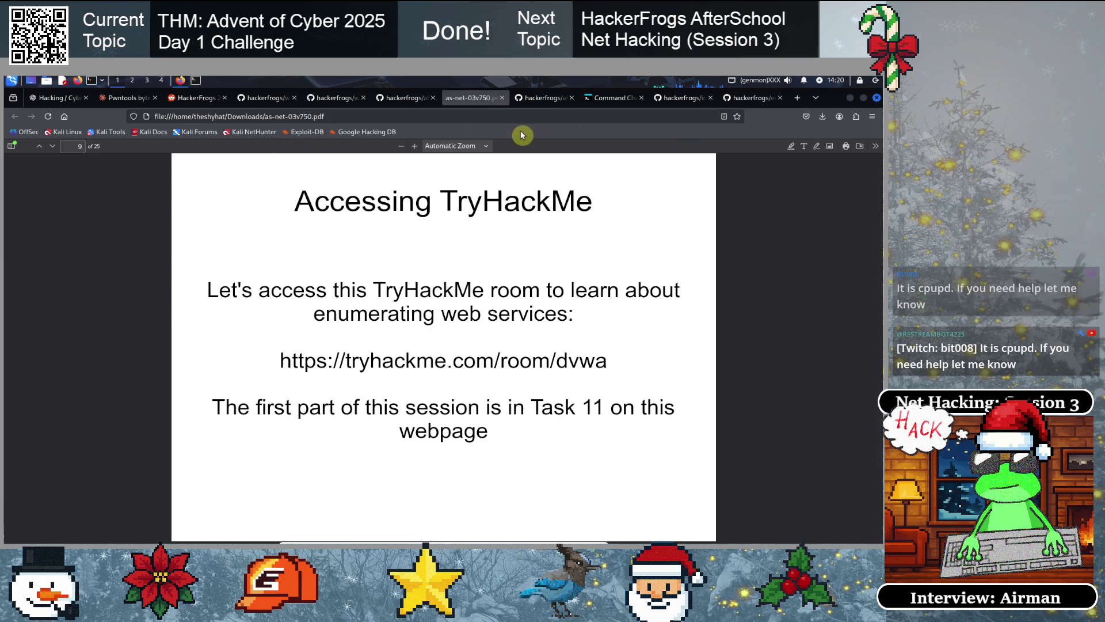
Step: Load tryhackme.com/room/dvwa in the last browser tab
{"action": "left_click", "coordinate": [750, 99]}
{"action": "left_click", "coordinate": [502, 118]}
{"action": "type", "text": "tree/main/education_resources"}
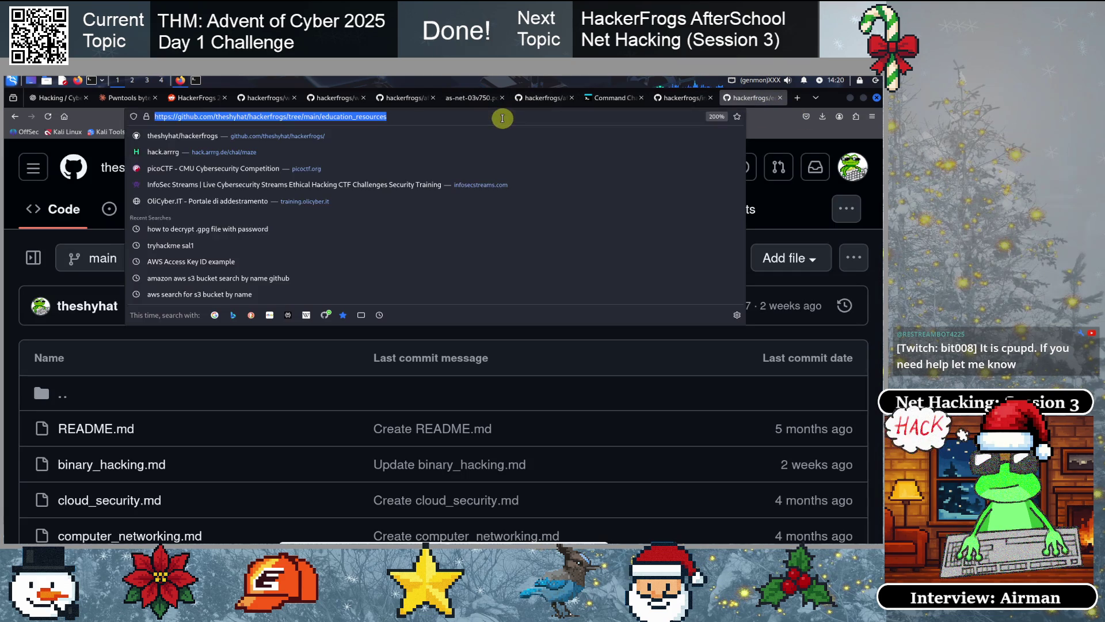
{"action": "type", "text": "yhackme.com/"}
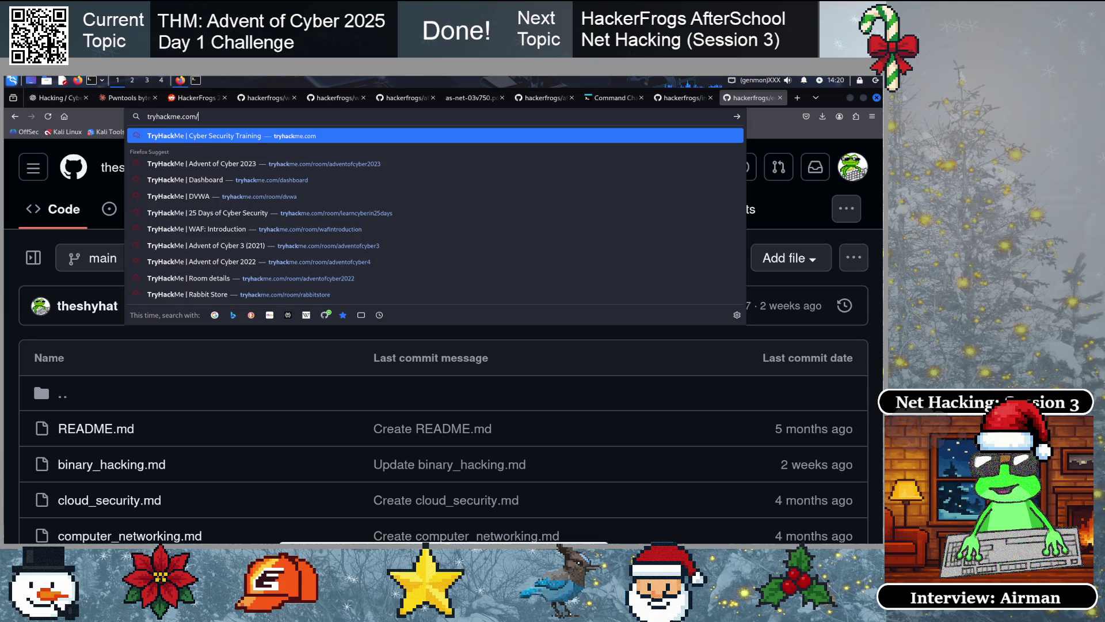
{"action": "type", "text": "room/dva"}
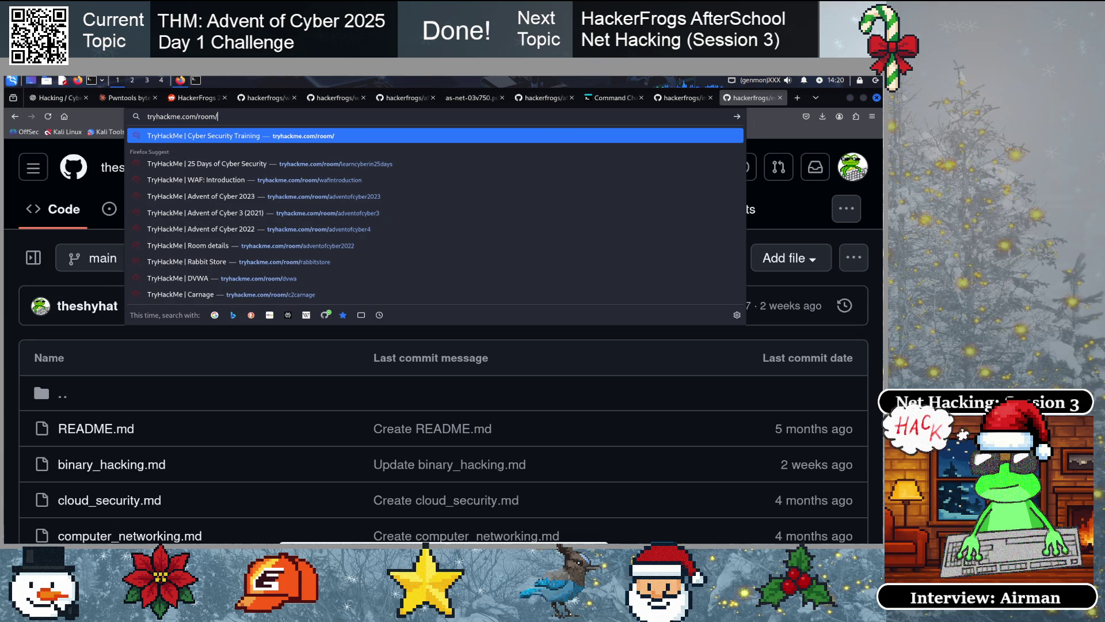
{"action": "key", "text": "BackSpace"}
{"action": "type", "text": "wa"}
{"action": "key", "text": "Return"}
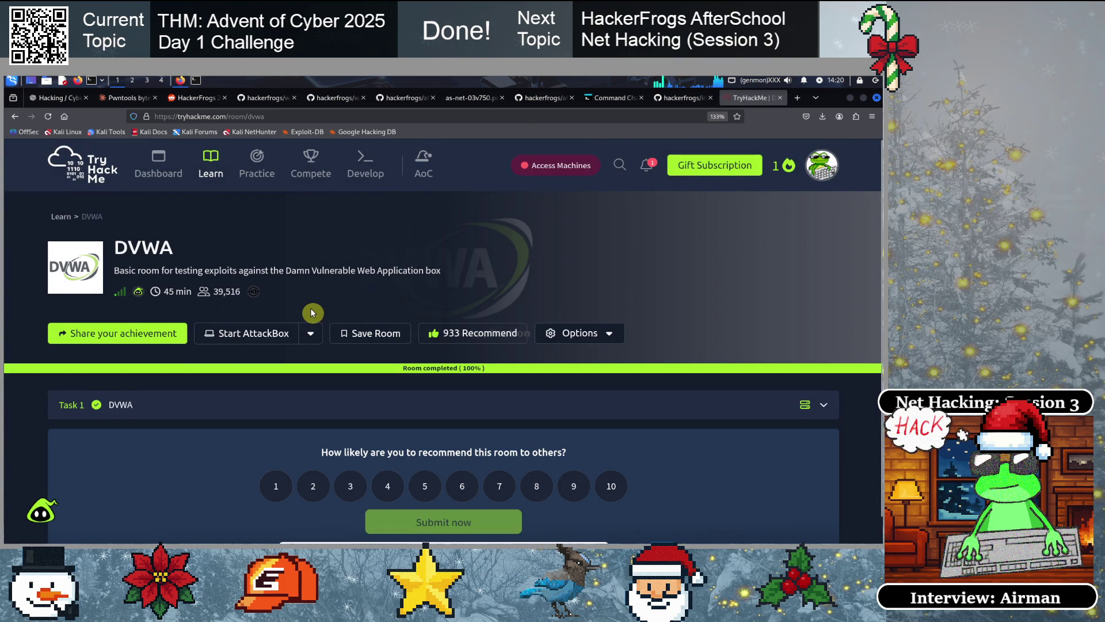
Step: Copy the DVWA room's web address and expand the Task 1 DVWA description
{"action": "scroll", "coordinate": [314, 314], "scroll_direction": "down", "scroll_amount": 1}
{"action": "left_click", "coordinate": [270, 117]}
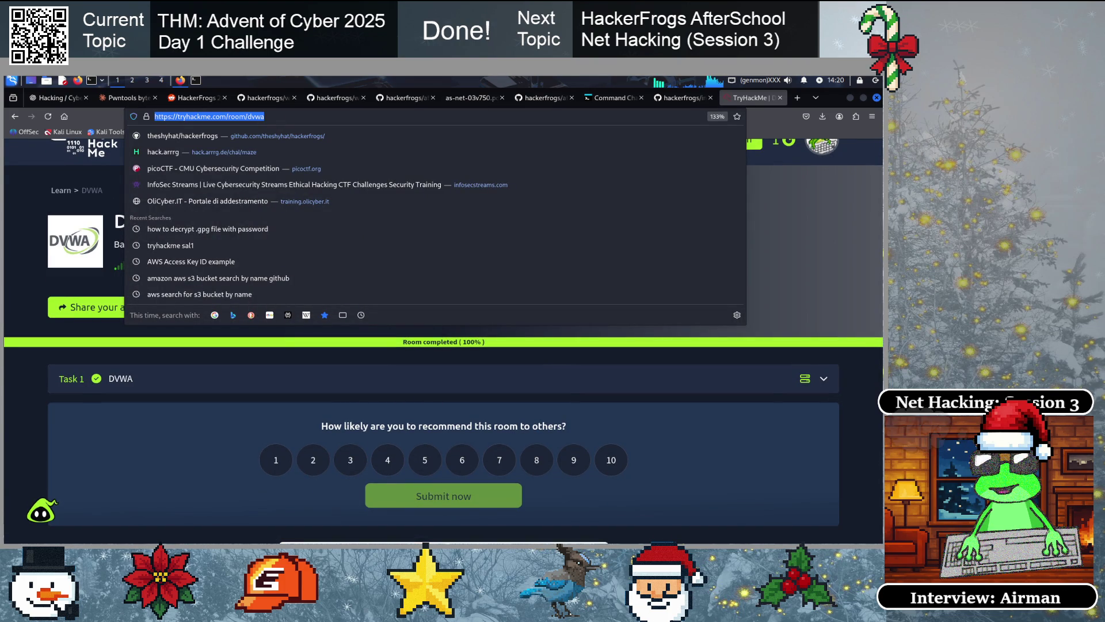
{"action": "key", "text": "ctrl+c"}
{"action": "left_click", "coordinate": [310, 365]}
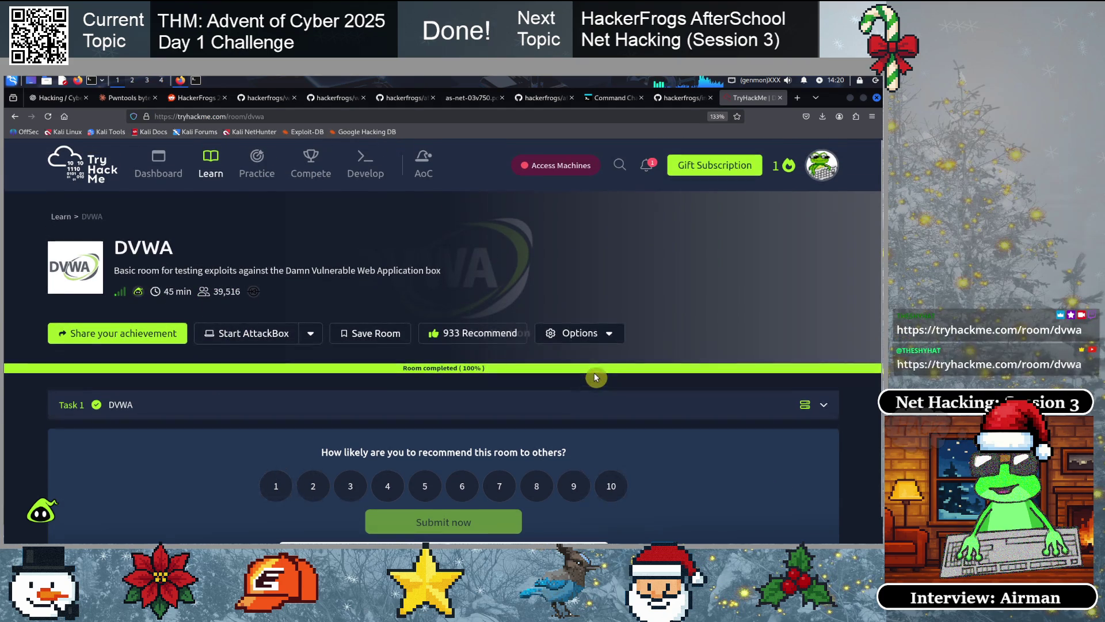
{"action": "left_click", "coordinate": [530, 378]}
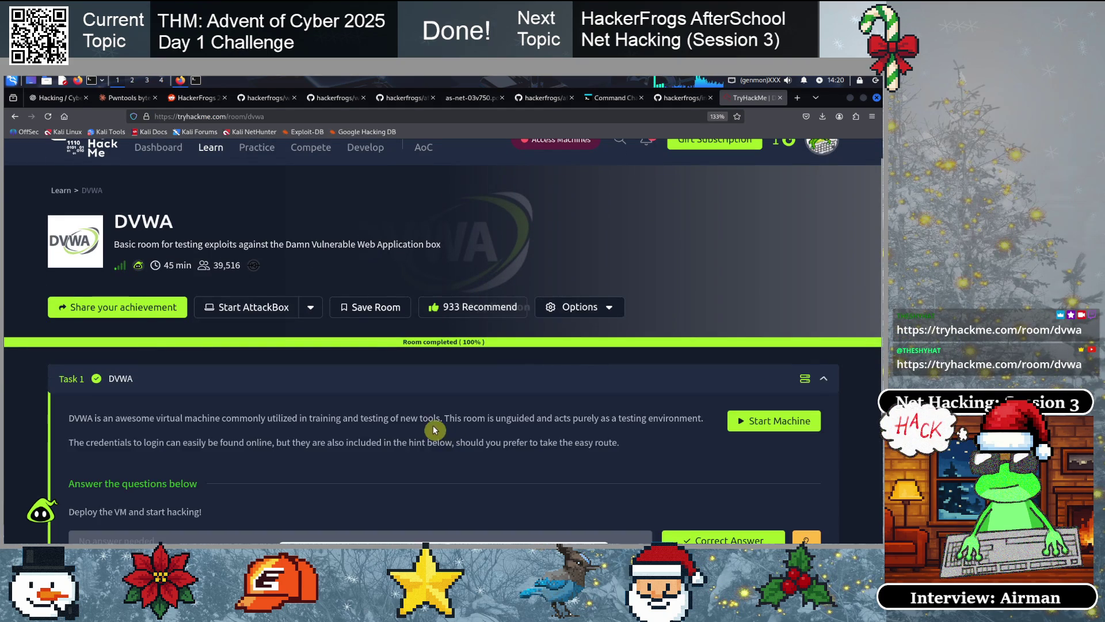
{"action": "scroll", "coordinate": [436, 427], "scroll_direction": "down", "scroll_amount": 3}
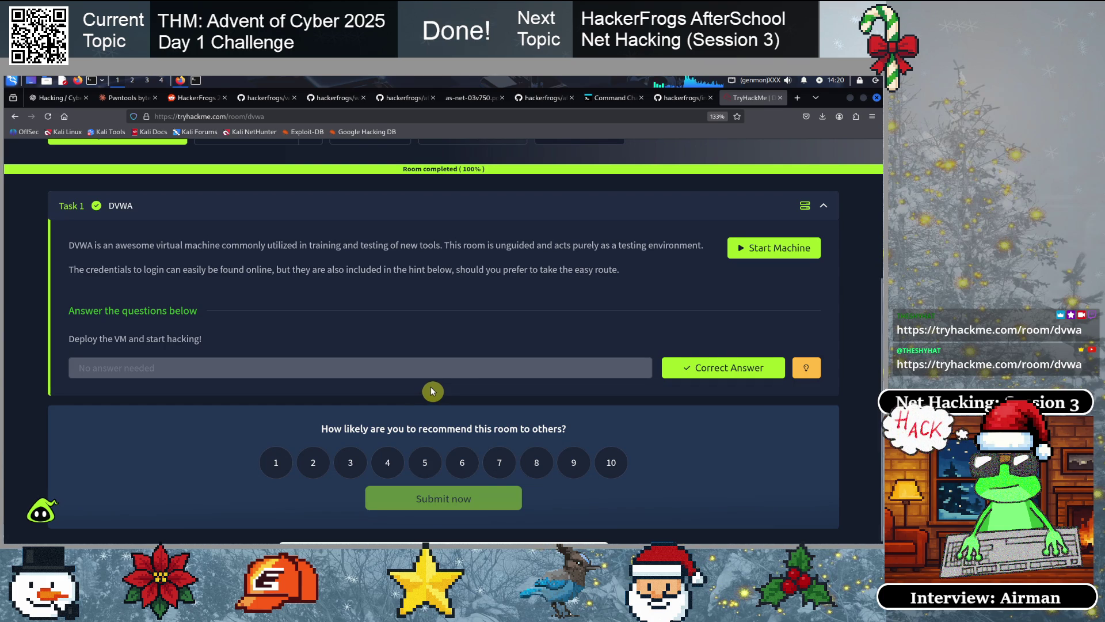
{"action": "scroll", "coordinate": [433, 393], "scroll_direction": "up", "scroll_amount": 3}
{"action": "scroll", "coordinate": [433, 391], "scroll_direction": "down", "scroll_amount": 3}
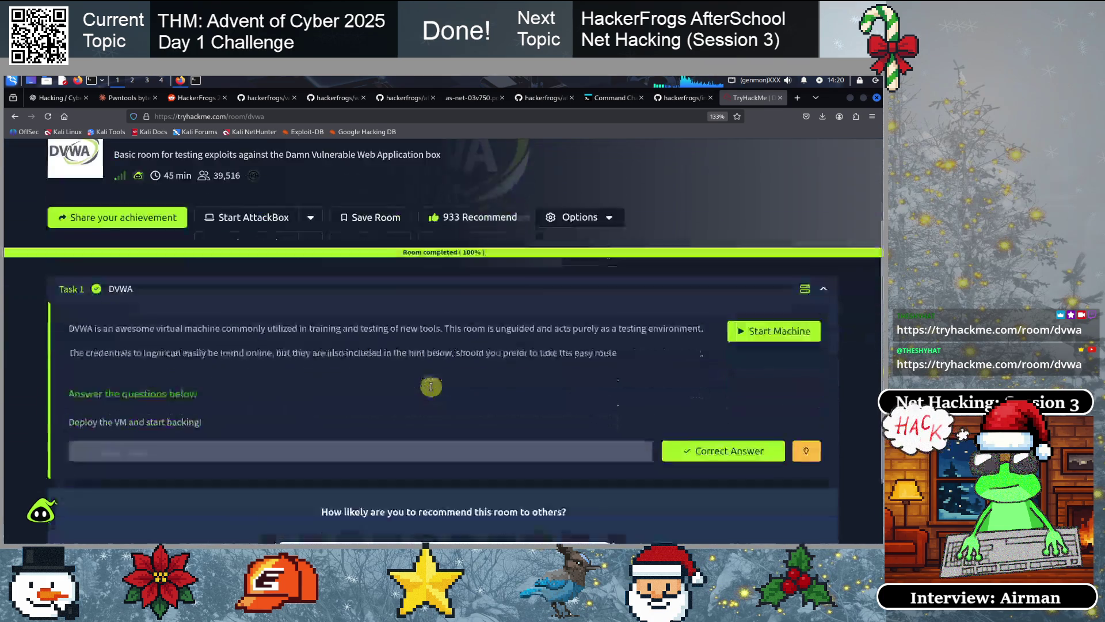
{"action": "scroll", "coordinate": [427, 390], "scroll_direction": "up", "scroll_amount": 4}
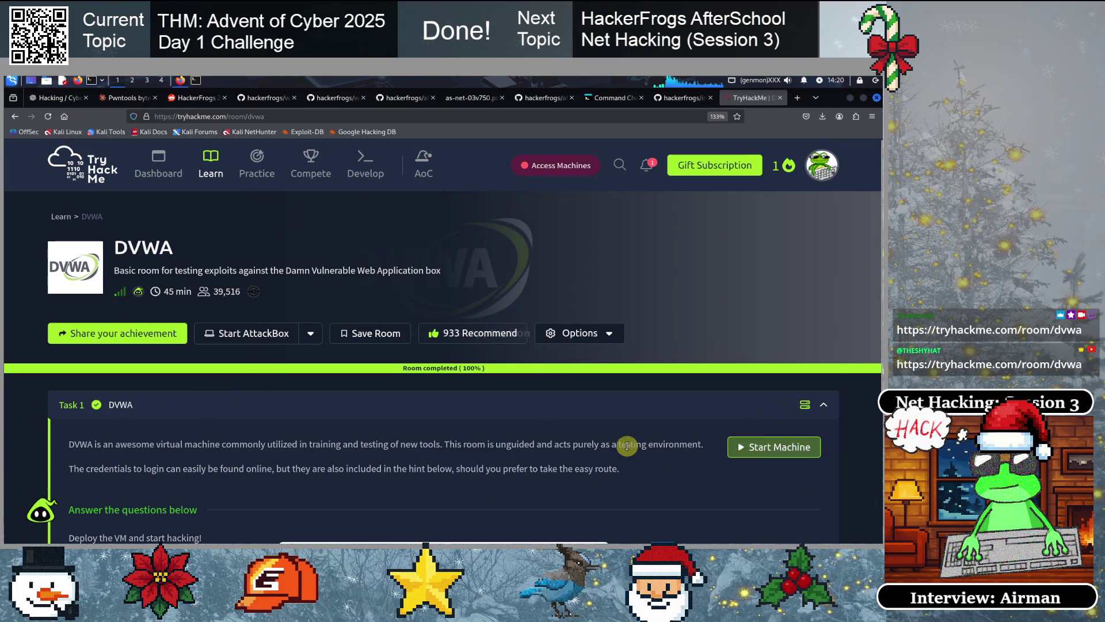
Step: Start the AttackBox from the DVWA room so it begins initializing in split view
{"action": "scroll", "coordinate": [426, 426], "scroll_direction": "down", "scroll_amount": 1}
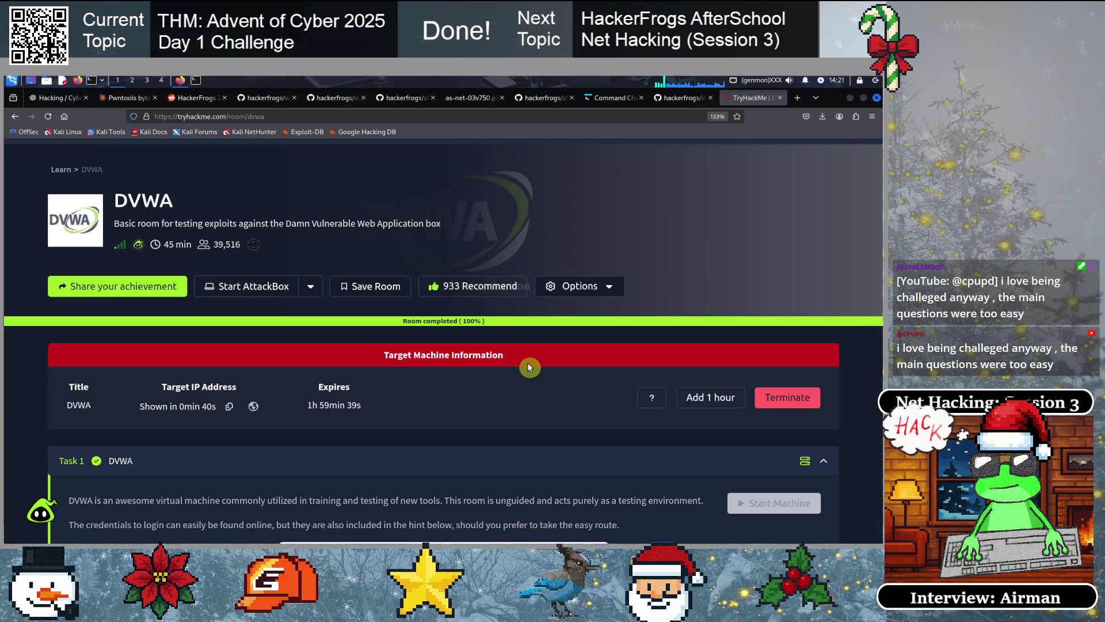
{"action": "scroll", "coordinate": [270, 371], "scroll_direction": "down", "scroll_amount": 1}
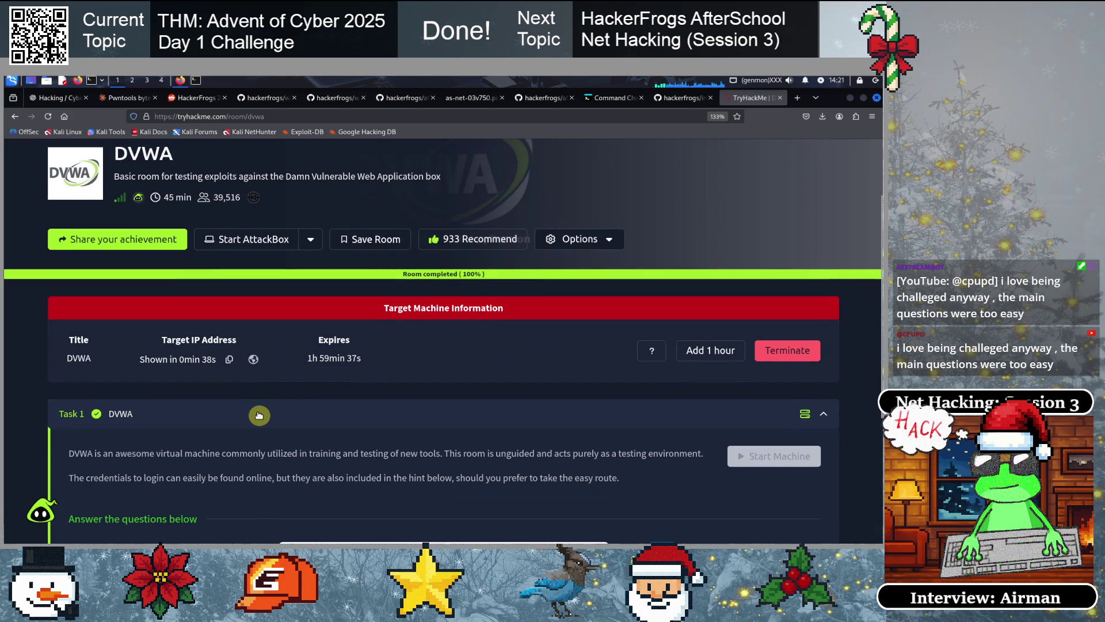
{"action": "scroll", "coordinate": [392, 412], "scroll_direction": "up", "scroll_amount": 1}
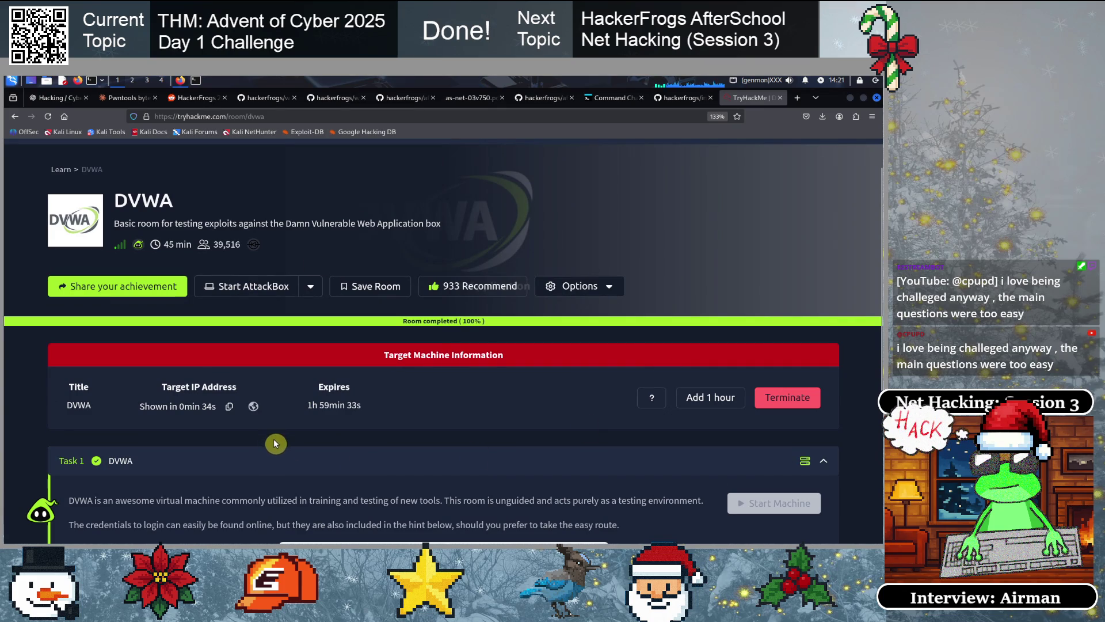
{"action": "left_click", "coordinate": [244, 287]}
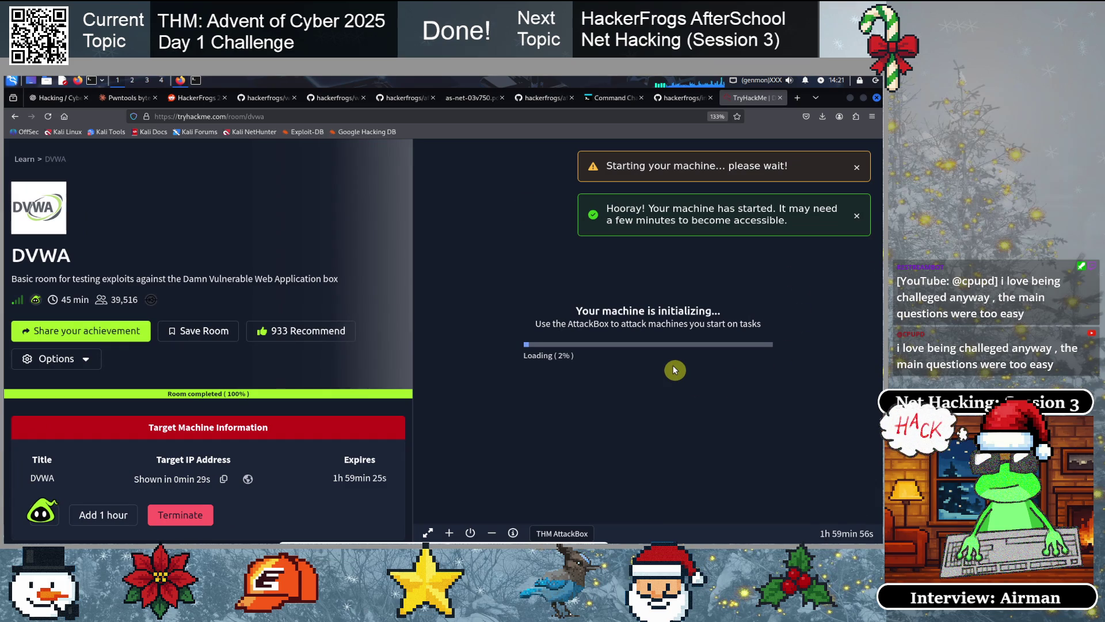
{"action": "scroll", "coordinate": [74, 367], "scroll_direction": "down", "scroll_amount": 2}
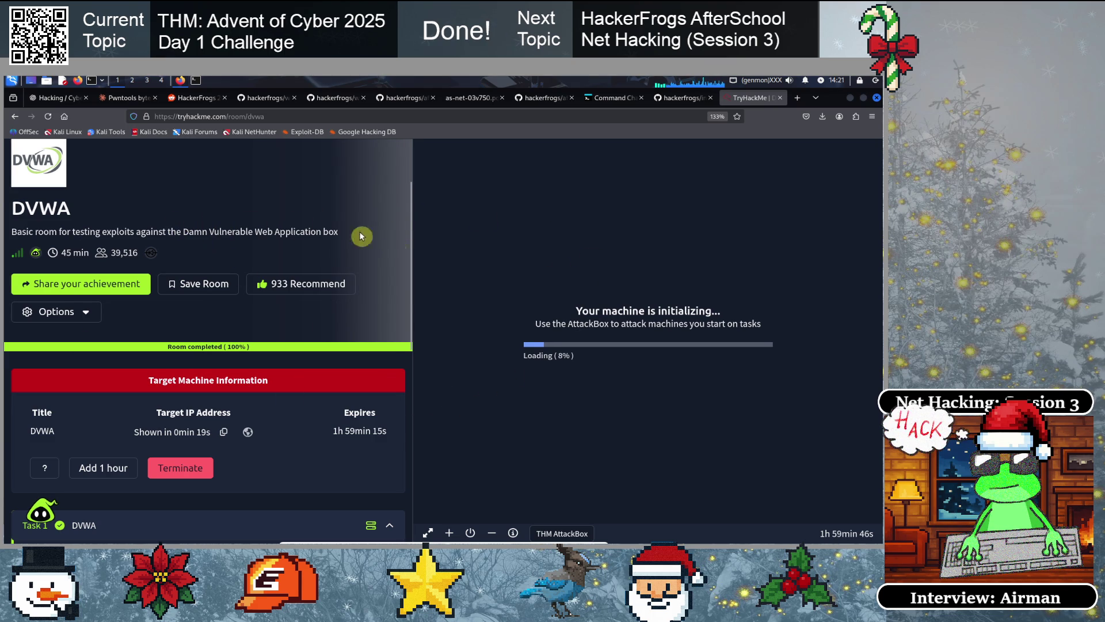
Step: Back in the as-net-03v750.pdf deck, highlight the Task 11 line and advance to the page 11 Dirb Tool slide
{"action": "left_click", "coordinate": [456, 99]}
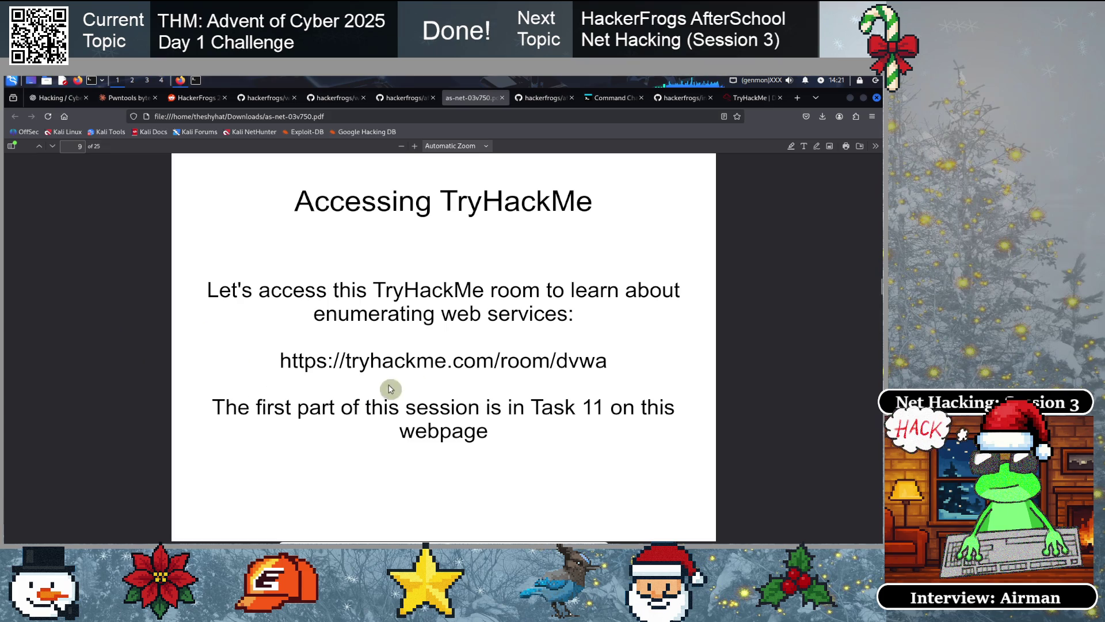
{"action": "mouse_move", "coordinate": [309, 408]}
{"action": "left_mouse_down"}
{"action": "mouse_move", "coordinate": [284, 407]}
{"action": "mouse_move", "coordinate": [662, 415]}
{"action": "mouse_move", "coordinate": [430, 424]}
{"action": "left_mouse_up"}
{"action": "left_click", "coordinate": [461, 414]}
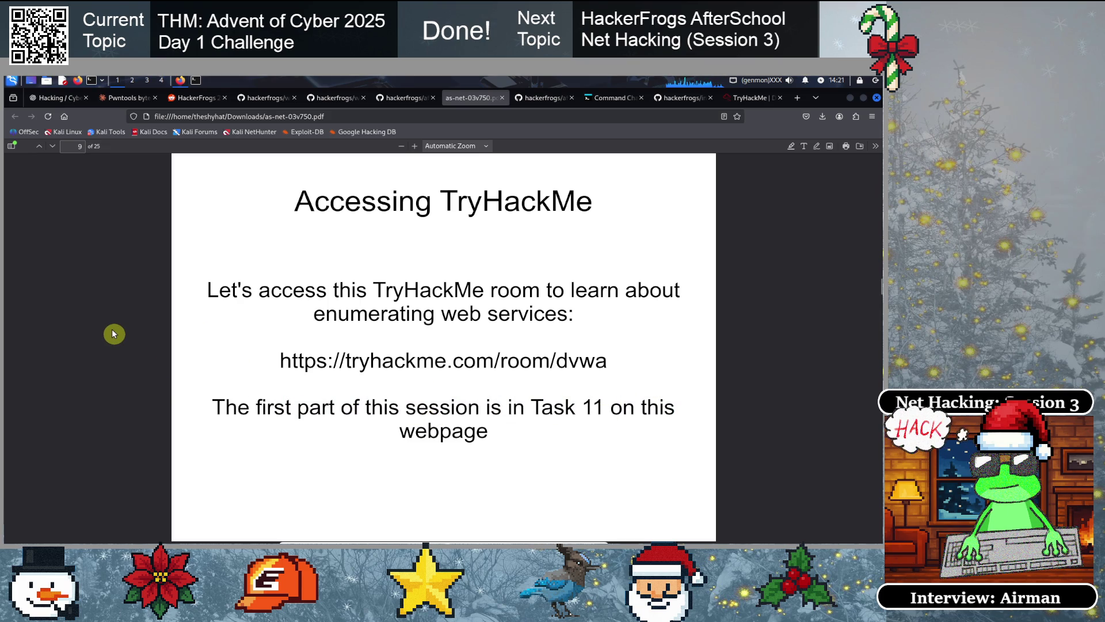
{"action": "key", "text": "Right"}
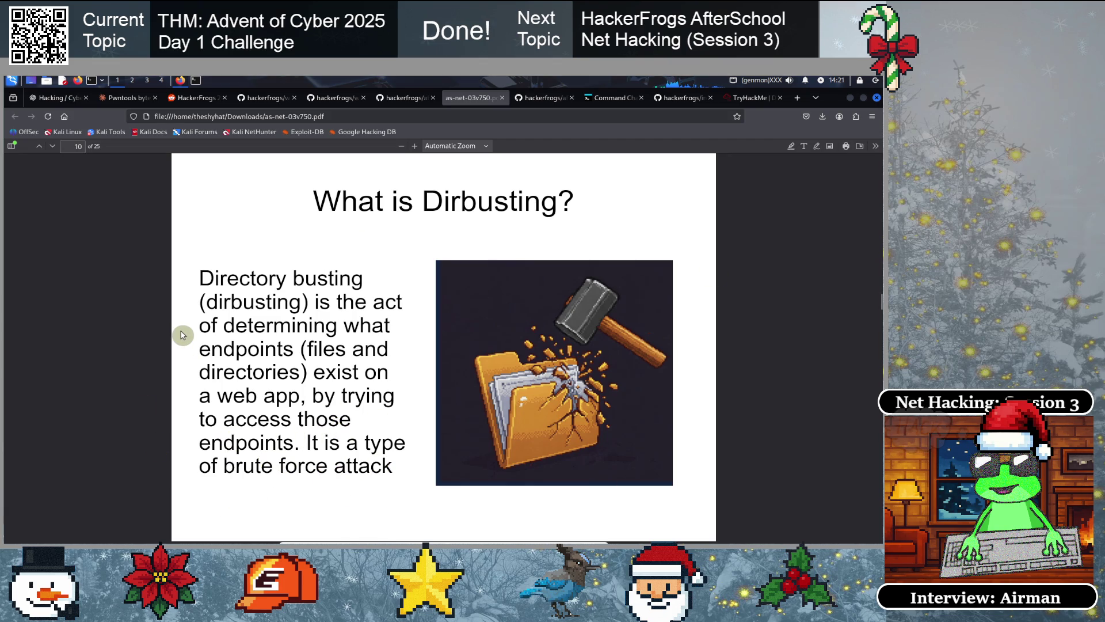
{"action": "key", "text": "Right"}
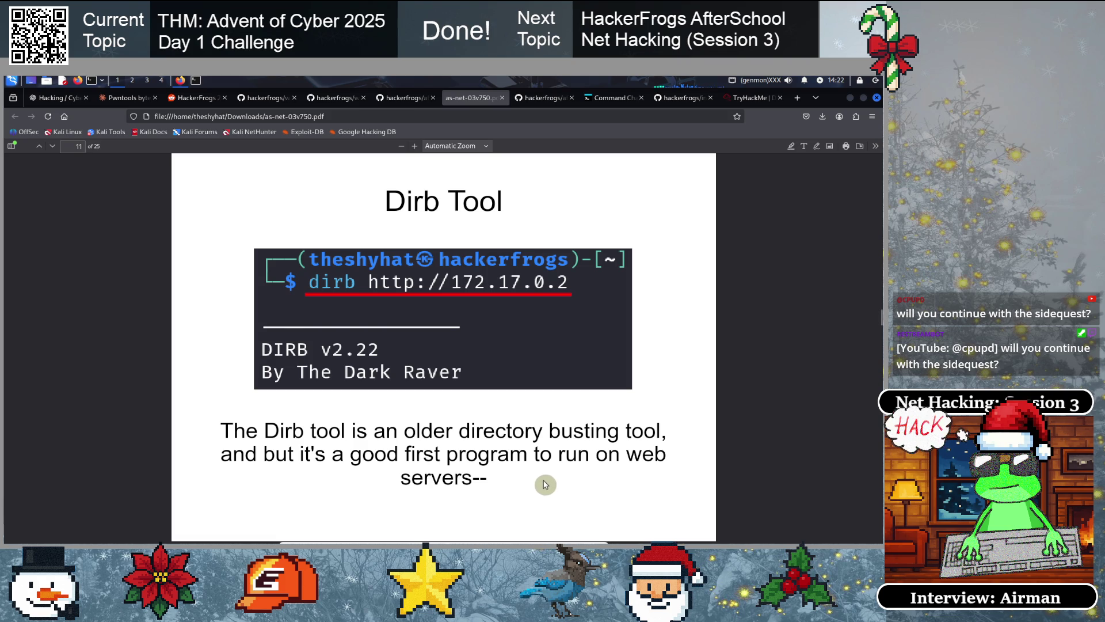
{"action": "mouse_move", "coordinate": [443, 541]}
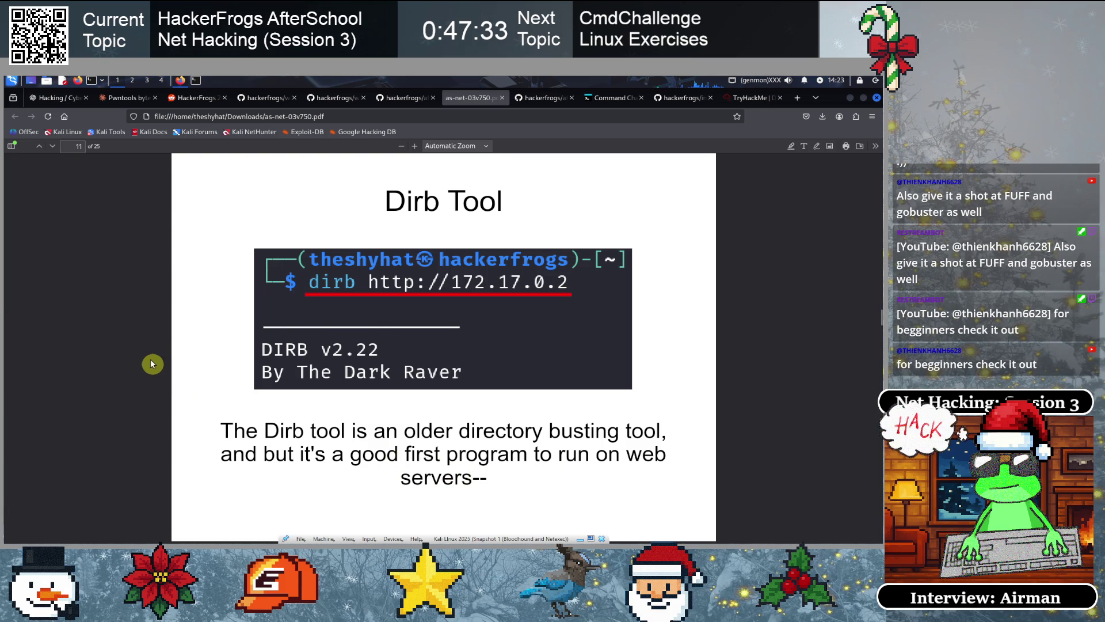
{"action": "key", "text": "Right"}
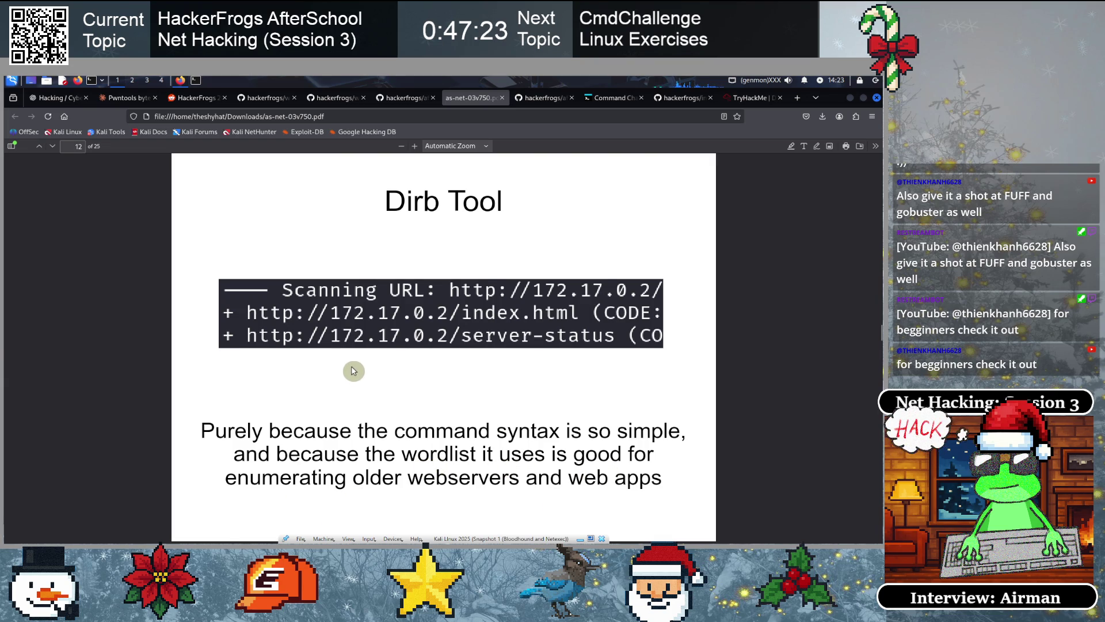
{"action": "key", "text": "Left"}
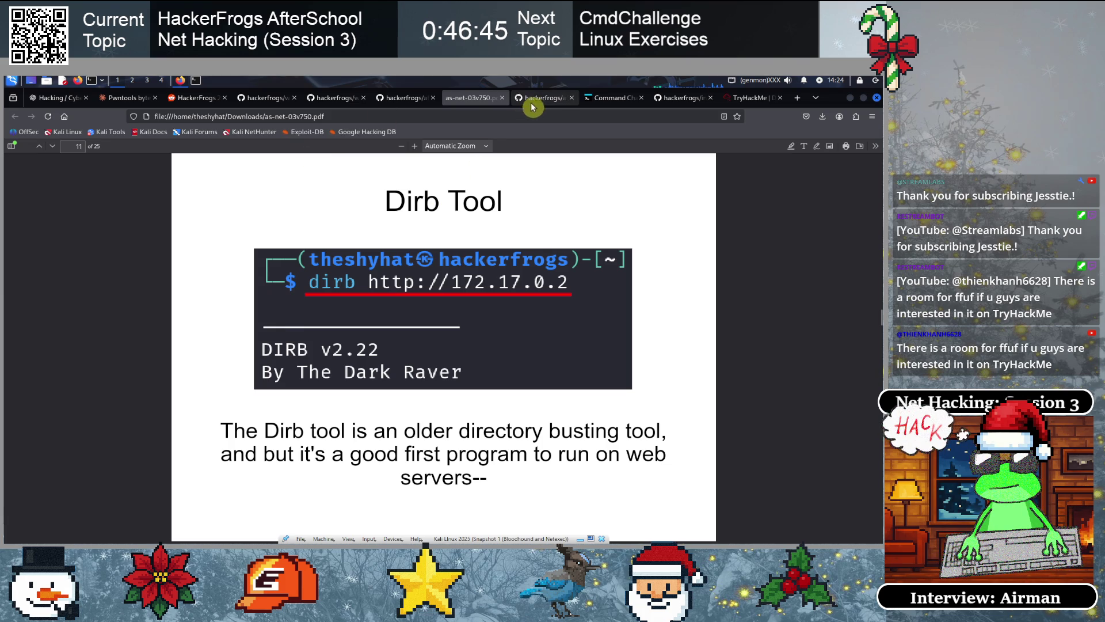
Step: Move the TryHackMe tab beside the slides and open the AttackBox in full screen
{"action": "mouse_move", "coordinate": [742, 97]}
{"action": "left_mouse_down"}
{"action": "mouse_move", "coordinate": [554, 102]}
{"action": "mouse_move", "coordinate": [529, 126]}
{"action": "left_mouse_up"}
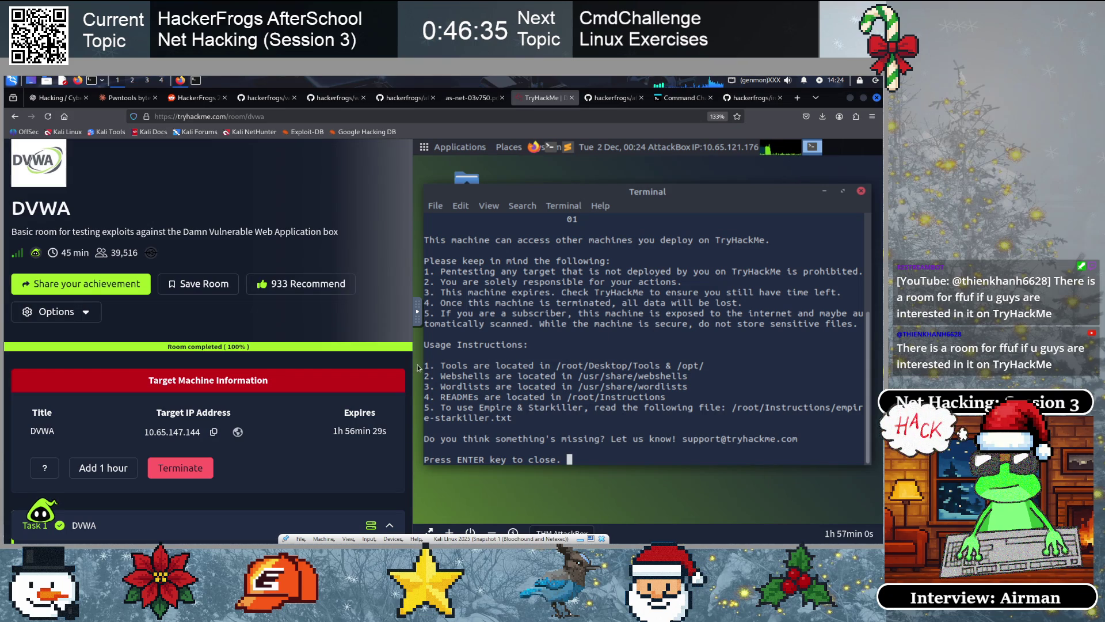
{"action": "scroll", "coordinate": [198, 371], "scroll_direction": "down", "scroll_amount": 7}
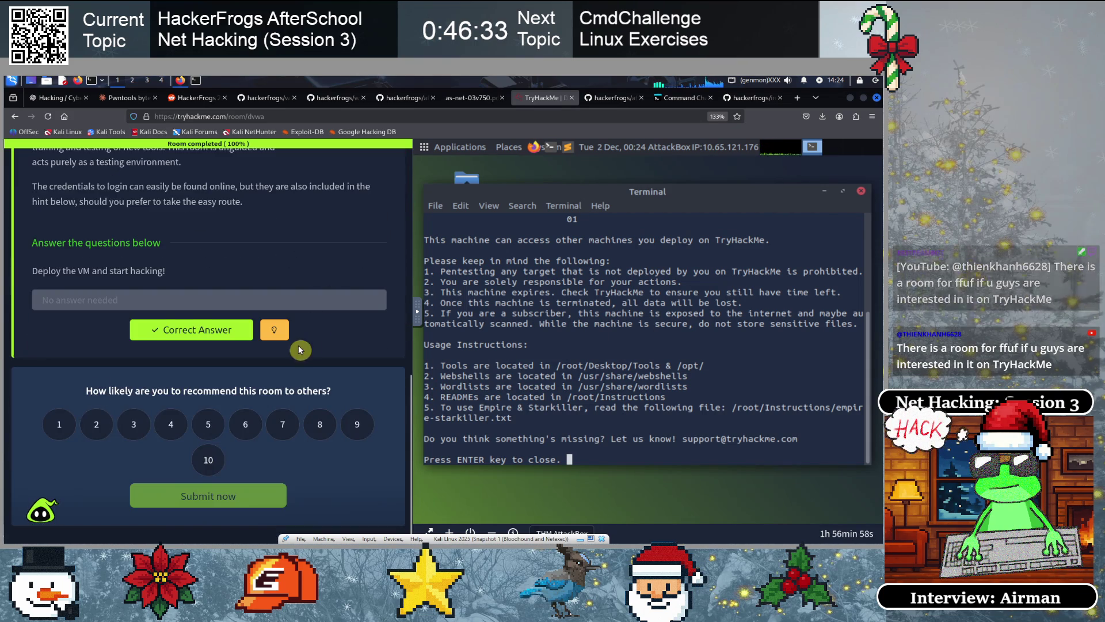
{"action": "scroll", "coordinate": [115, 368], "scroll_direction": "up", "scroll_amount": 4}
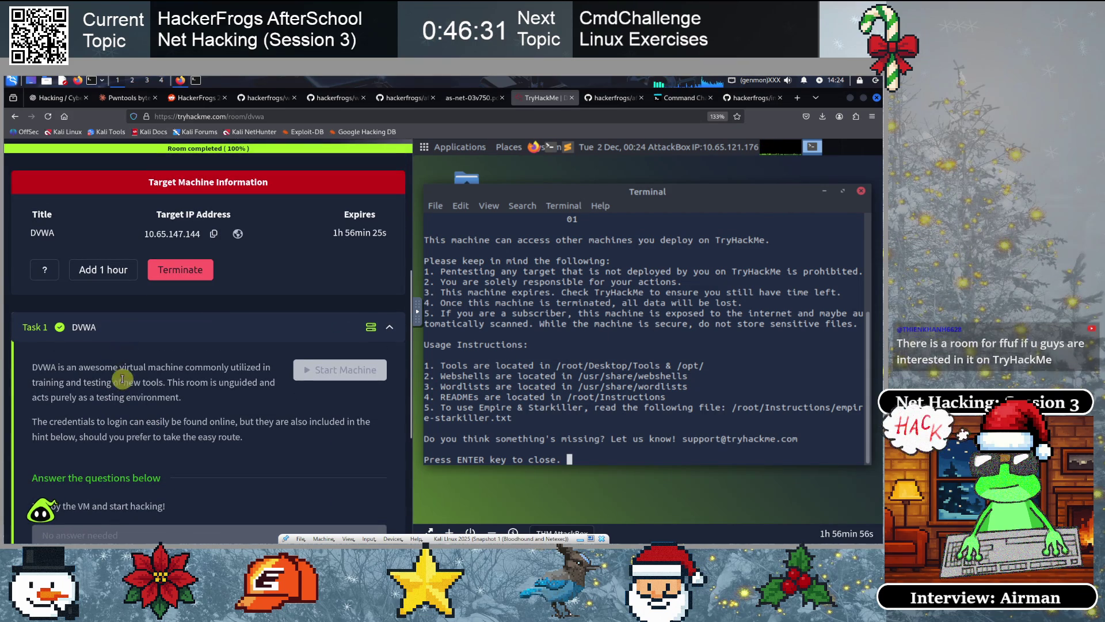
{"action": "scroll", "coordinate": [242, 400], "scroll_direction": "down", "scroll_amount": 2}
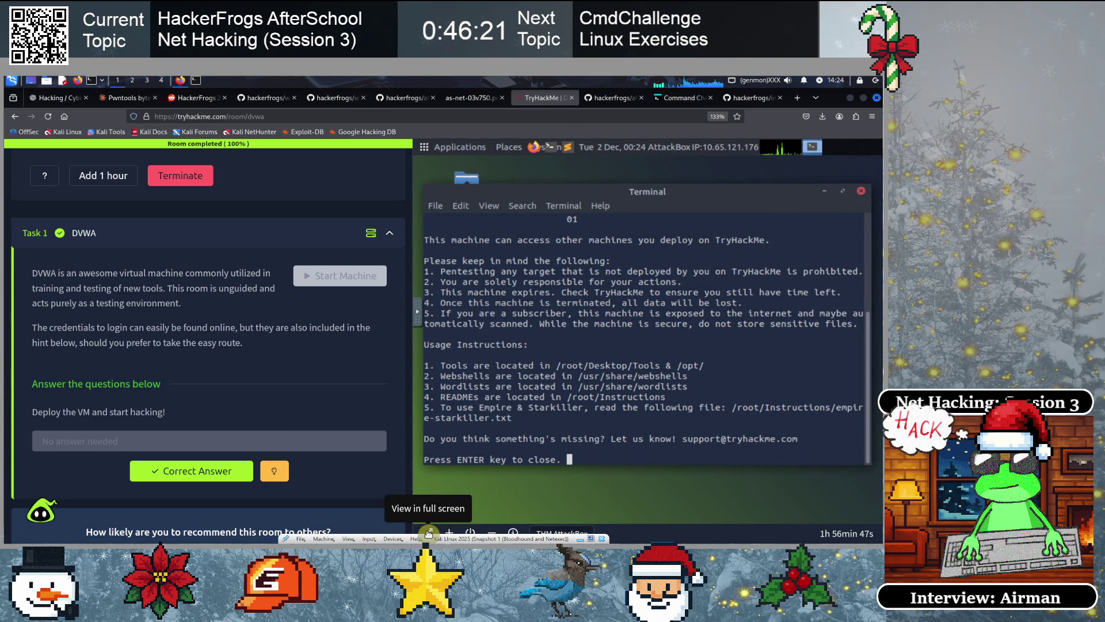
{"action": "left_click", "coordinate": [428, 533]}
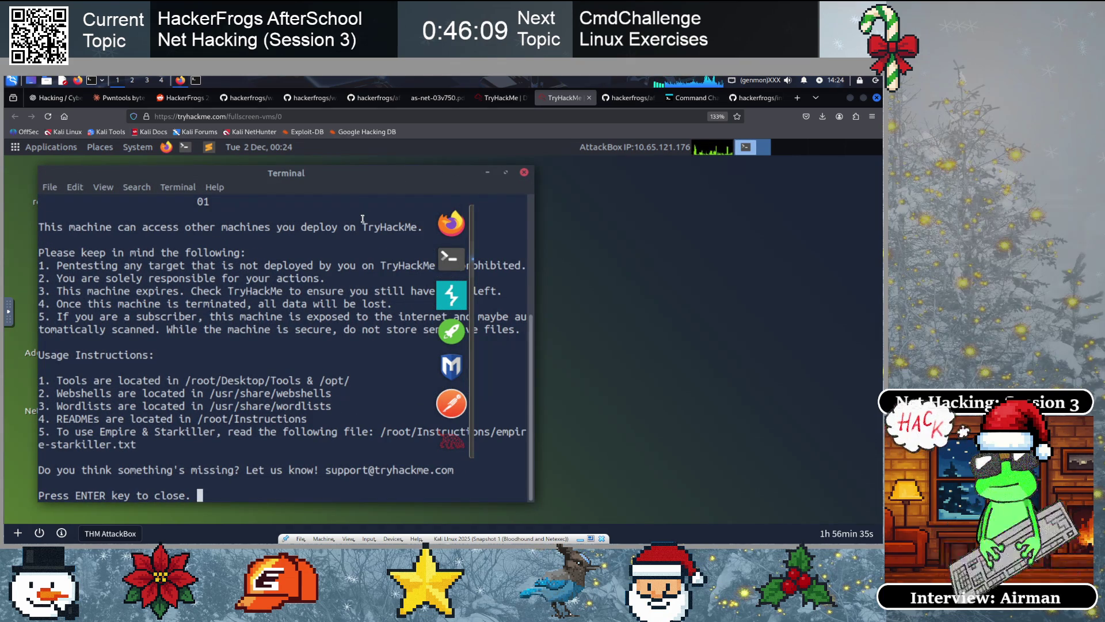
Step: Enlarge the welcome terminal's text, shift it aside, then close the welcome message terminal
{"action": "key", "text": "ctrl+plus"}
{"action": "left_click_drag", "start_coordinate": [479, 171], "coordinate": [513, 163]}
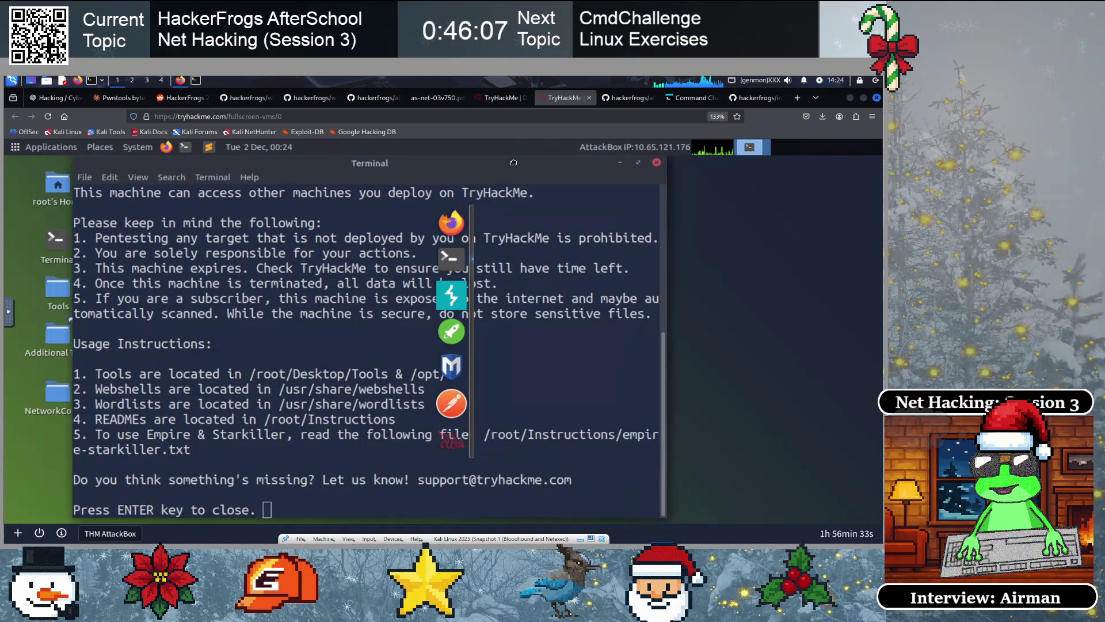
{"action": "left_click_drag", "start_coordinate": [412, 158], "coordinate": [428, 180]}
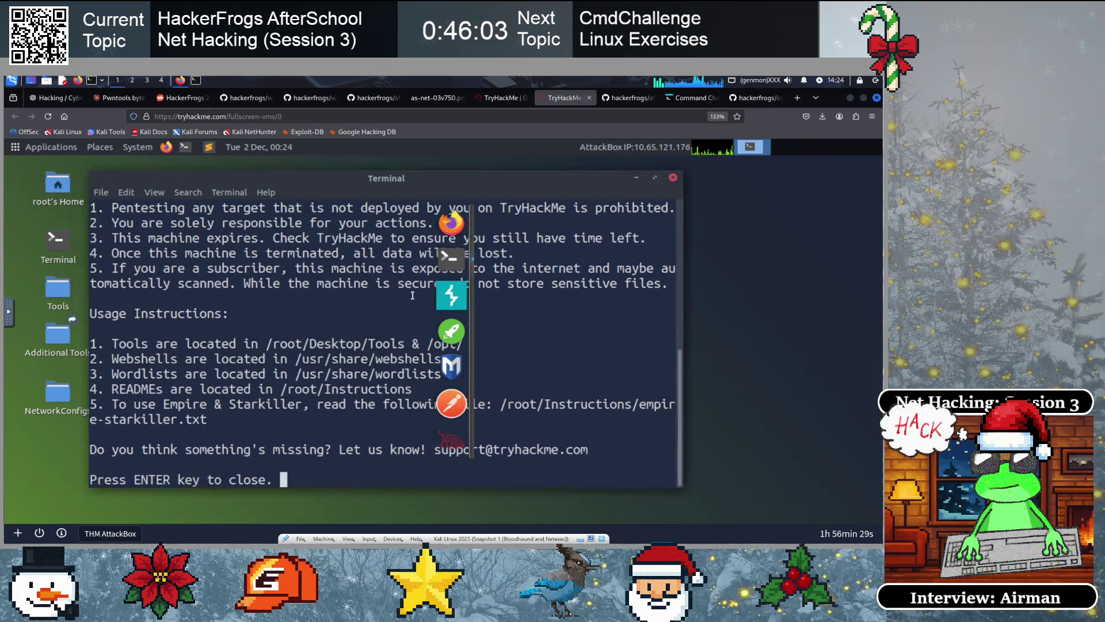
{"action": "left_click", "coordinate": [710, 410]}
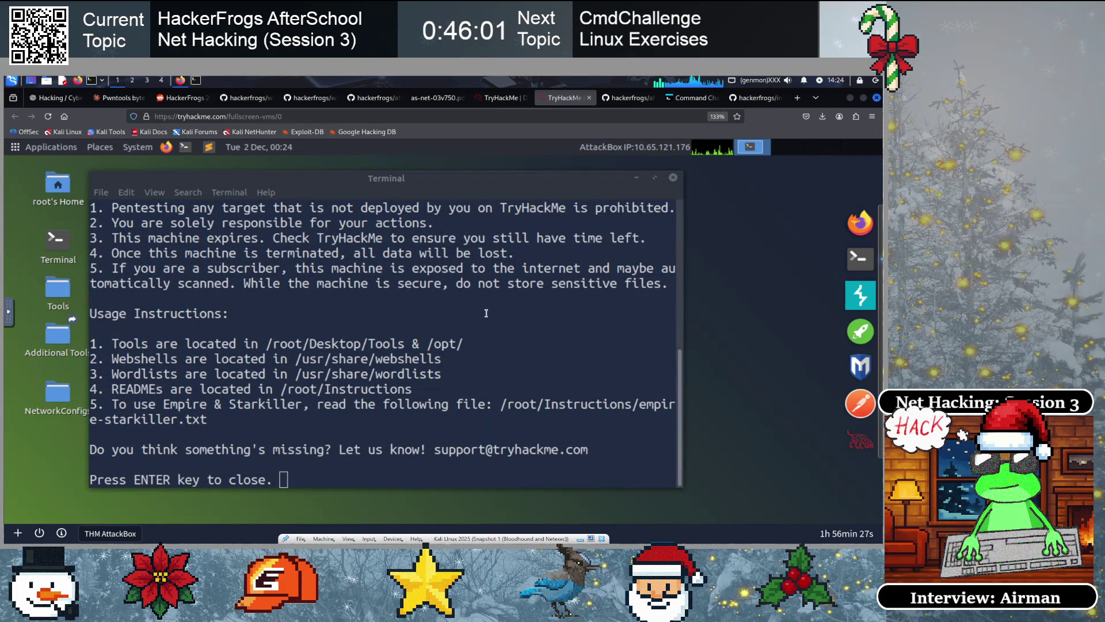
{"action": "left_click", "coordinate": [386, 319]}
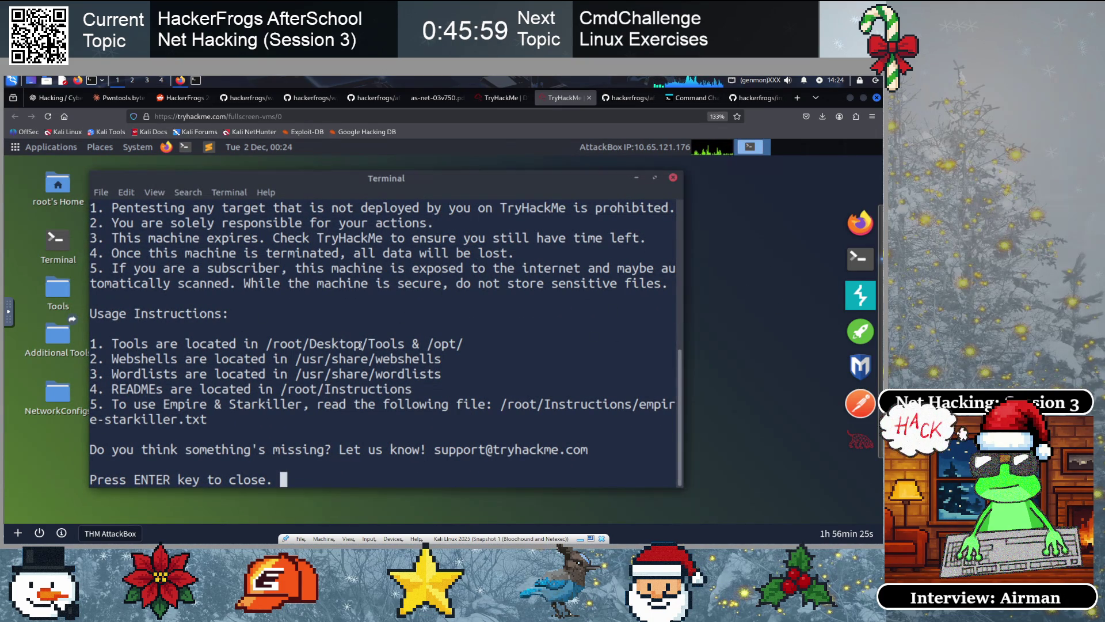
{"action": "key", "text": "Return"}
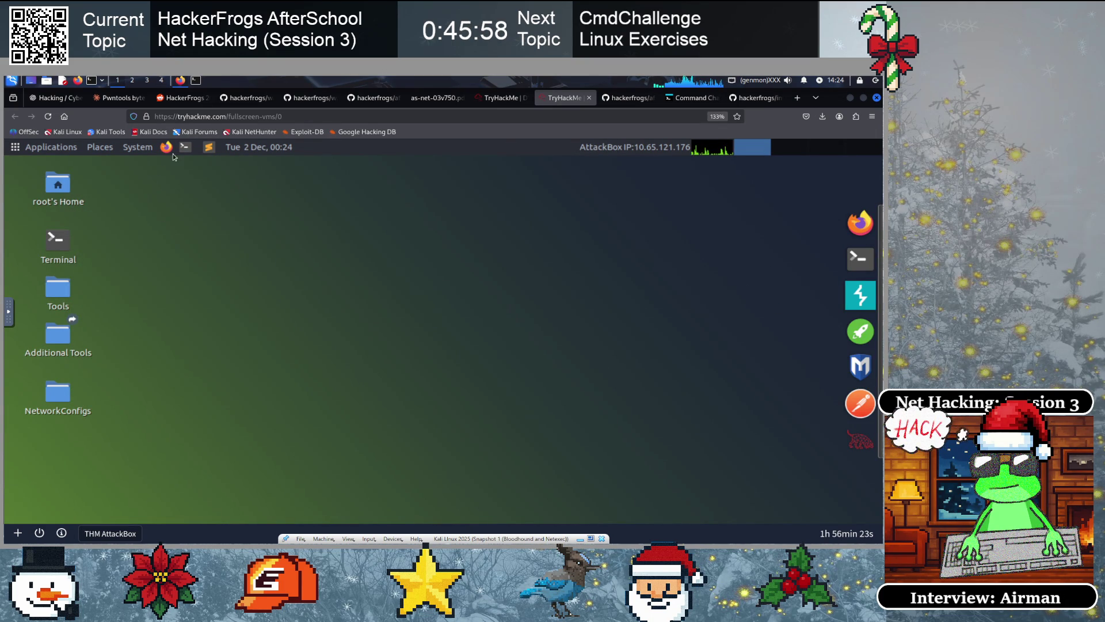
Step: Open a new terminal, enlarge its font, widen and reposition it, then return to the DVWA room page
{"action": "left_click", "coordinate": [185, 147]}
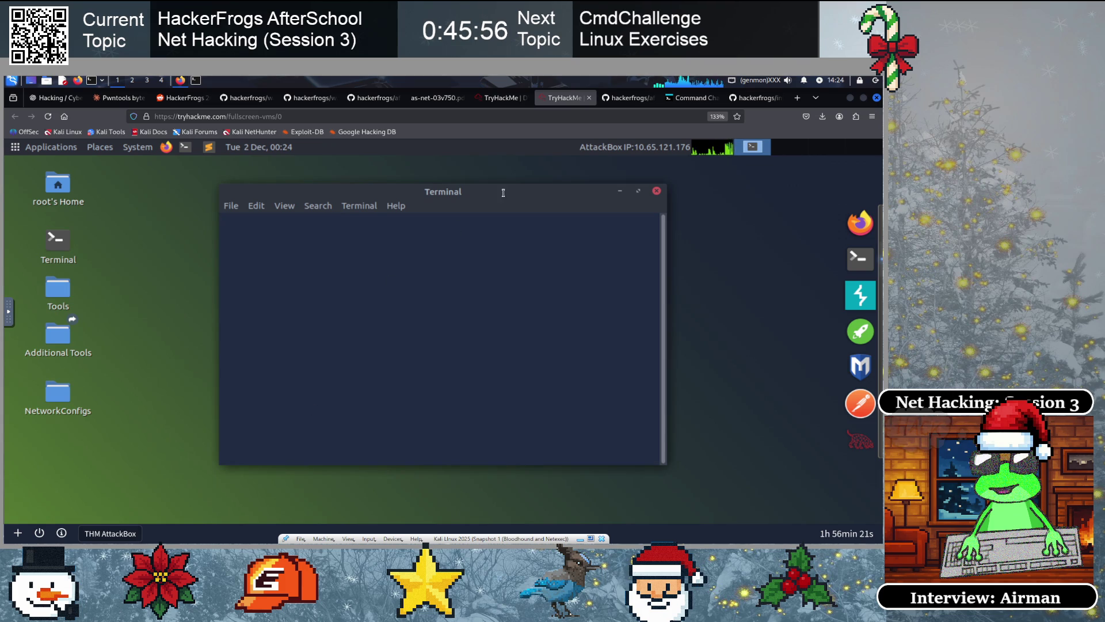
{"action": "mouse_move", "coordinate": [496, 199]}
{"action": "left_mouse_down"}
{"action": "mouse_move", "coordinate": [345, 175]}
{"action": "mouse_move", "coordinate": [385, 177]}
{"action": "left_mouse_up"}
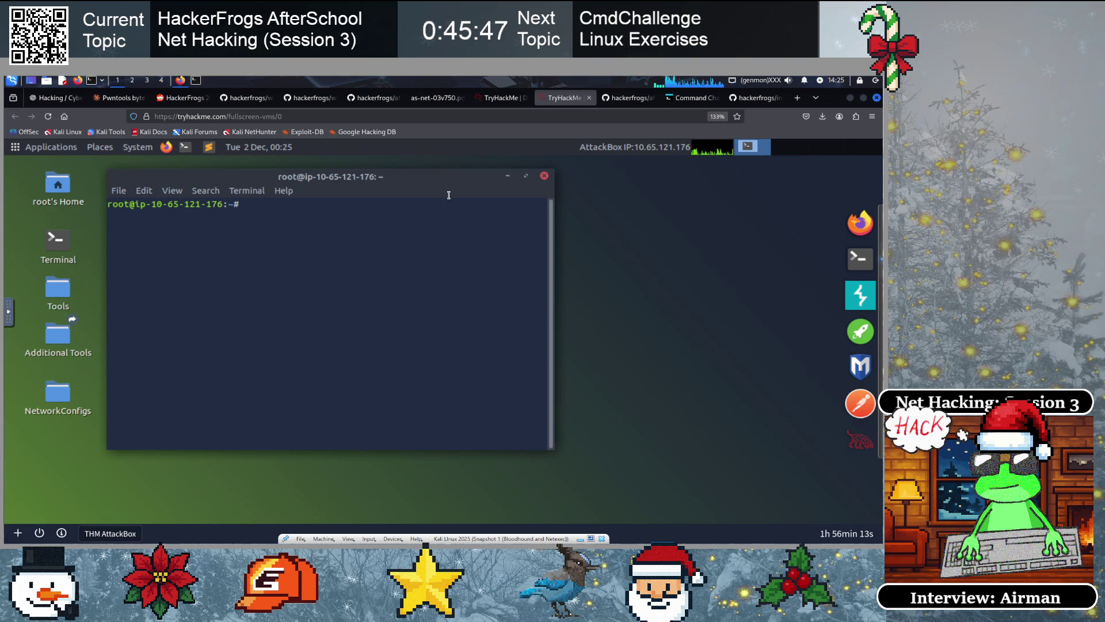
{"action": "left_click_drag", "start_coordinate": [445, 179], "coordinate": [443, 169]}
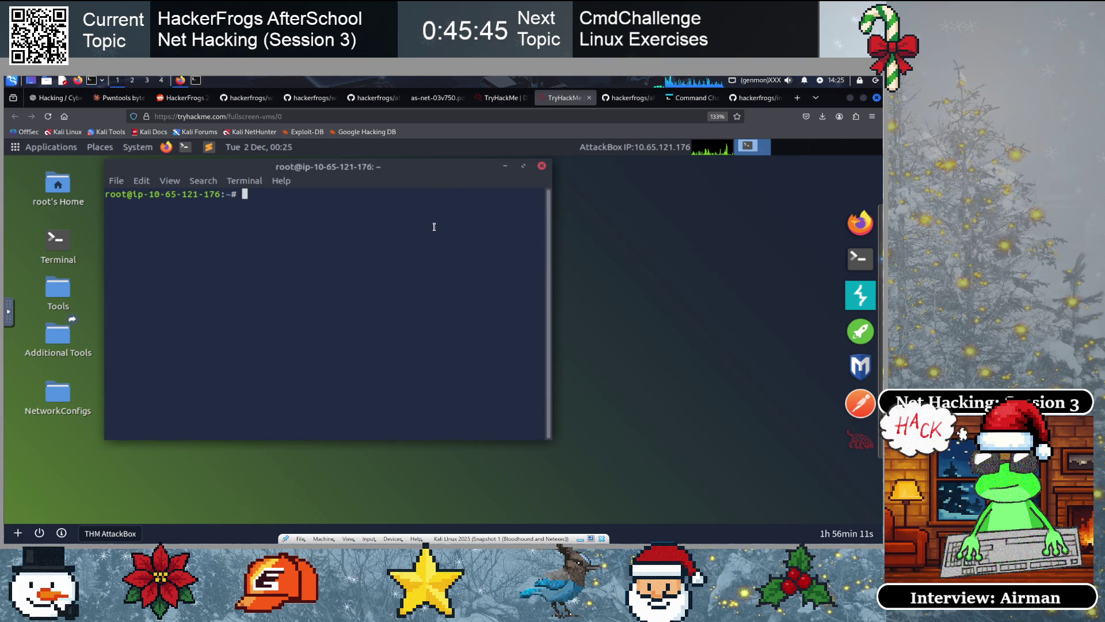
{"action": "key", "text": "ctrl+plus"}
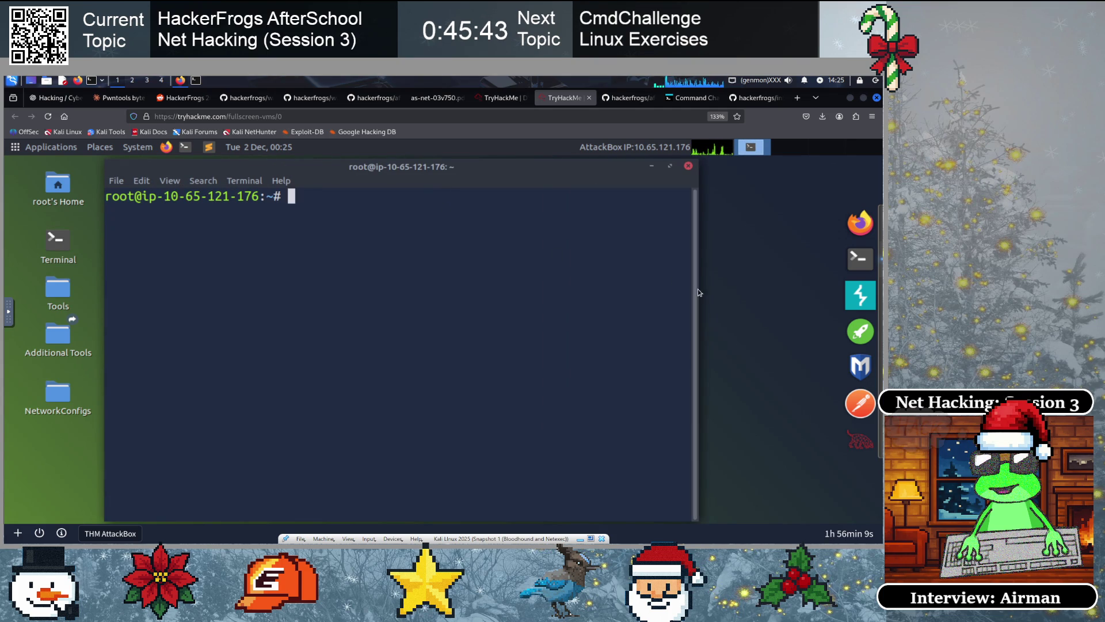
{"action": "left_click_drag", "start_coordinate": [701, 289], "coordinate": [780, 288]}
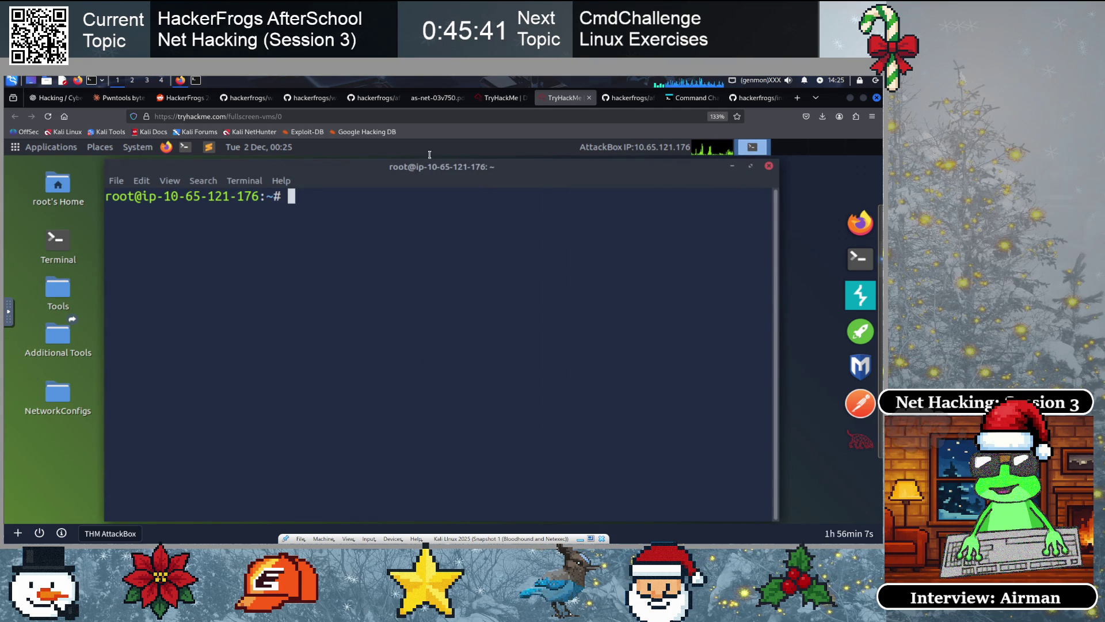
{"action": "left_click_drag", "start_coordinate": [487, 164], "coordinate": [511, 178]}
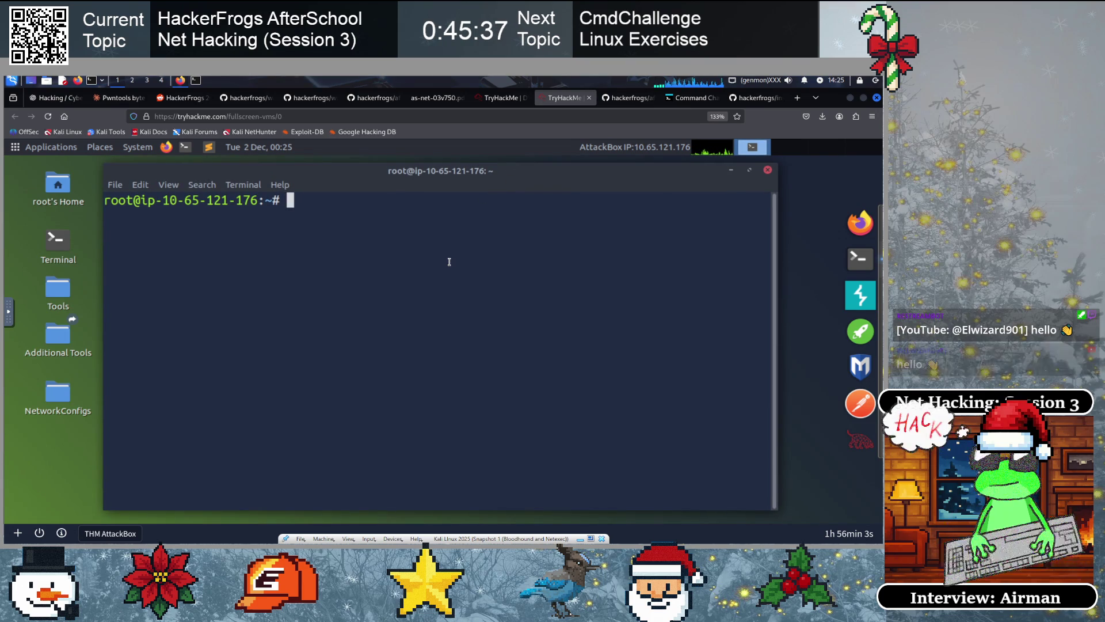
{"action": "left_click", "coordinate": [498, 99]}
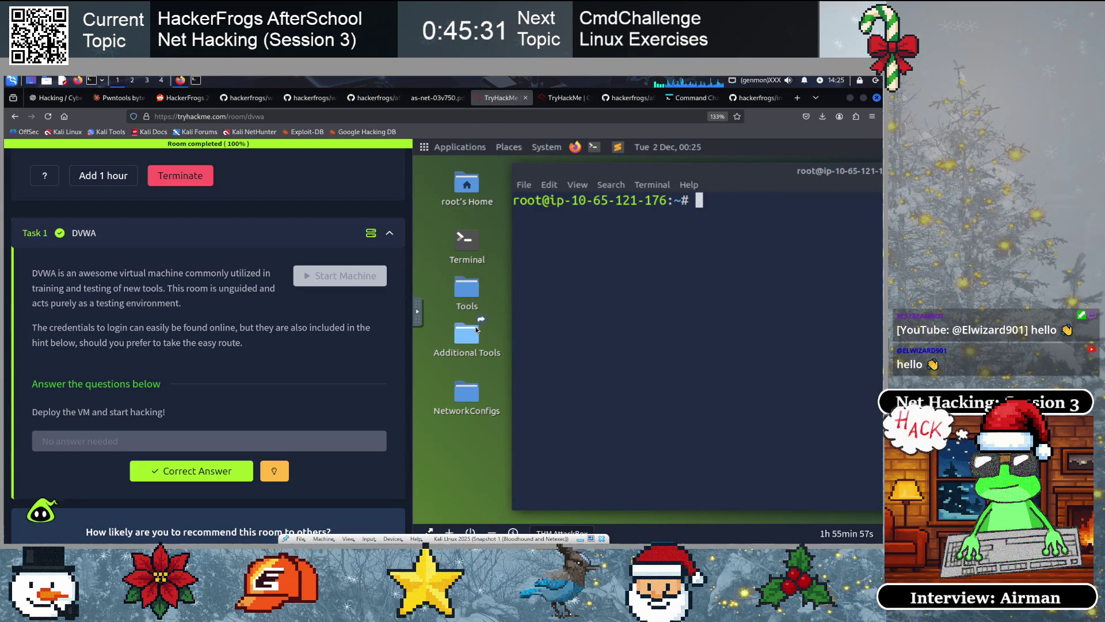
Step: Copy the target IP 10.65.147.144 from the full-width room page and return to the AttackBox desktop
{"action": "left_click", "coordinate": [493, 532]}
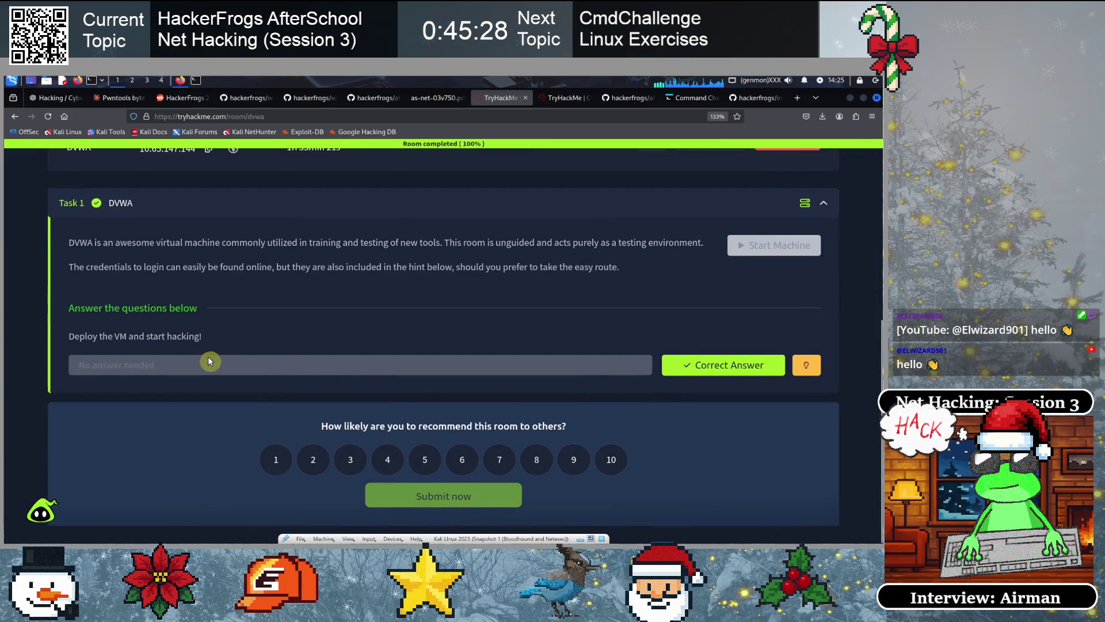
{"action": "scroll", "coordinate": [210, 363], "scroll_direction": "up", "scroll_amount": 5}
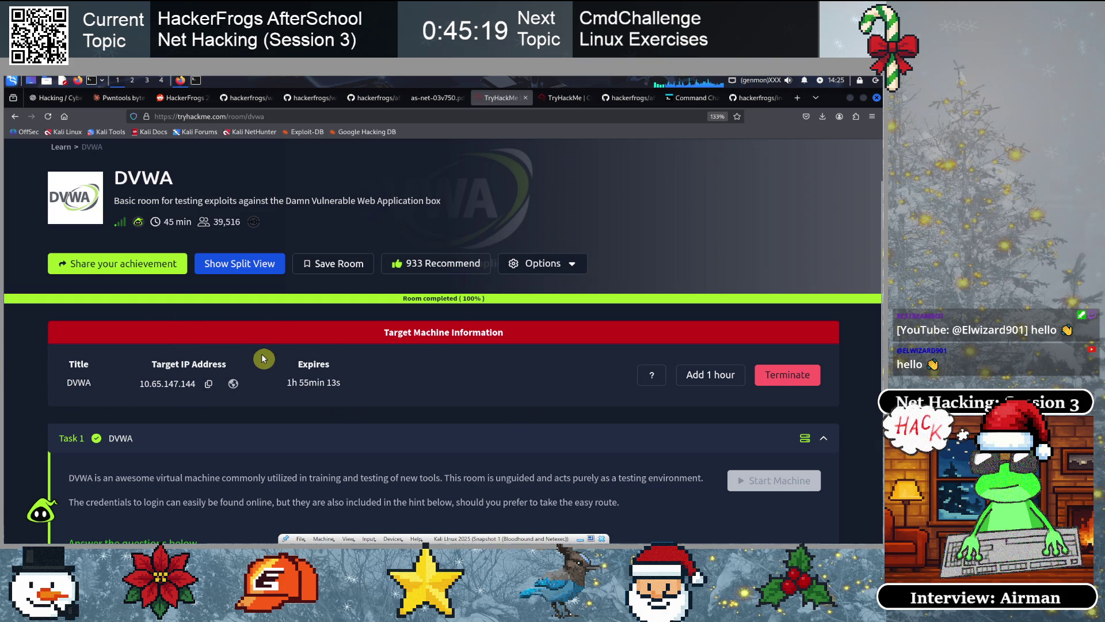
{"action": "left_click", "coordinate": [208, 385]}
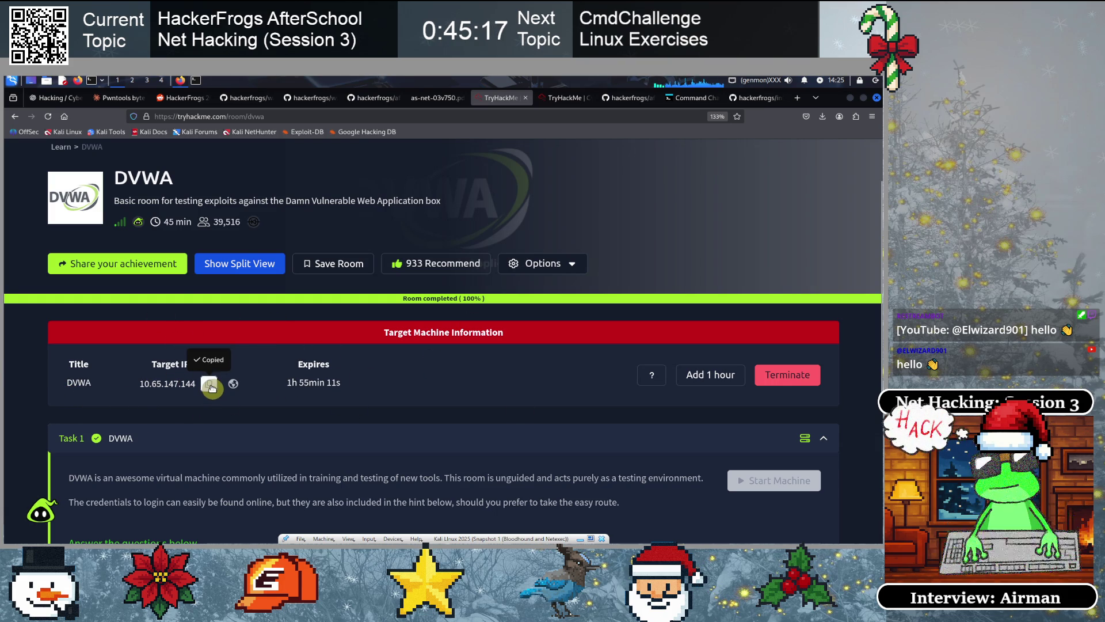
{"action": "mouse_move", "coordinate": [230, 385]}
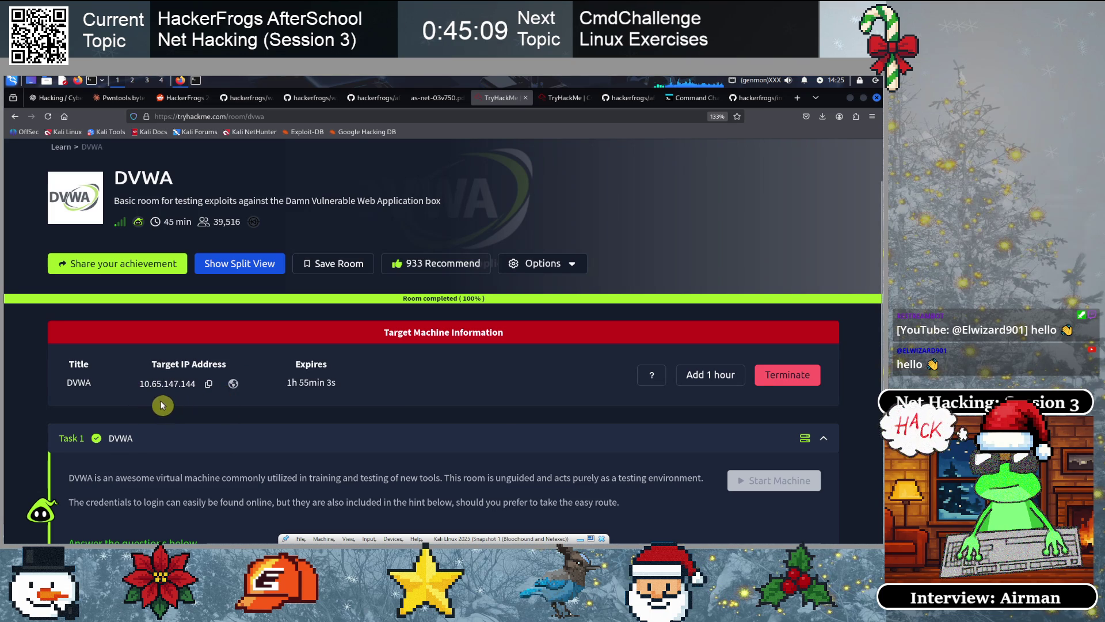
{"action": "left_click", "coordinate": [561, 98]}
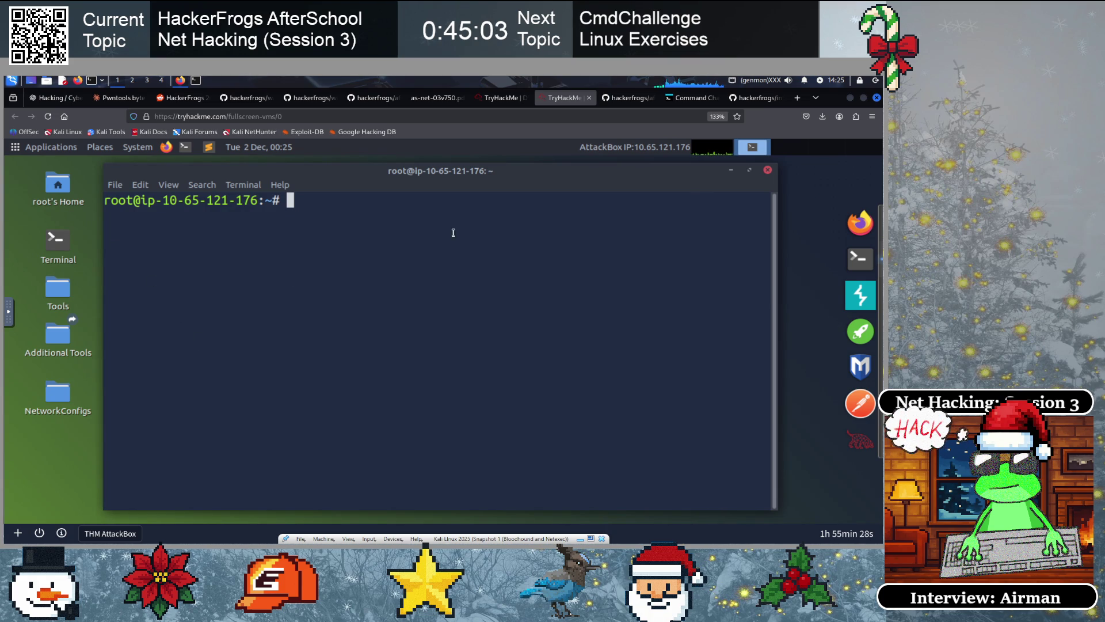
{"action": "left_click", "coordinate": [8, 311]}
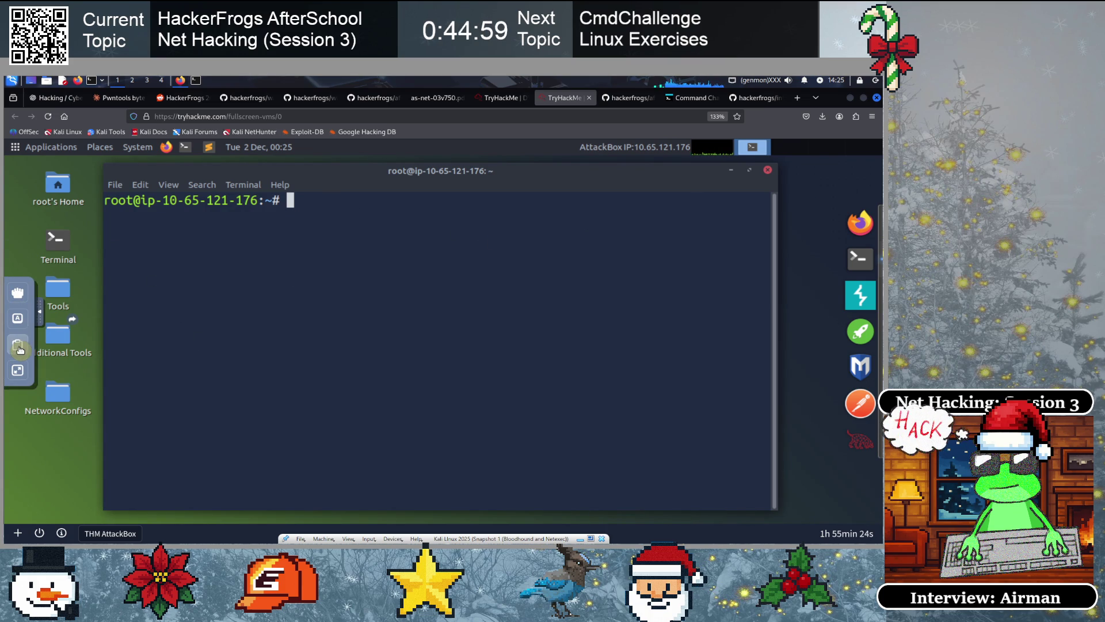
Step: Enter 10.65.147.144 in the AttackBox clipboard panel and paste it at the terminal prompt
{"action": "left_click", "coordinate": [19, 343]}
{"action": "left_click", "coordinate": [111, 329]}
{"action": "type", "text": "10.65.147.144"}
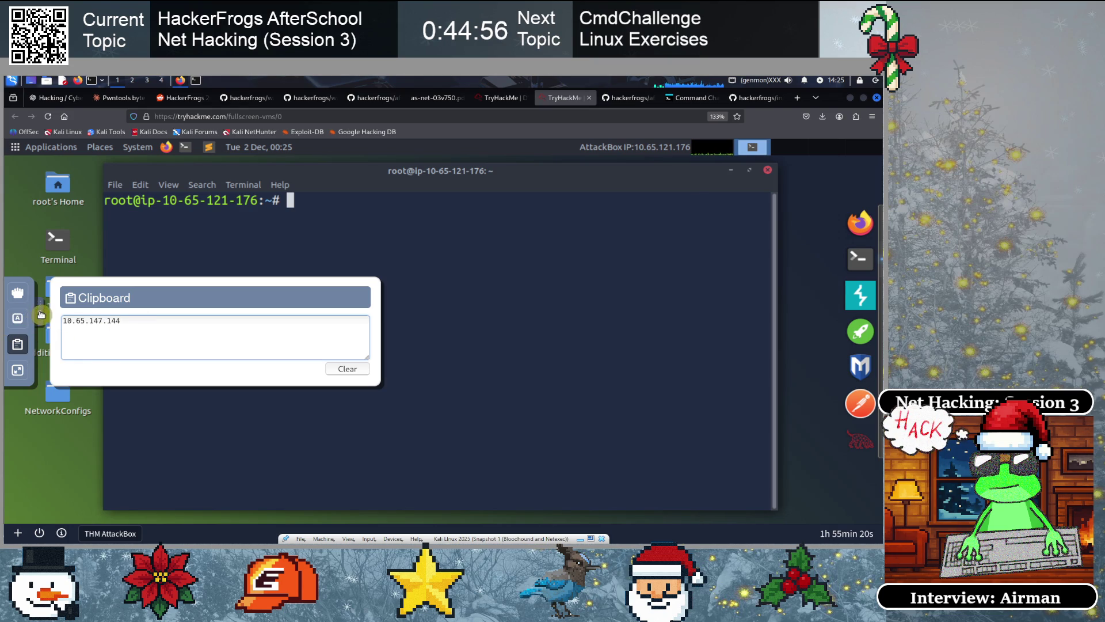
{"action": "left_click", "coordinate": [39, 311]}
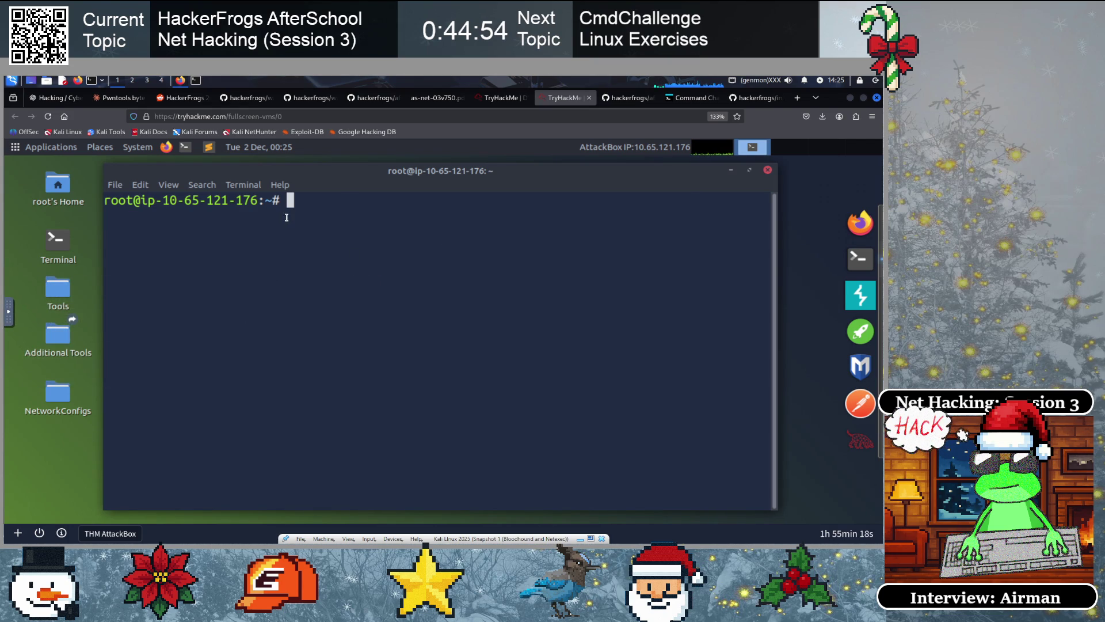
{"action": "right_click", "coordinate": [294, 211]}
{"action": "left_click", "coordinate": [320, 289]}
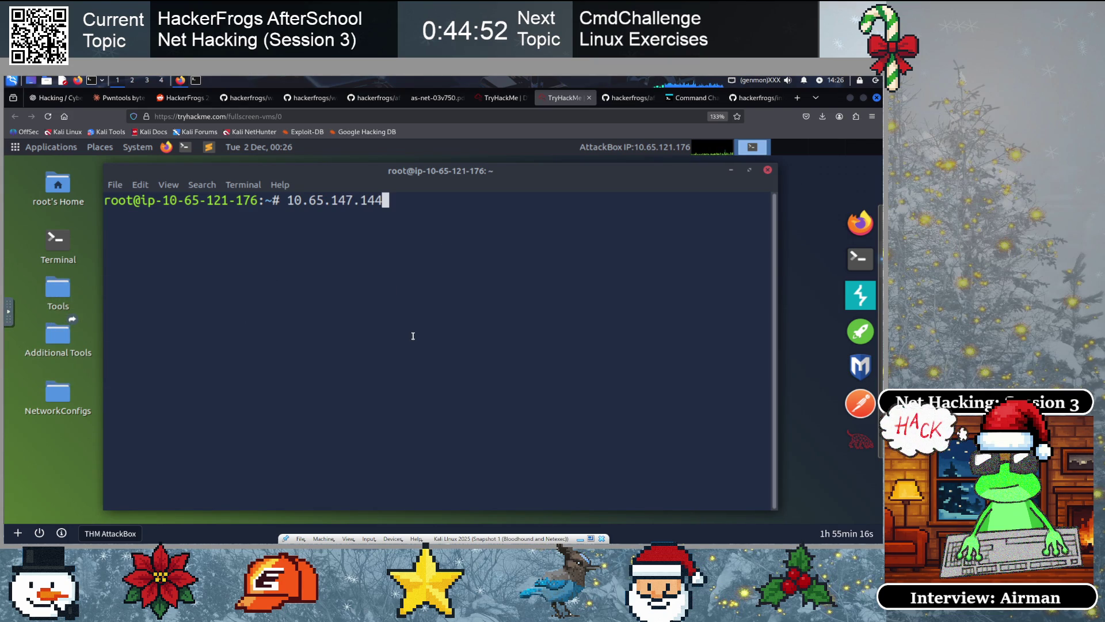
{"action": "key", "text": "Home"}
{"action": "type", "text": "dirhb"}
{"action": "key", "text": "BackSpace"}
{"action": "key", "text": "BackSpace"}
{"action": "key", "text": "BackSpace"}
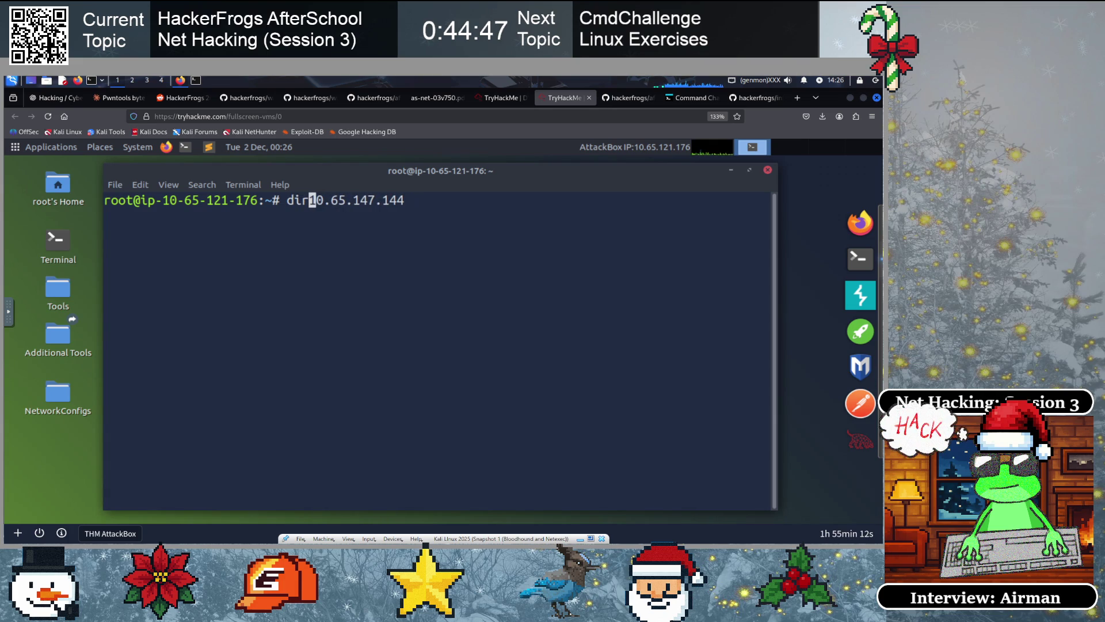
{"action": "type", "text": "rb "}
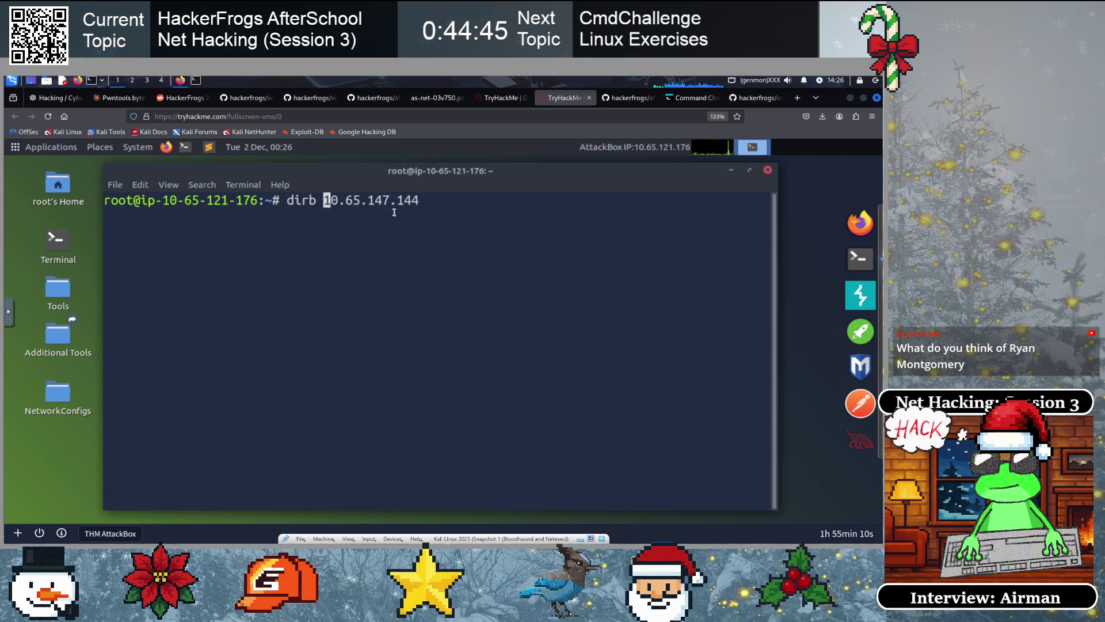
{"action": "type", "text": "http://"}
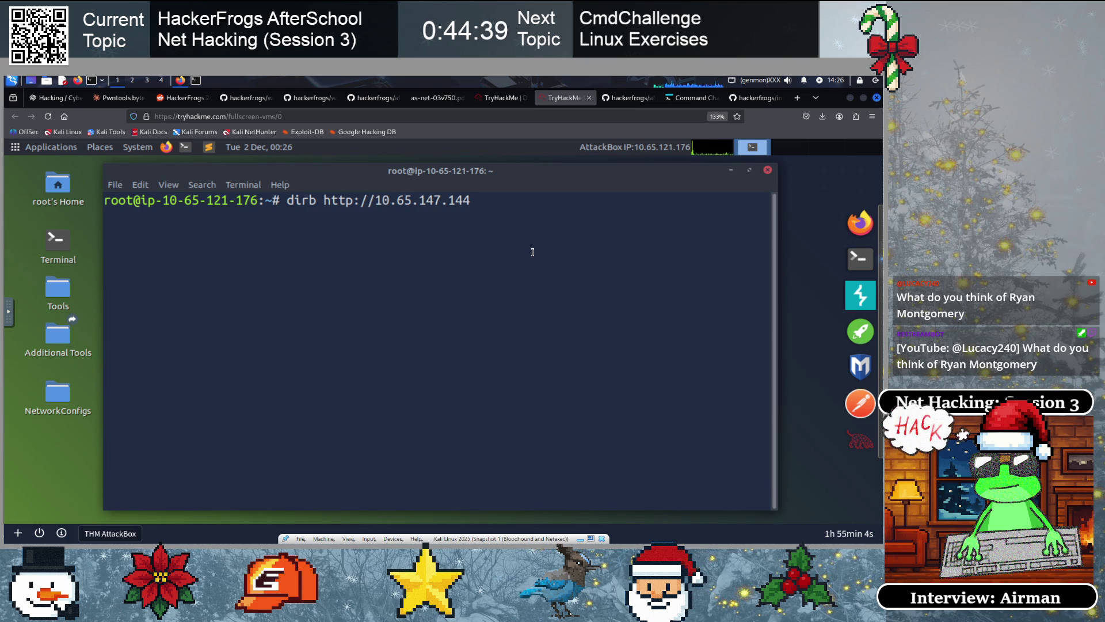
{"action": "key", "text": "Return"}
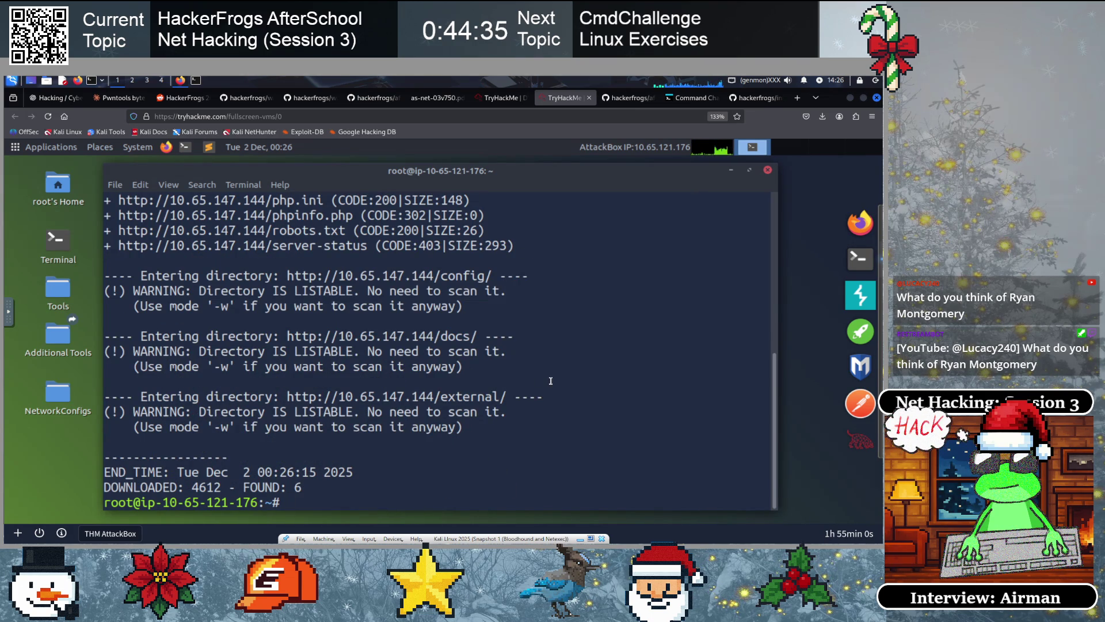
Step: Copy the wordlist path /usr/share/dirb/wordlists/common.txt from the dirb output, then scroll back to the summary
{"action": "scroll", "coordinate": [551, 381], "scroll_direction": "up", "scroll_amount": 7}
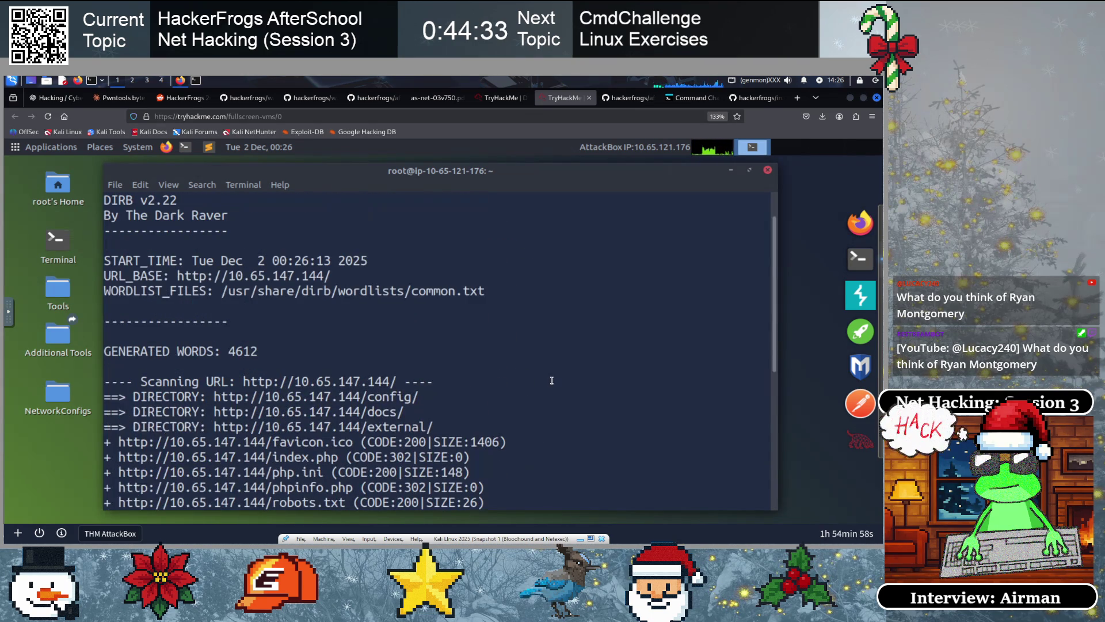
{"action": "scroll", "coordinate": [323, 379], "scroll_direction": "up", "scroll_amount": 1}
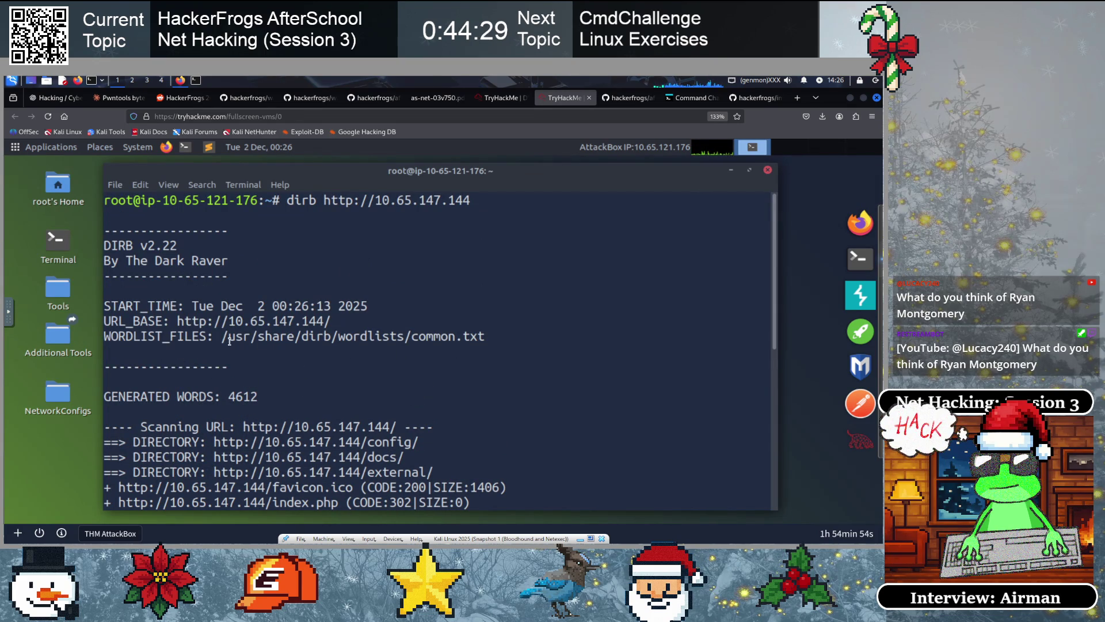
{"action": "left_click_drag", "start_coordinate": [221, 336], "coordinate": [481, 335]}
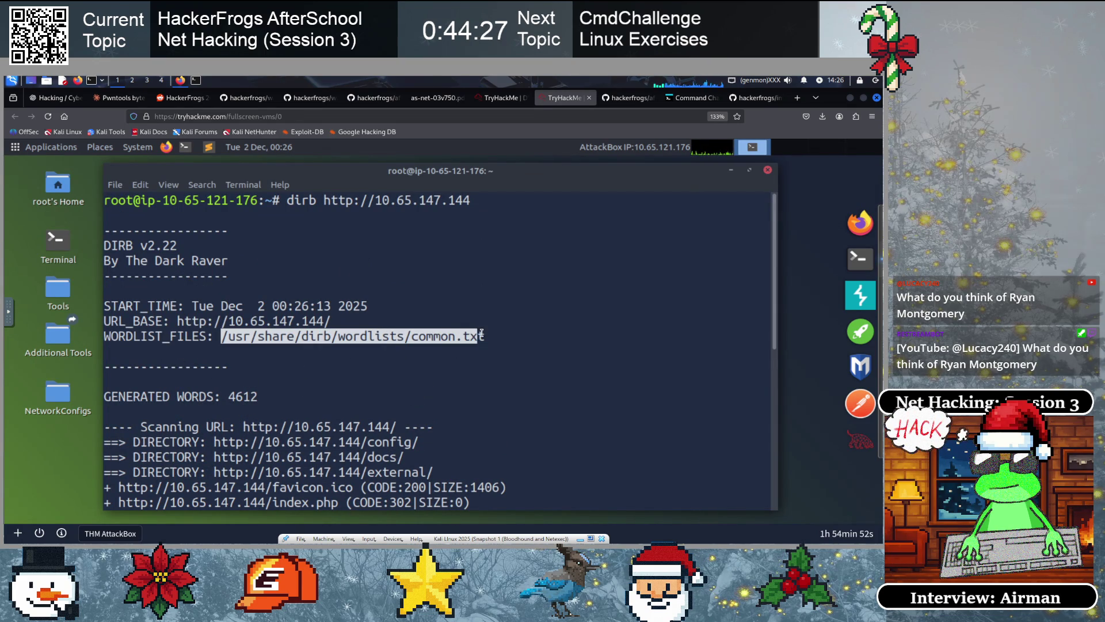
{"action": "right_click", "coordinate": [458, 336]}
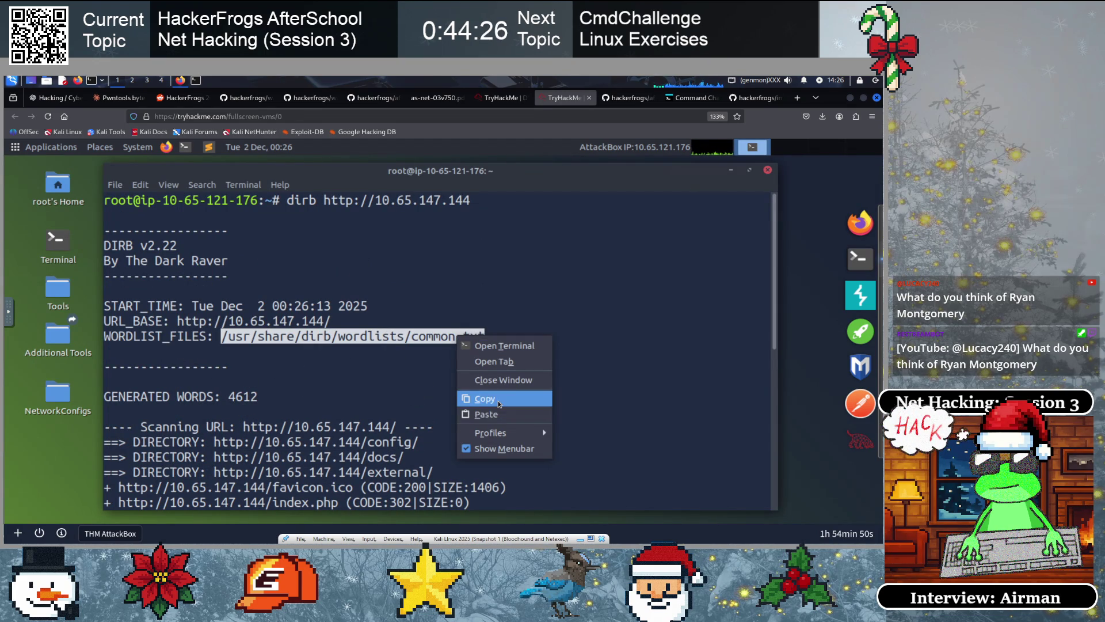
{"action": "left_click", "coordinate": [470, 396]}
{"action": "left_click", "coordinate": [290, 373]}
{"action": "scroll", "coordinate": [190, 397], "scroll_direction": "down", "scroll_amount": 6}
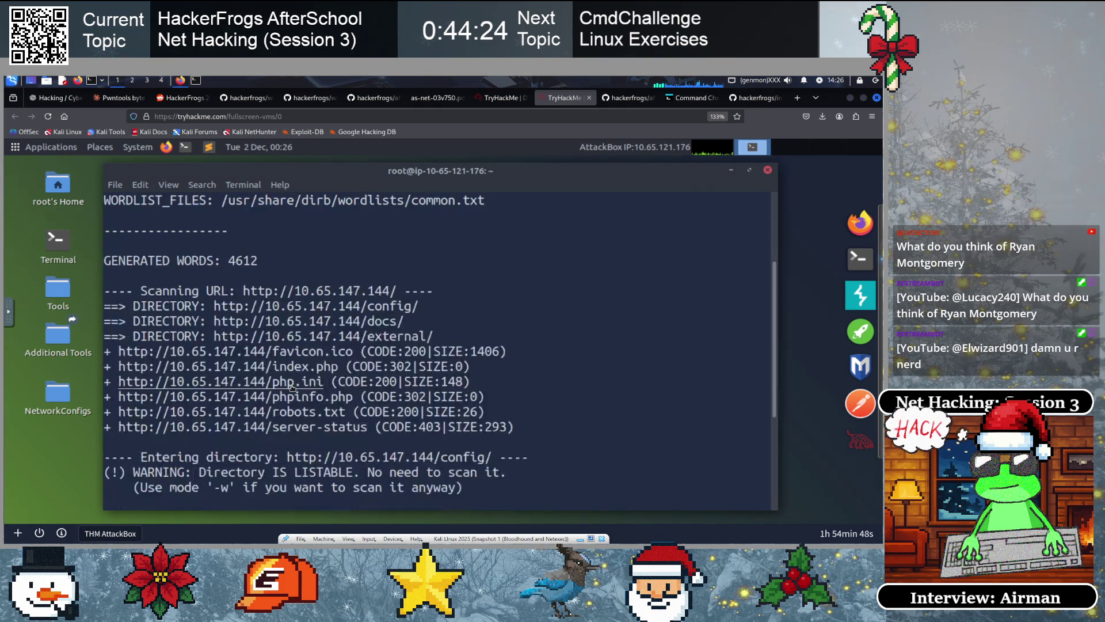
{"action": "scroll", "coordinate": [303, 394], "scroll_direction": "up", "scroll_amount": 2}
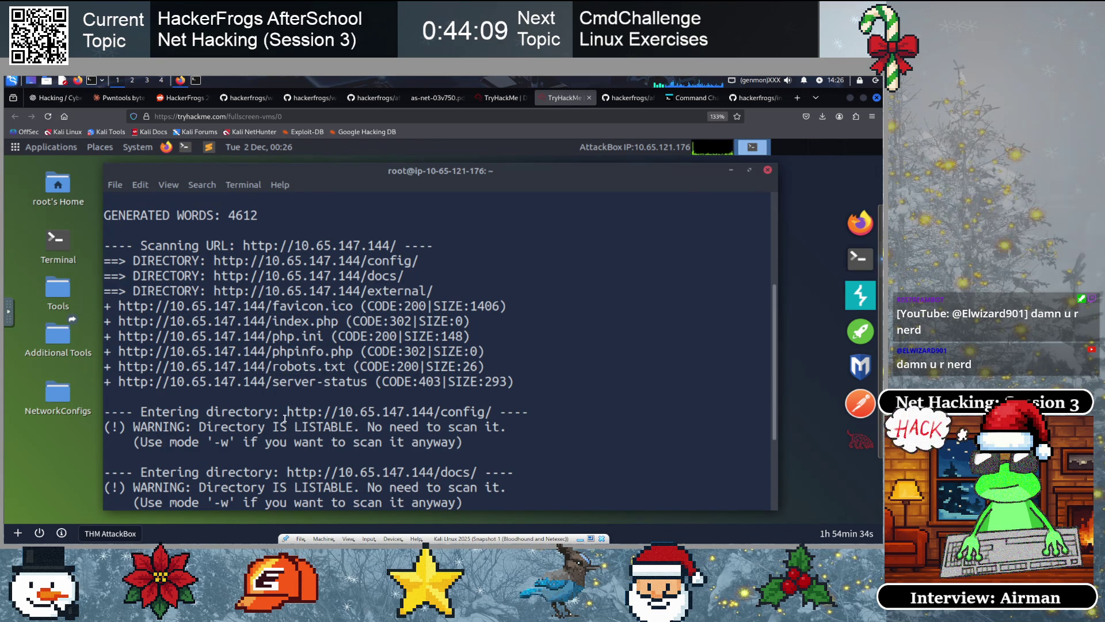
{"action": "scroll", "coordinate": [285, 412], "scroll_direction": "down", "scroll_amount": 3}
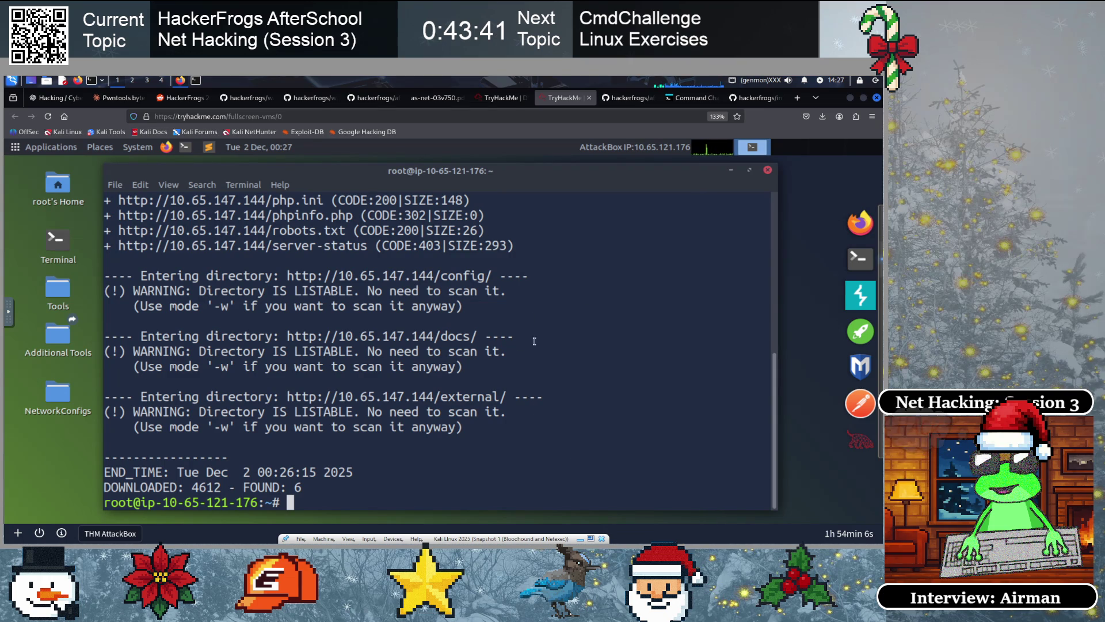
{"action": "type", "text": "clear"}
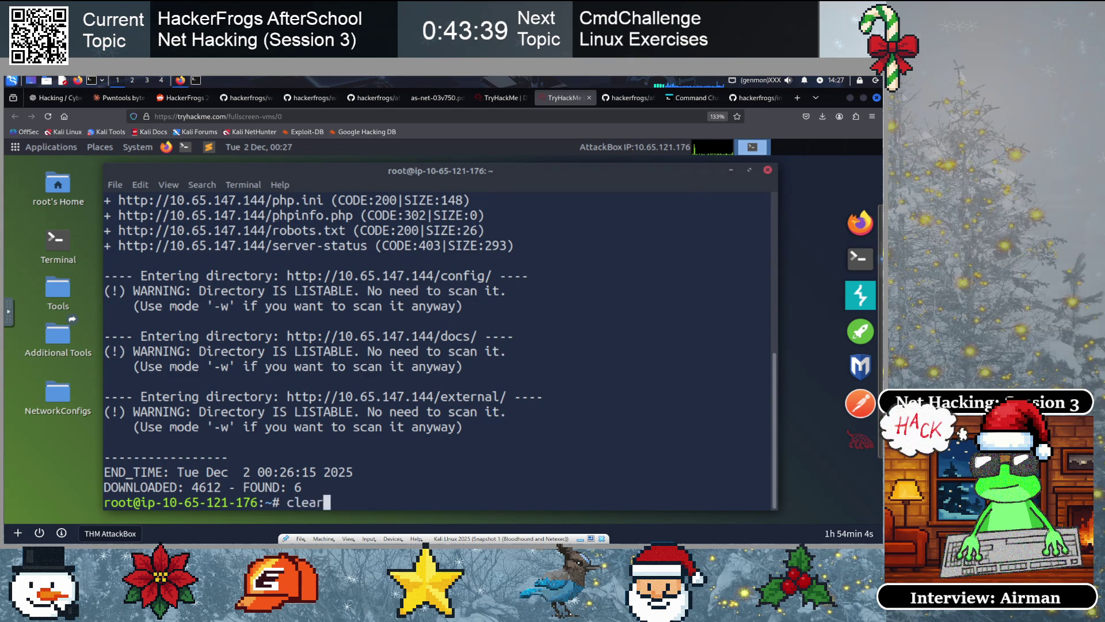
{"action": "key", "text": "Return"}
{"action": "key", "text": "Up"}
{"action": "key", "text": "Up"}
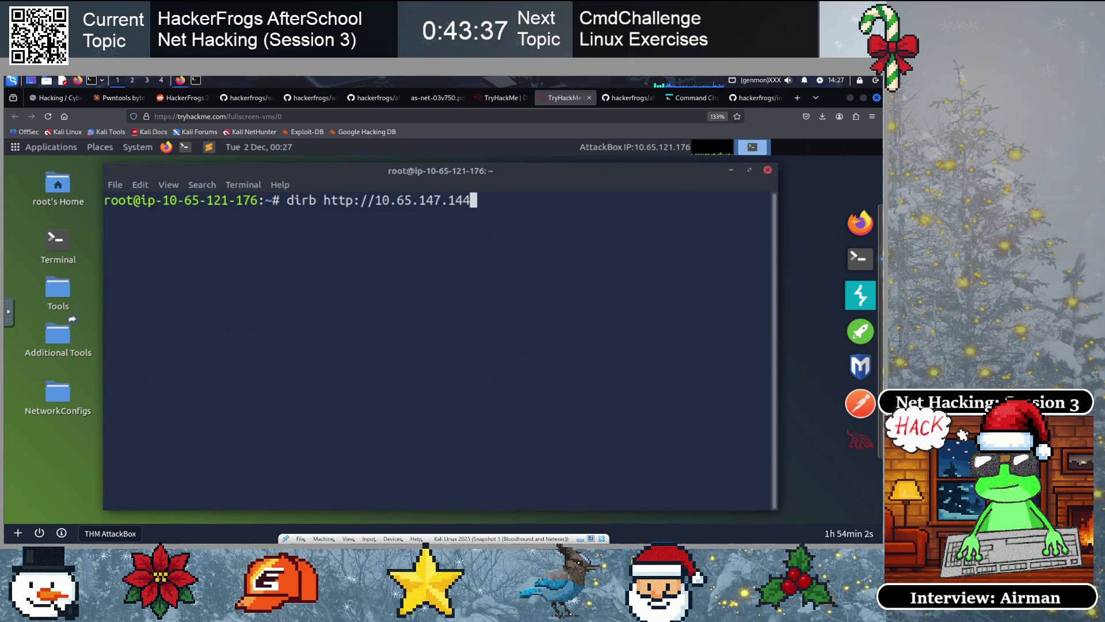
{"action": "key", "text": "Return"}
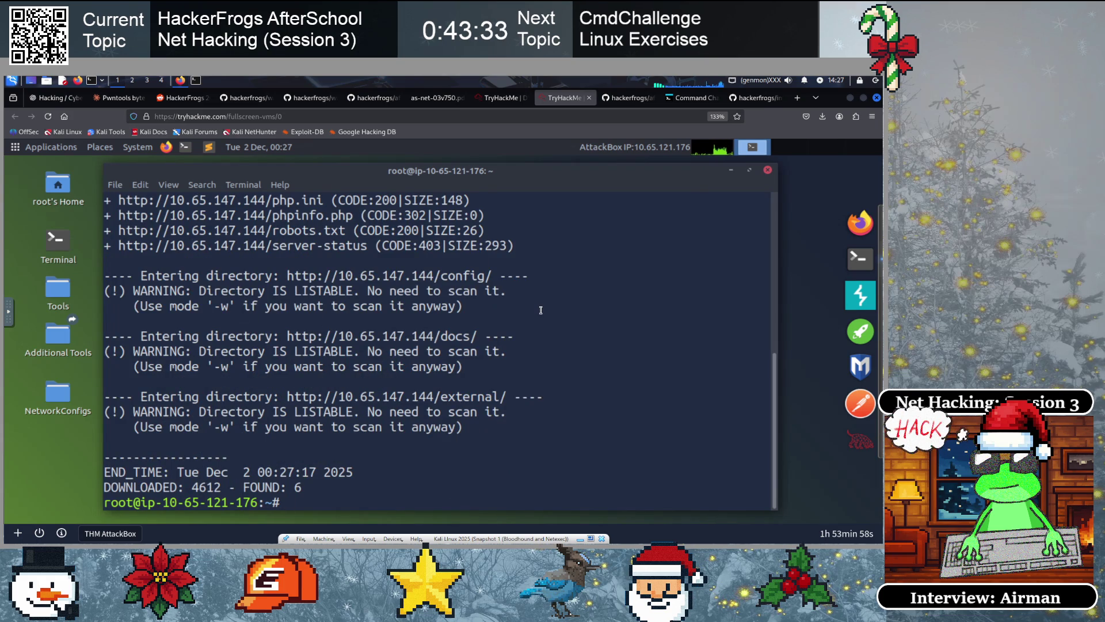
{"action": "scroll", "coordinate": [239, 361], "scroll_direction": "up", "scroll_amount": 3}
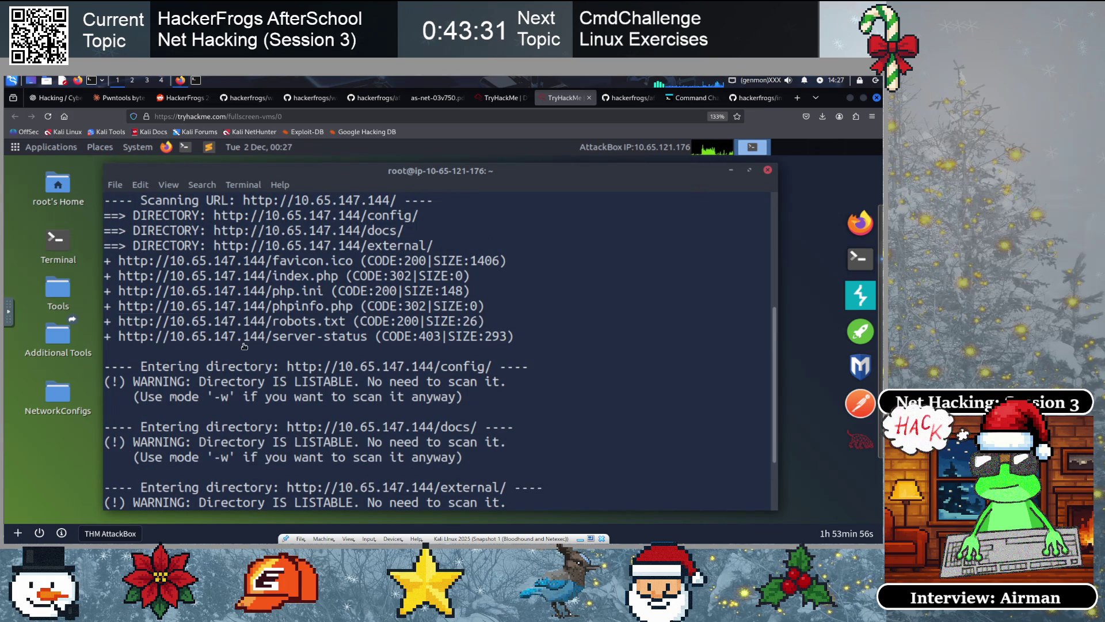
{"action": "scroll", "coordinate": [240, 361], "scroll_direction": "up", "scroll_amount": 4}
{"action": "scroll", "coordinate": [221, 418], "scroll_direction": "down", "scroll_amount": 2}
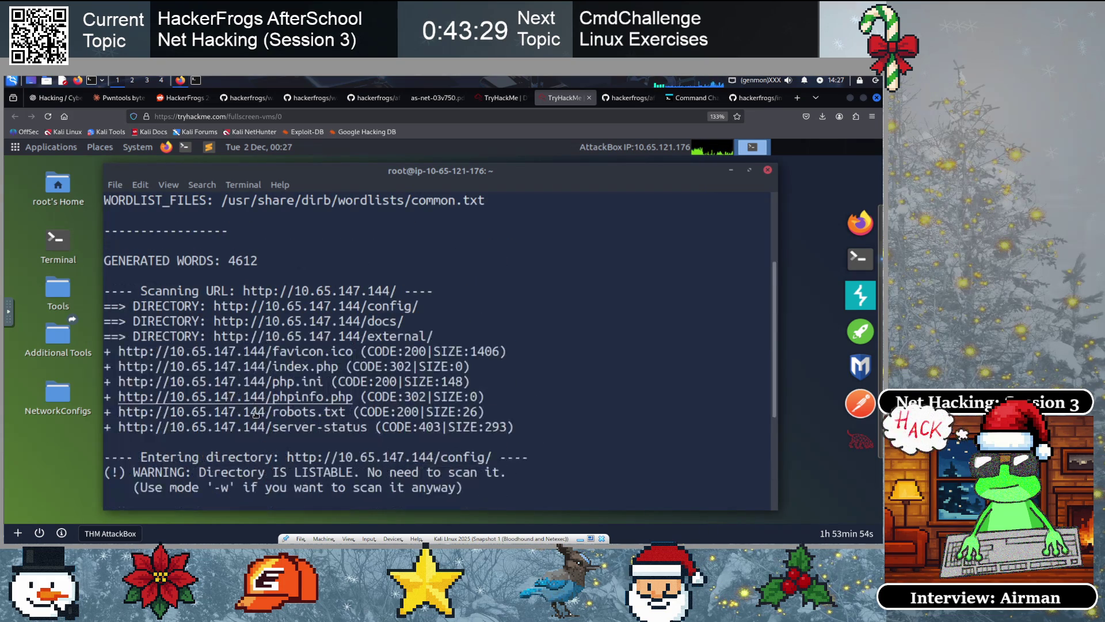
Step: Highlight the config, docs and external directory lines in the dirb results
{"action": "left_click_drag", "start_coordinate": [431, 304], "coordinate": [249, 305]}
{"action": "left_click", "coordinate": [480, 307]}
{"action": "left_click_drag", "start_coordinate": [427, 320], "coordinate": [213, 321]}
{"action": "left_click", "coordinate": [455, 336]}
{"action": "left_click_drag", "start_coordinate": [456, 337], "coordinate": [202, 336]}
{"action": "left_click", "coordinate": [475, 321]}
Step: Copy the wordlist path /usr/share/dirb/wordlists/common.txt shown after WORDLIST_FILES
{"action": "scroll", "coordinate": [299, 292], "scroll_direction": "up", "scroll_amount": 1}
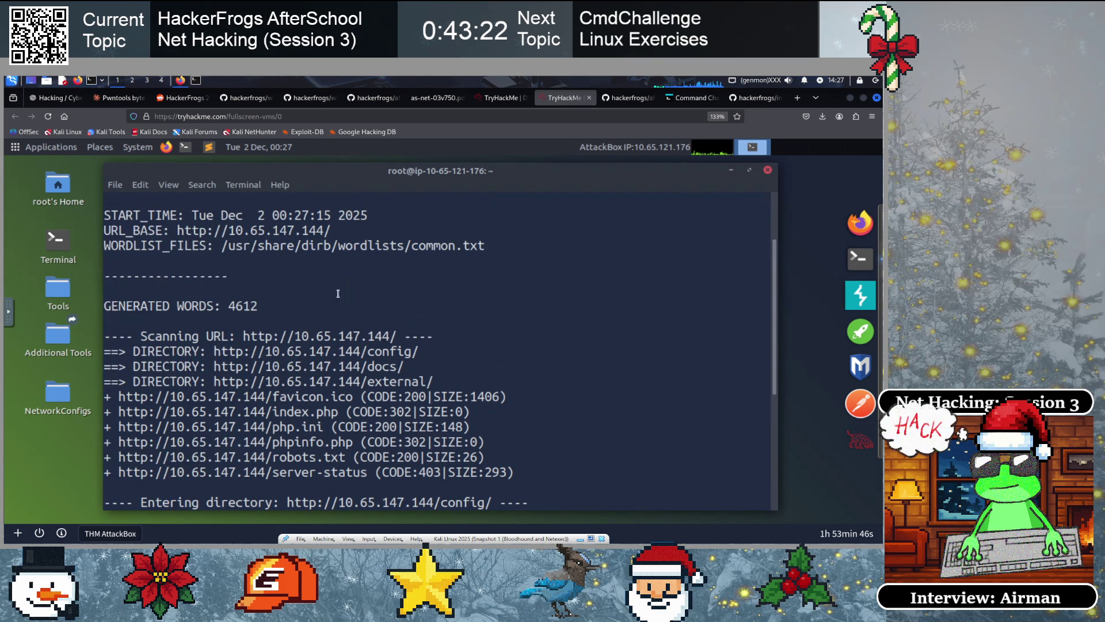
{"action": "mouse_move", "coordinate": [222, 246]}
{"action": "left_mouse_down"}
{"action": "mouse_move", "coordinate": [501, 246]}
{"action": "mouse_move", "coordinate": [482, 246]}
{"action": "left_mouse_up"}
{"action": "right_click", "coordinate": [435, 251]}
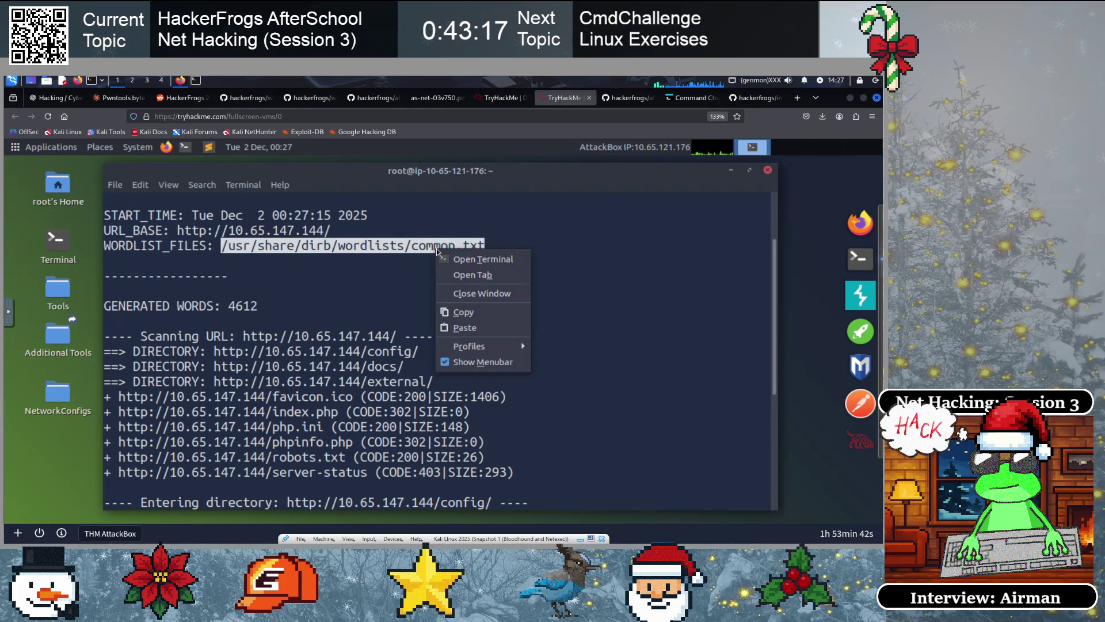
{"action": "left_click", "coordinate": [469, 318]}
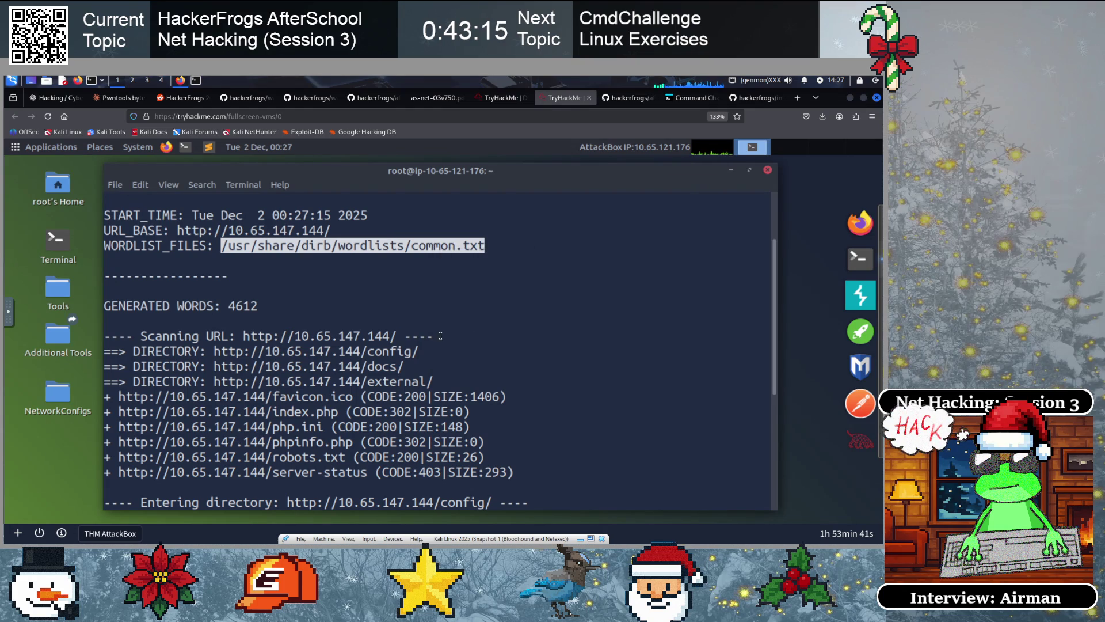
{"action": "left_click", "coordinate": [206, 267]}
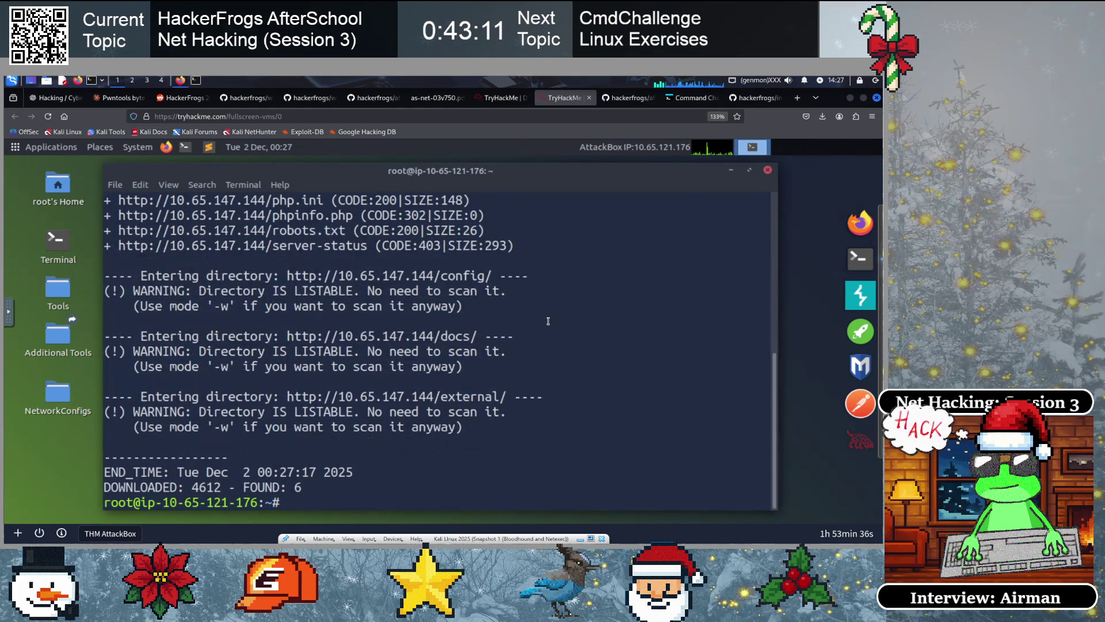
Step: Clear the terminal and count the common.txt wordlist entries with wc
{"action": "type", "text": "clear"}
{"action": "key", "text": "Return"}
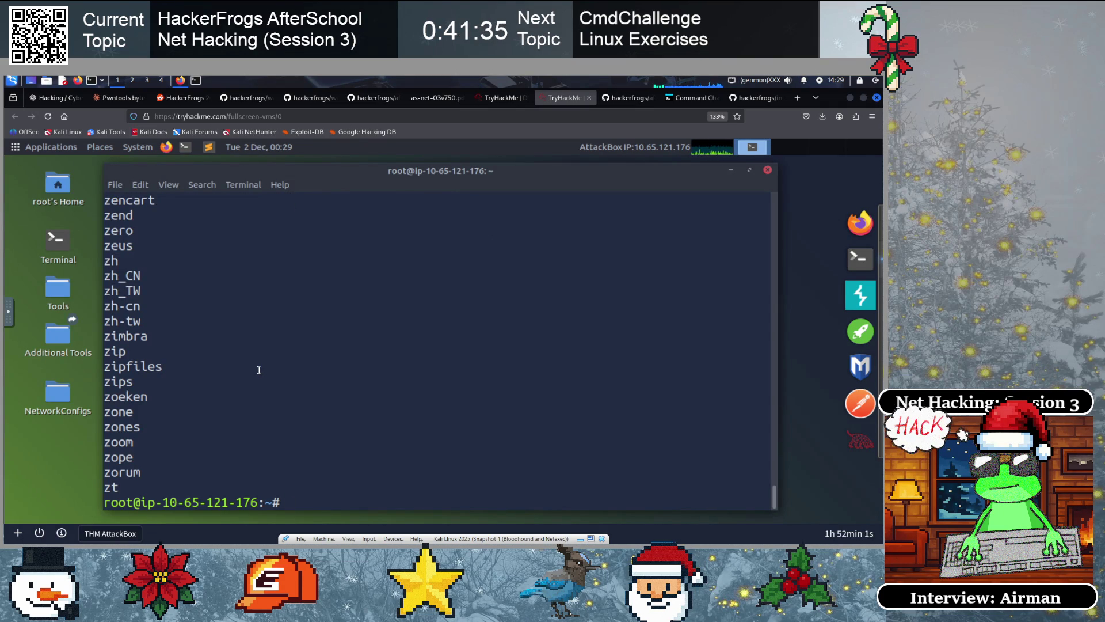
{"action": "key", "text": "Up"}
{"action": "type", "text": "| wc"}
{"action": "key", "text": "Return"}
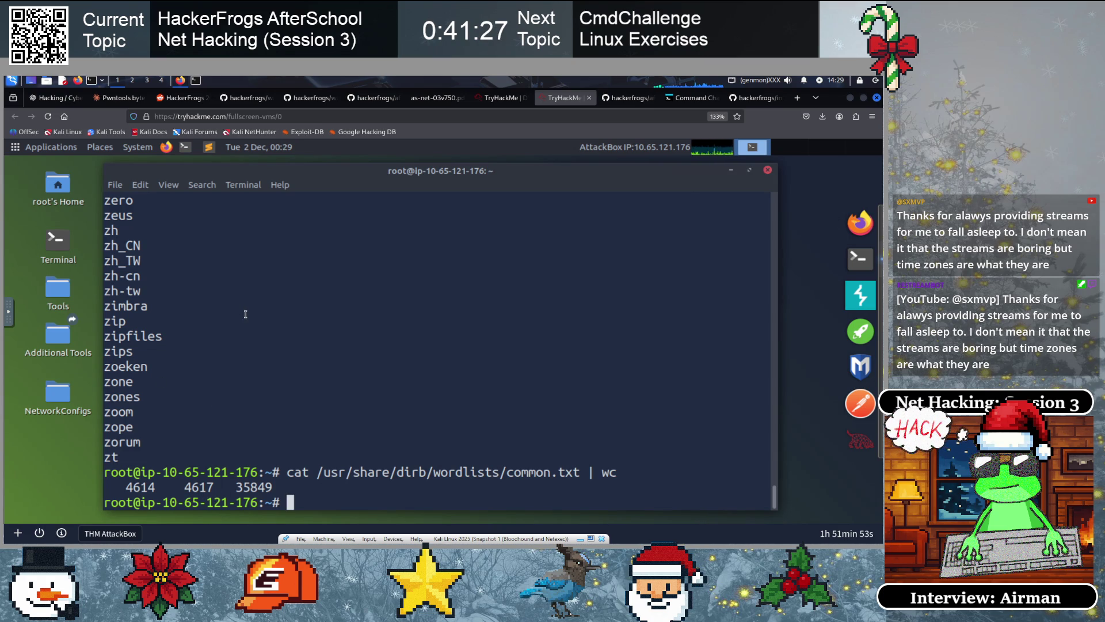
Step: Preview the first ten common.txt entries with head and highlight the line count
{"action": "key", "text": "Up"}
{"action": "key", "text": "BackSpace"}
{"action": "key", "text": "BackSpace"}
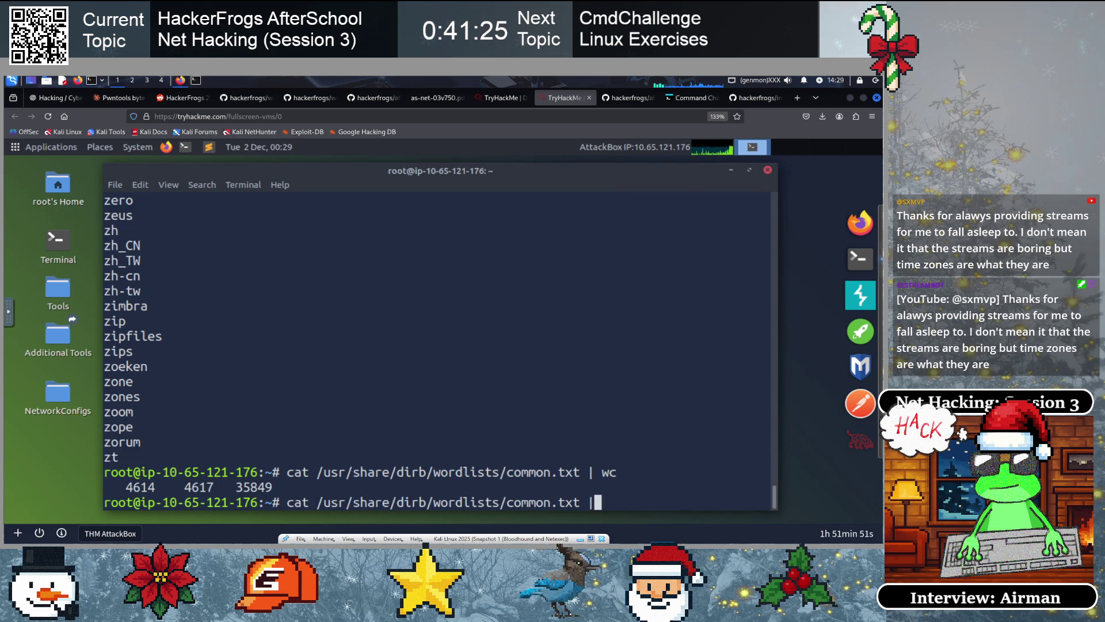
{"action": "type", "text": "head"}
{"action": "key", "text": "Return"}
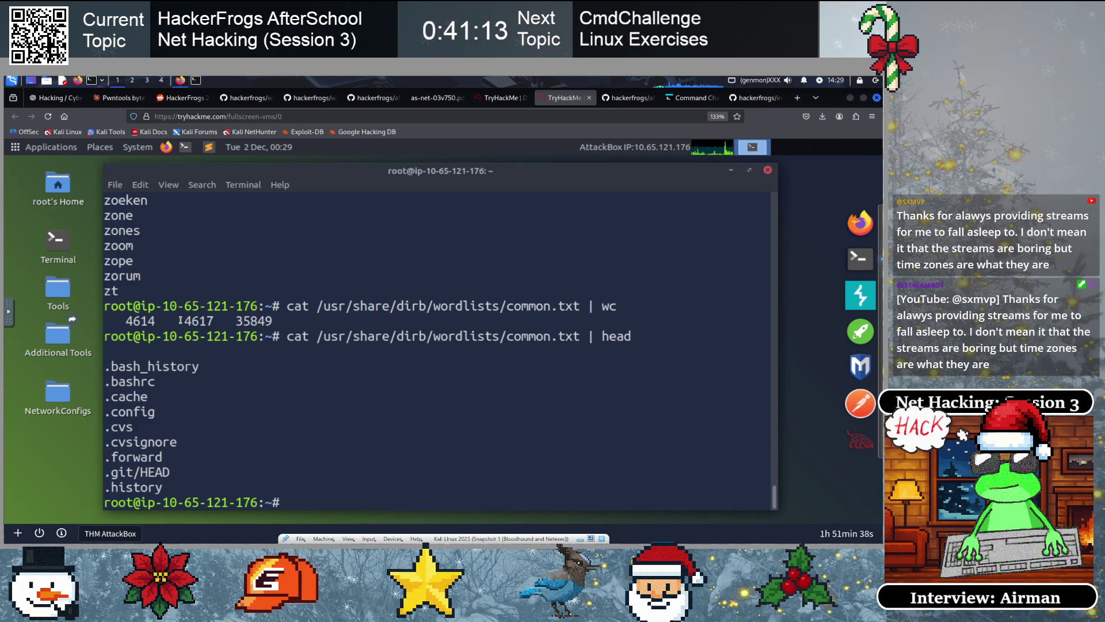
{"action": "double_click", "coordinate": [199, 322]}
{"action": "left_click", "coordinate": [278, 408]}
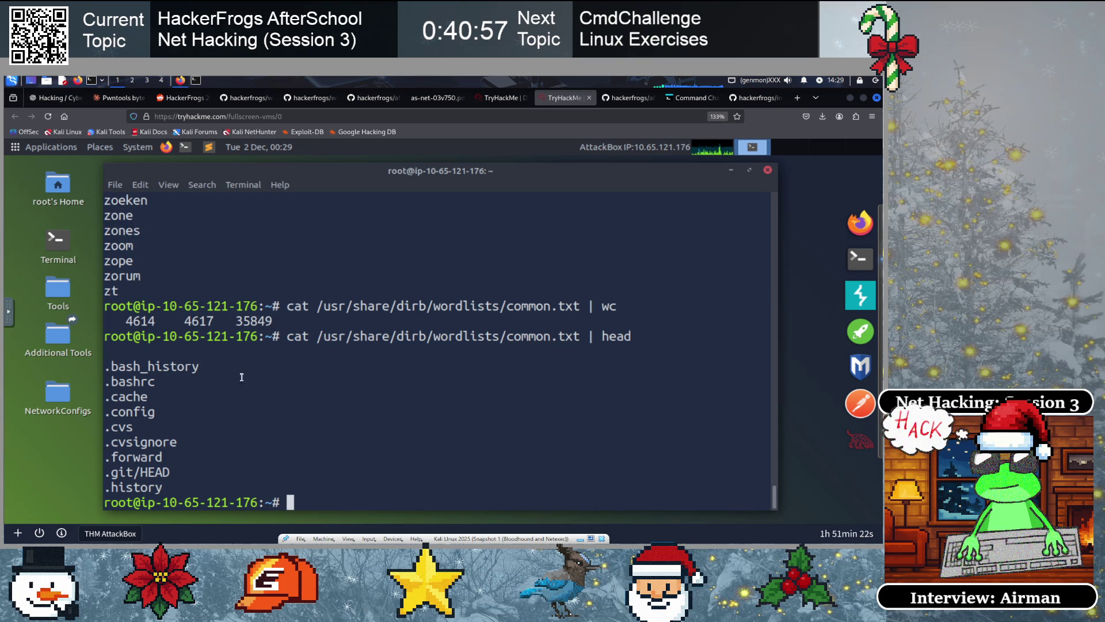
Step: Clear the screen and list root's home directory with ls
{"action": "type", "text": "clear"}
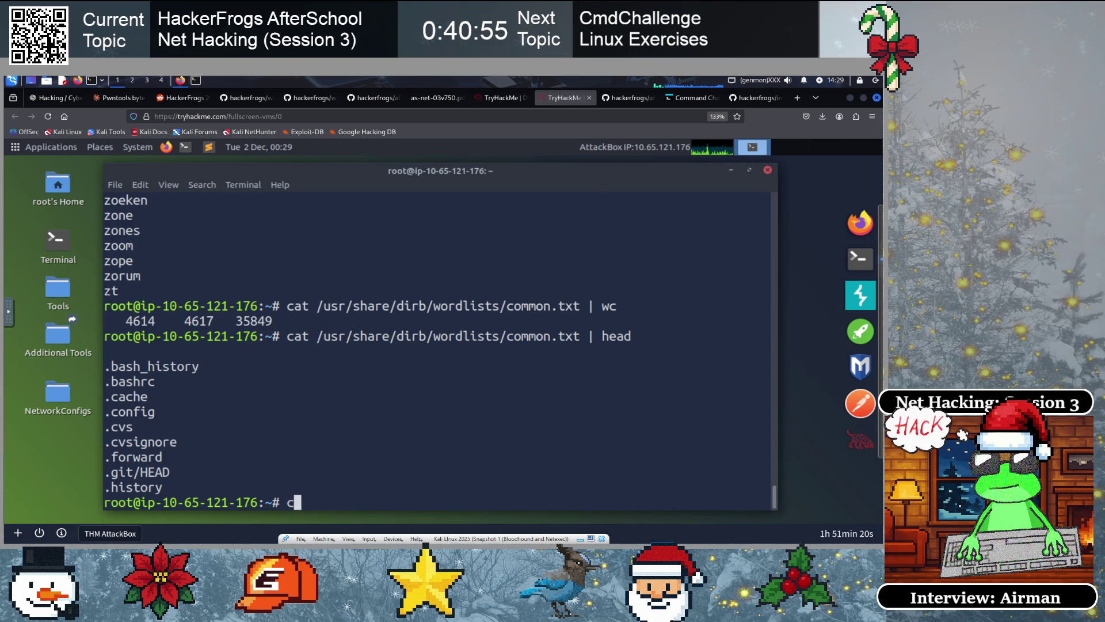
{"action": "key", "text": "Return"}
{"action": "type", "text": "ls"}
{"action": "key", "text": "Return"}
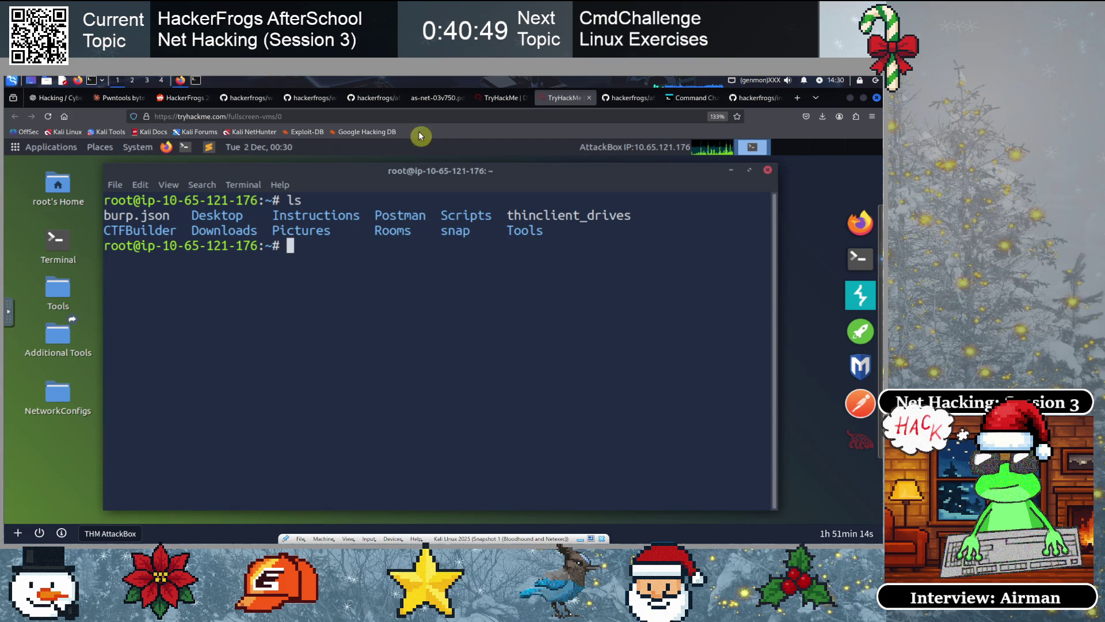
Step: Review lecture PDF slides 11–13, ending on the Nikto Tool slide, then return to the terminal
{"action": "left_click", "coordinate": [428, 100]}
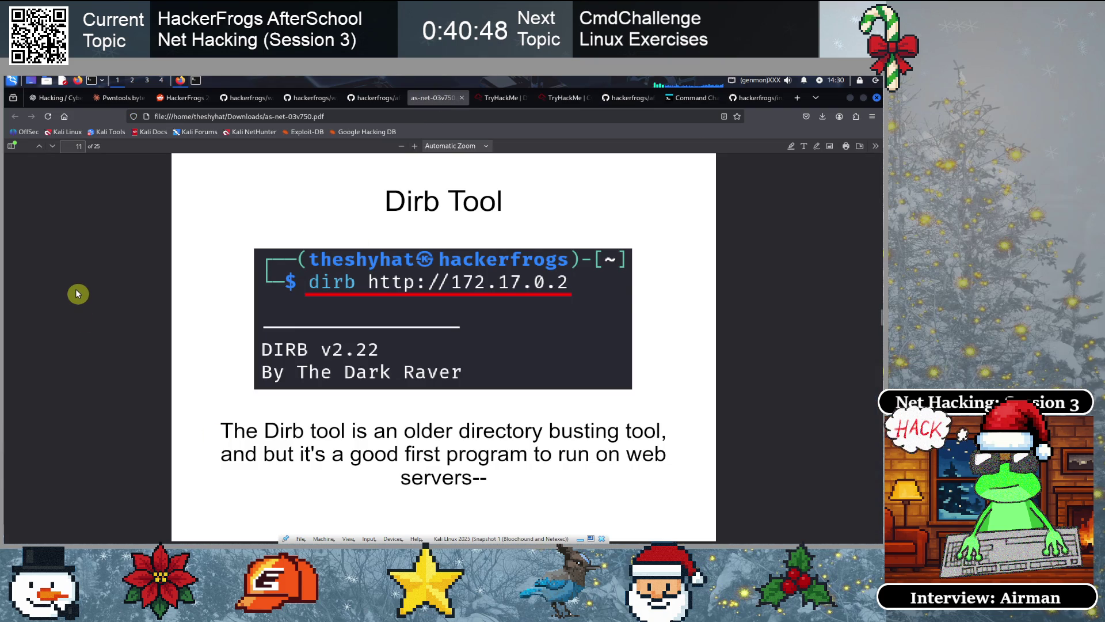
{"action": "key", "text": "Right"}
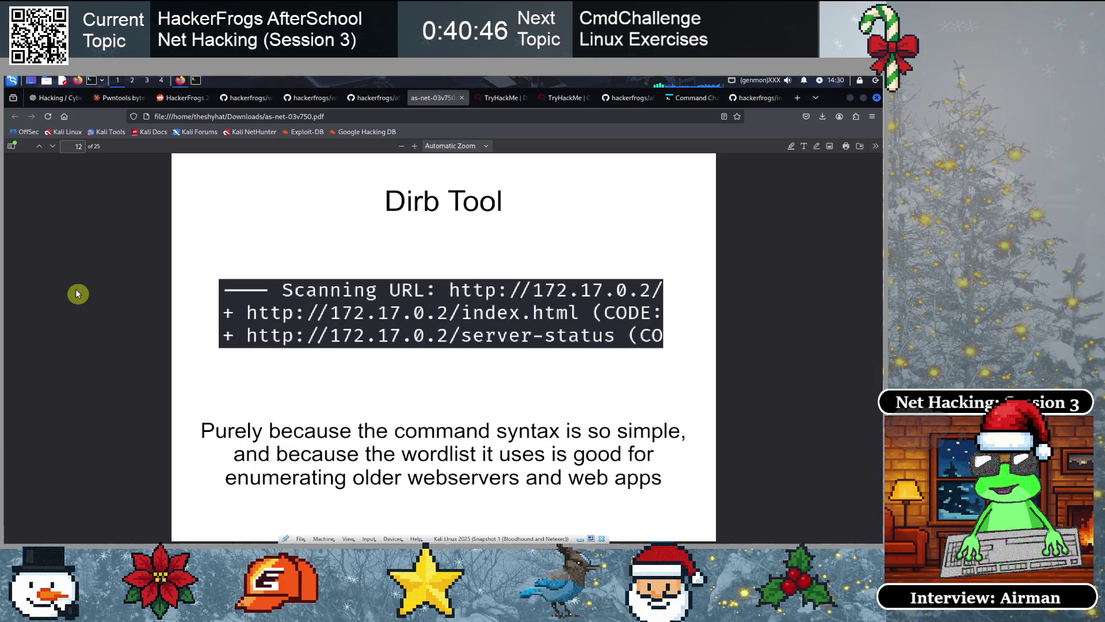
{"action": "key", "text": "Right"}
{"action": "key", "text": "Left"}
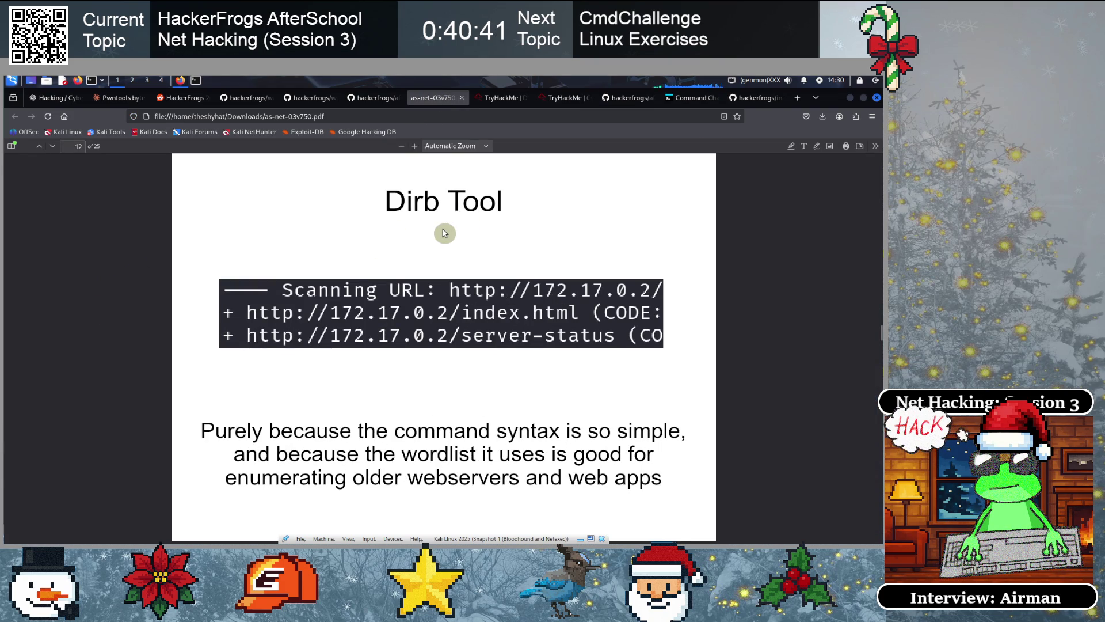
{"action": "key", "text": "Left"}
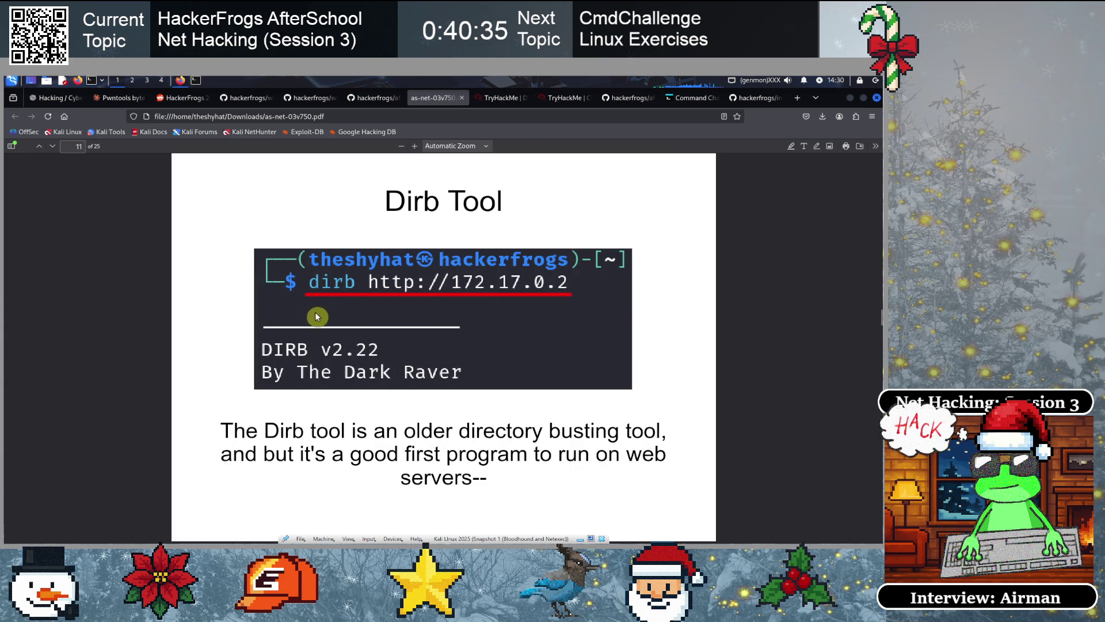
{"action": "key", "text": "Right"}
{"action": "key", "text": "Right"}
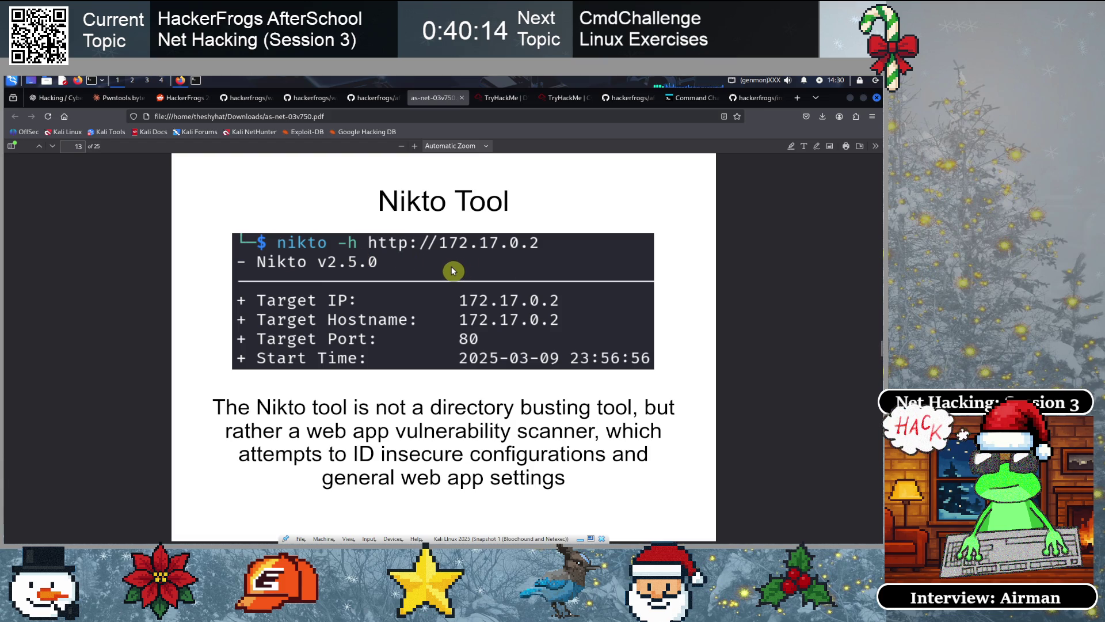
{"action": "left_click", "coordinate": [569, 97]}
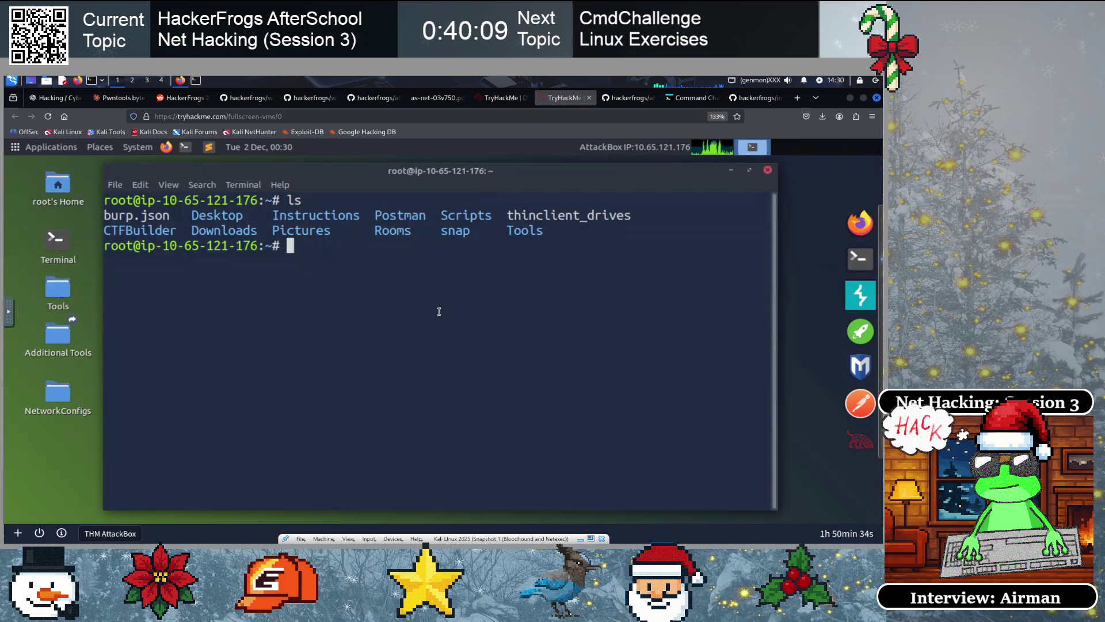
{"action": "key", "text": "Up"}
{"action": "key", "text": "Up"}
{"action": "key", "text": "Up"}
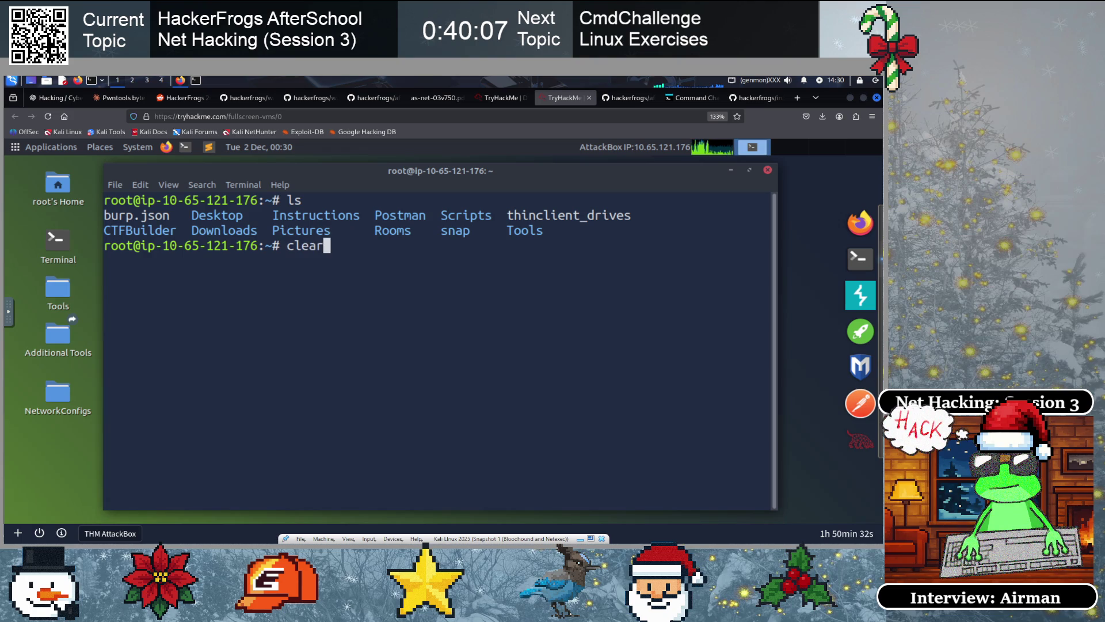
{"action": "key", "text": "Up"}
{"action": "key", "text": "Up"}
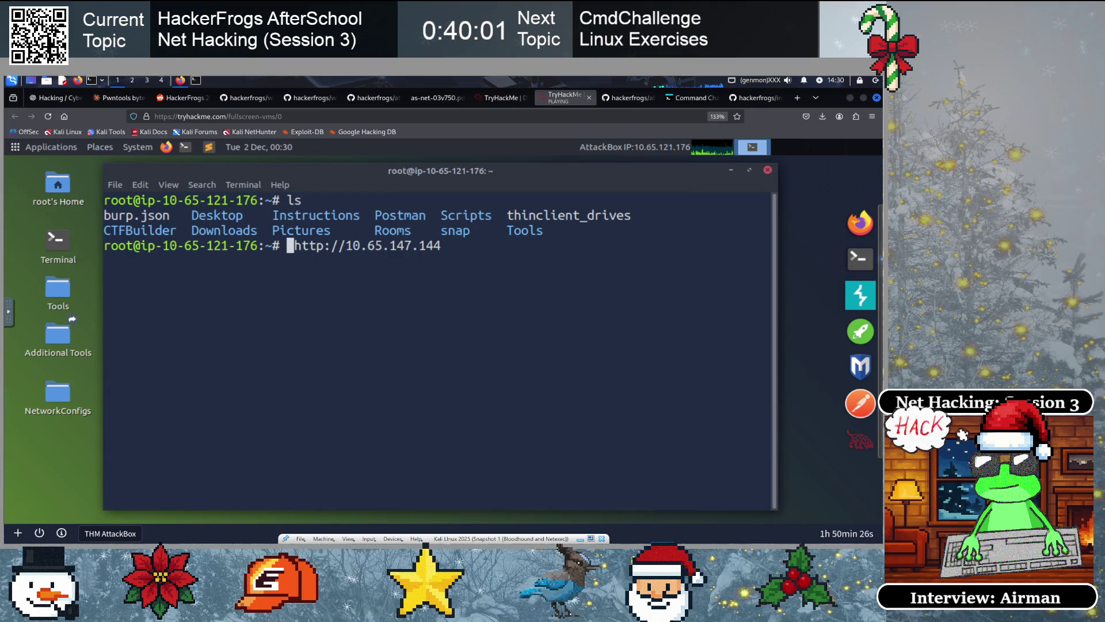
{"action": "key", "text": "Home"}
{"action": "type", "text": "nikto -h"}
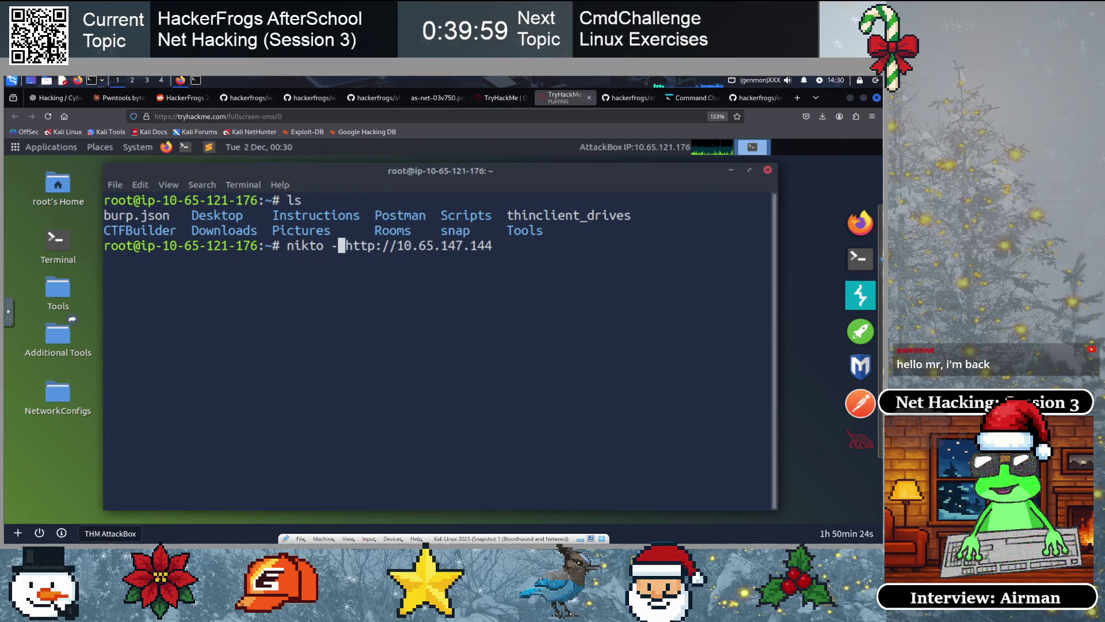
{"action": "key", "text": "BackSpace"}
{"action": "key", "text": "End"}
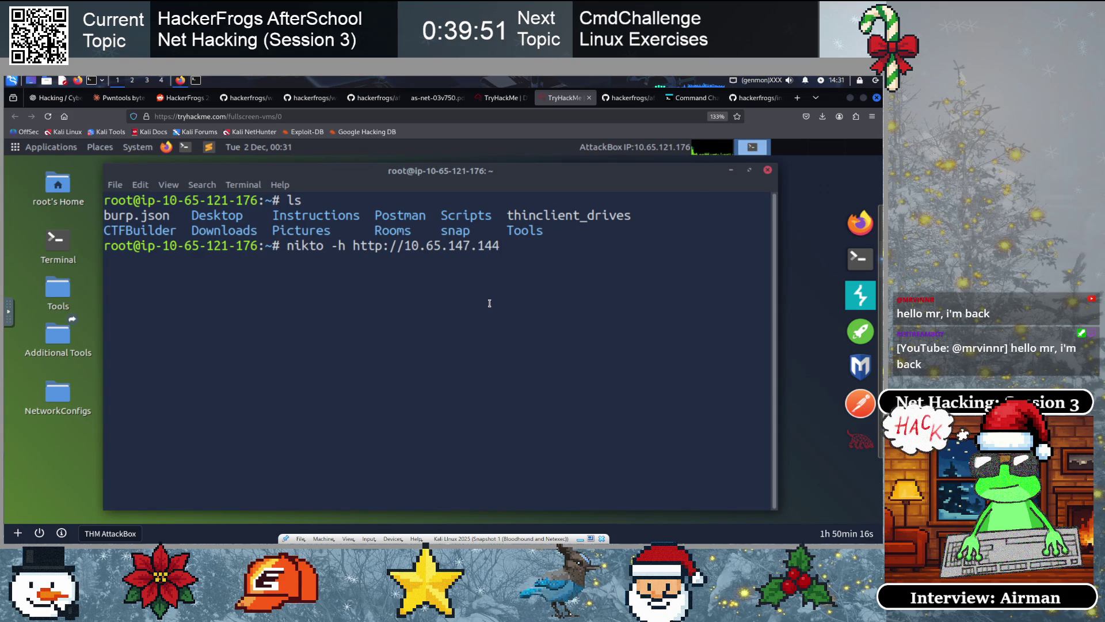
{"action": "key", "text": "Return"}
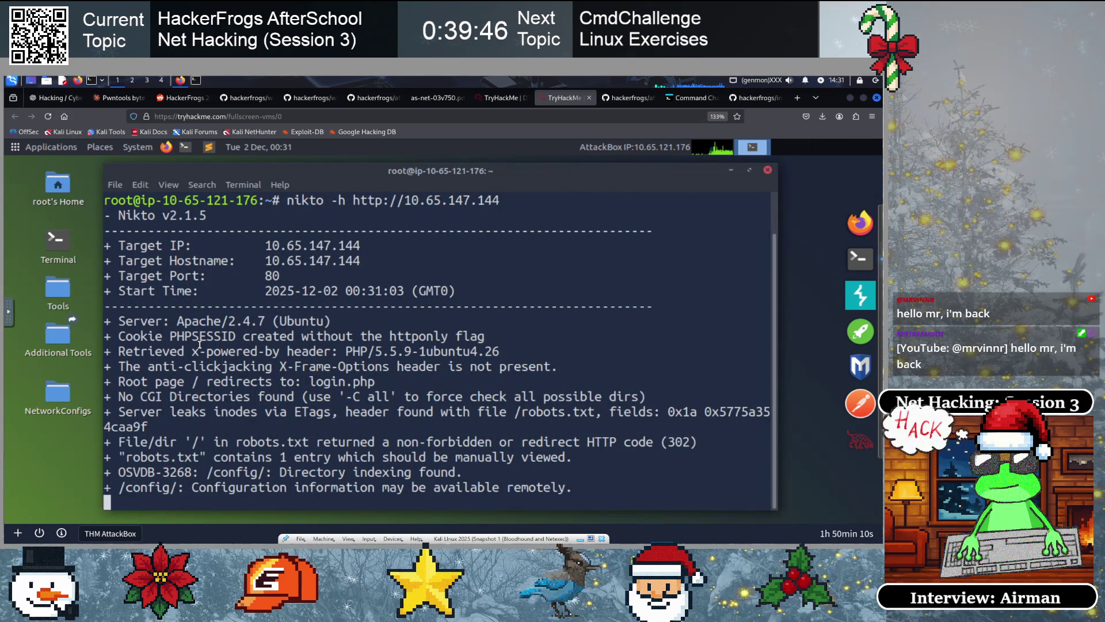
Step: Highlight the Apache version and PHPSESSID httponly cookie findings in the Nikto output
{"action": "scroll", "coordinate": [209, 347], "scroll_direction": "up", "scroll_amount": 1}
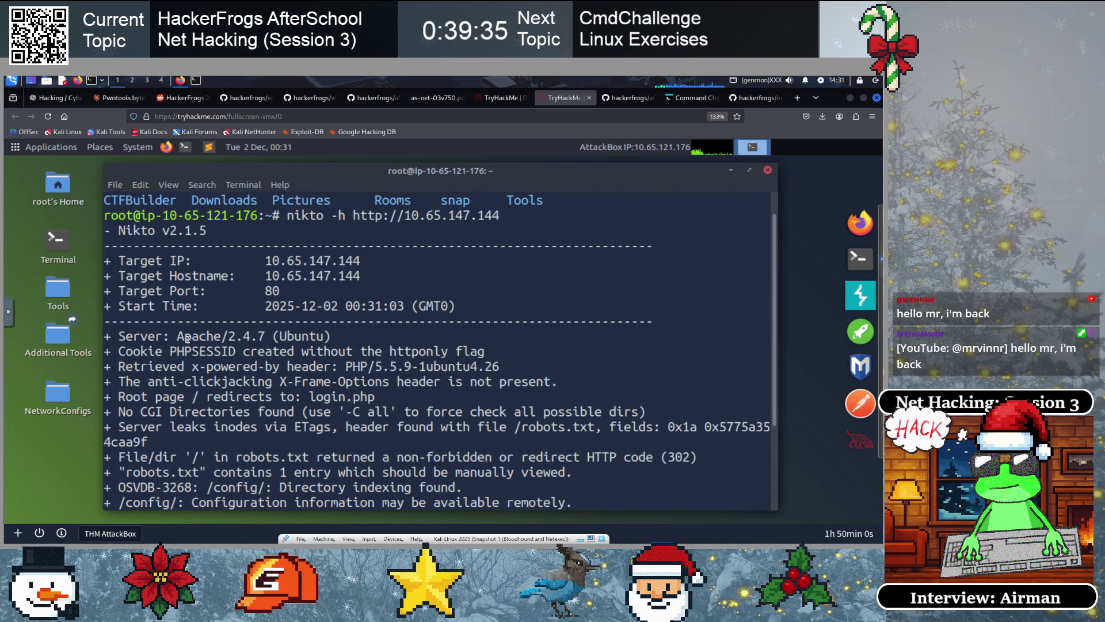
{"action": "left_click_drag", "start_coordinate": [119, 336], "coordinate": [332, 332]}
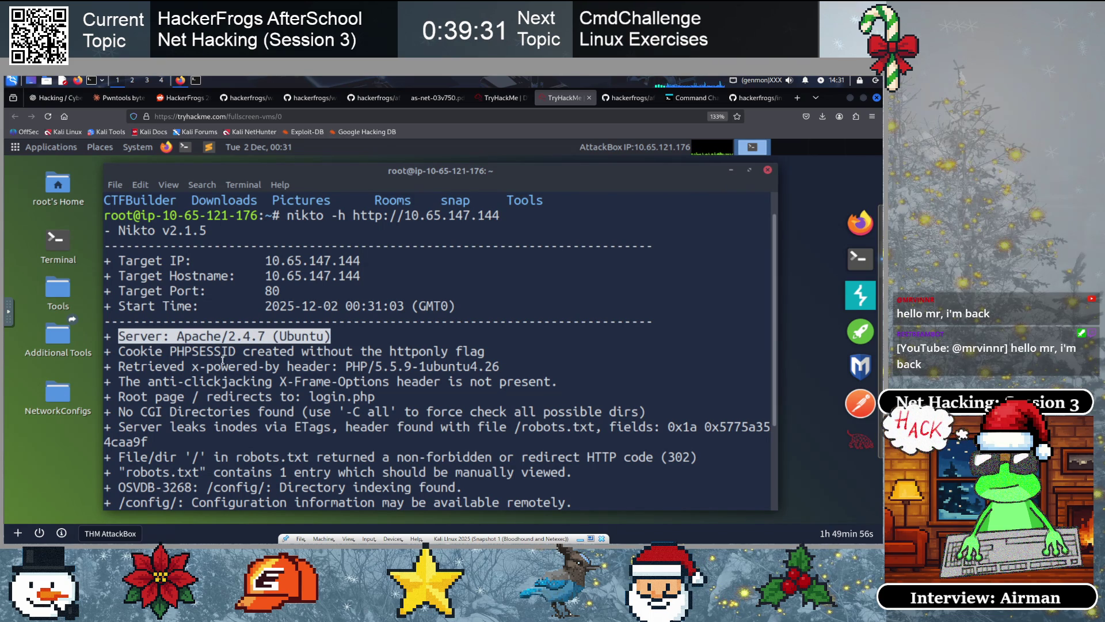
{"action": "left_click", "coordinate": [190, 350]}
{"action": "left_click_drag", "start_coordinate": [133, 305], "coordinate": [508, 309]}
{"action": "left_click", "coordinate": [430, 323]}
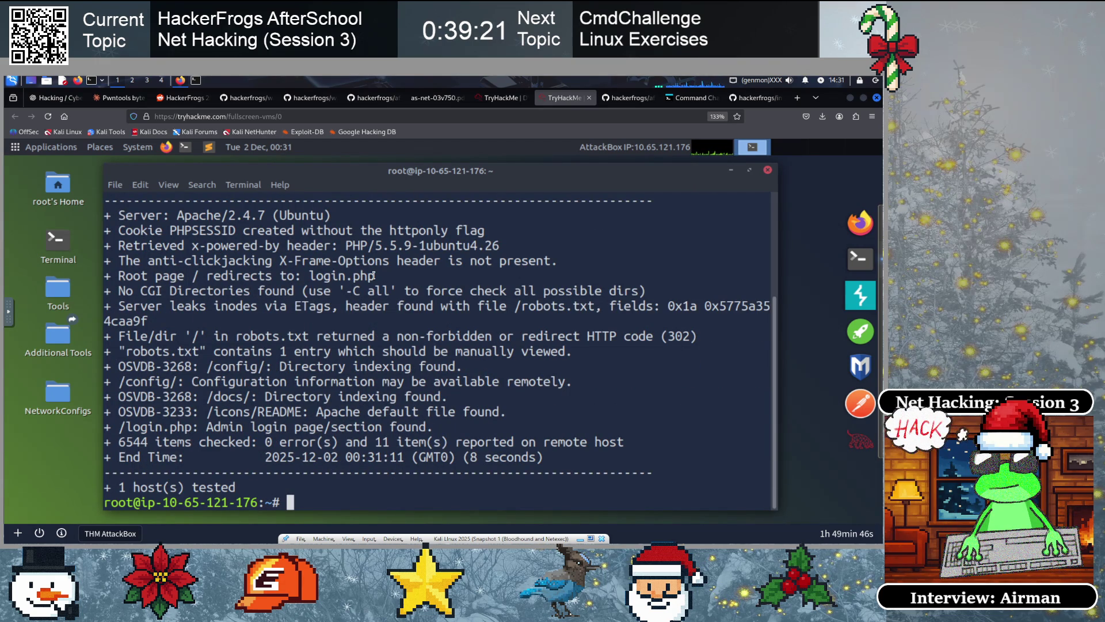
{"action": "left_click_drag", "start_coordinate": [374, 276], "coordinate": [137, 275]}
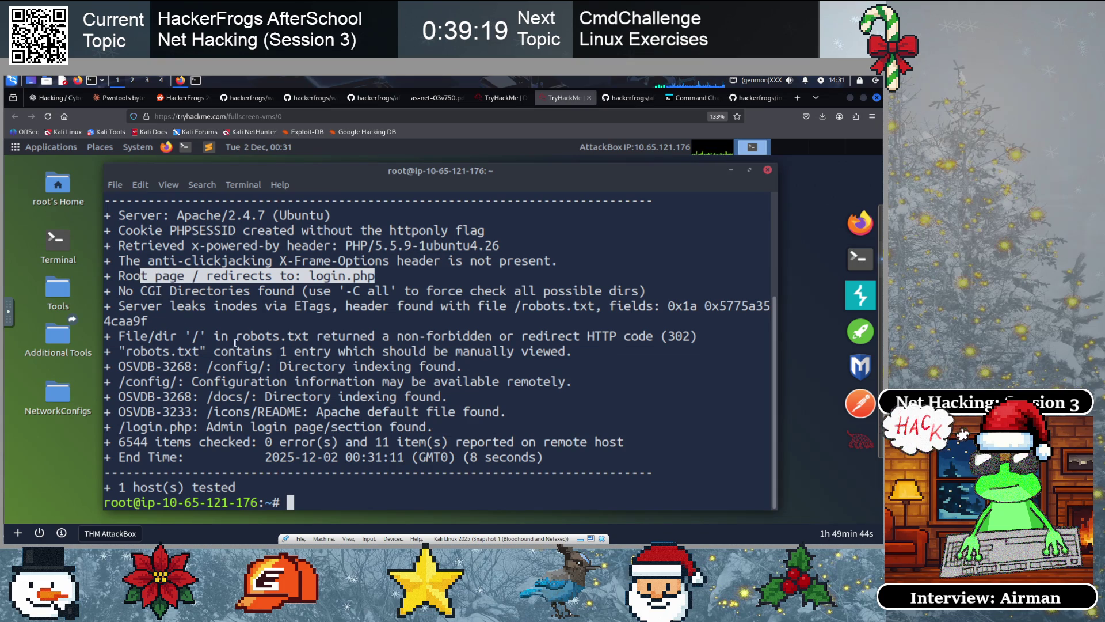
{"action": "left_click", "coordinate": [215, 335]}
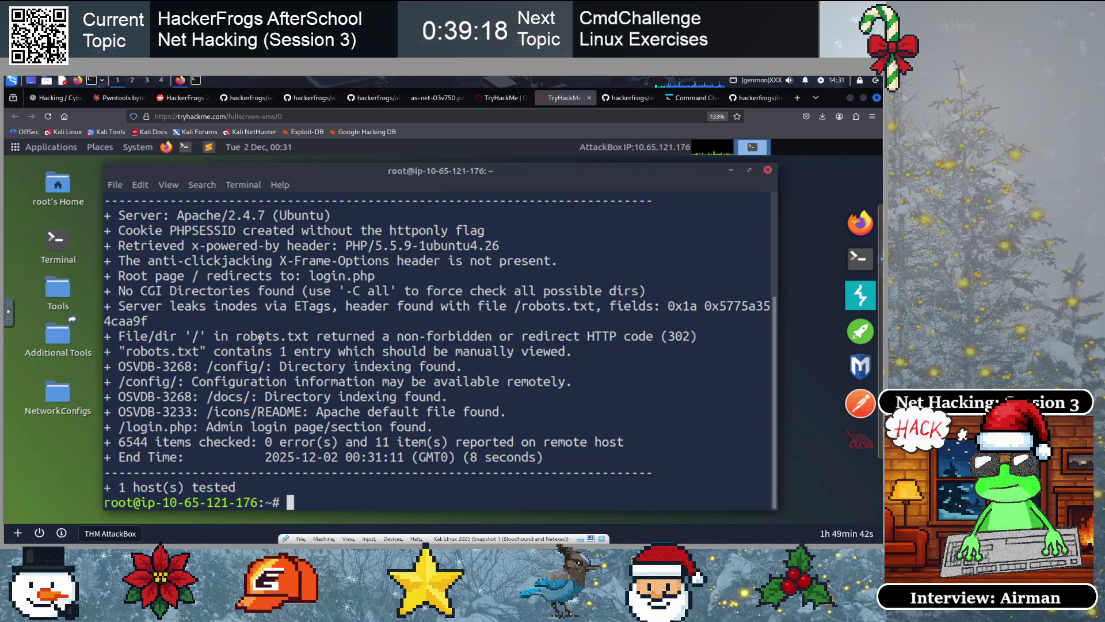
{"action": "left_click_drag", "start_coordinate": [229, 336], "coordinate": [442, 335]}
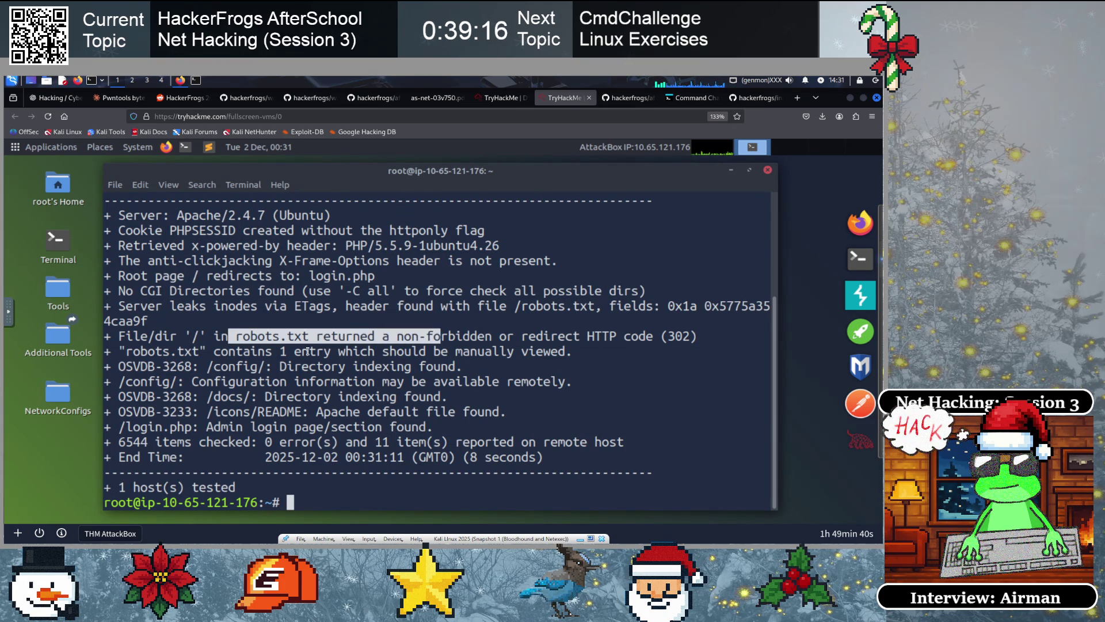
{"action": "left_click", "coordinate": [283, 334]}
{"action": "left_click_drag", "start_coordinate": [311, 334], "coordinate": [234, 335]}
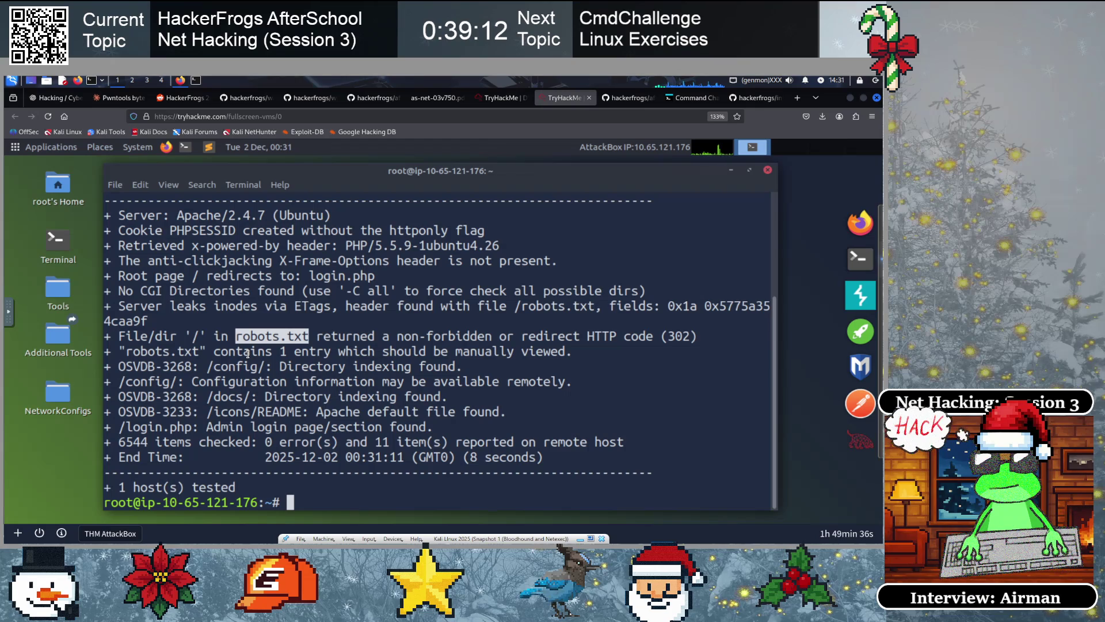
{"action": "left_click", "coordinate": [277, 342]}
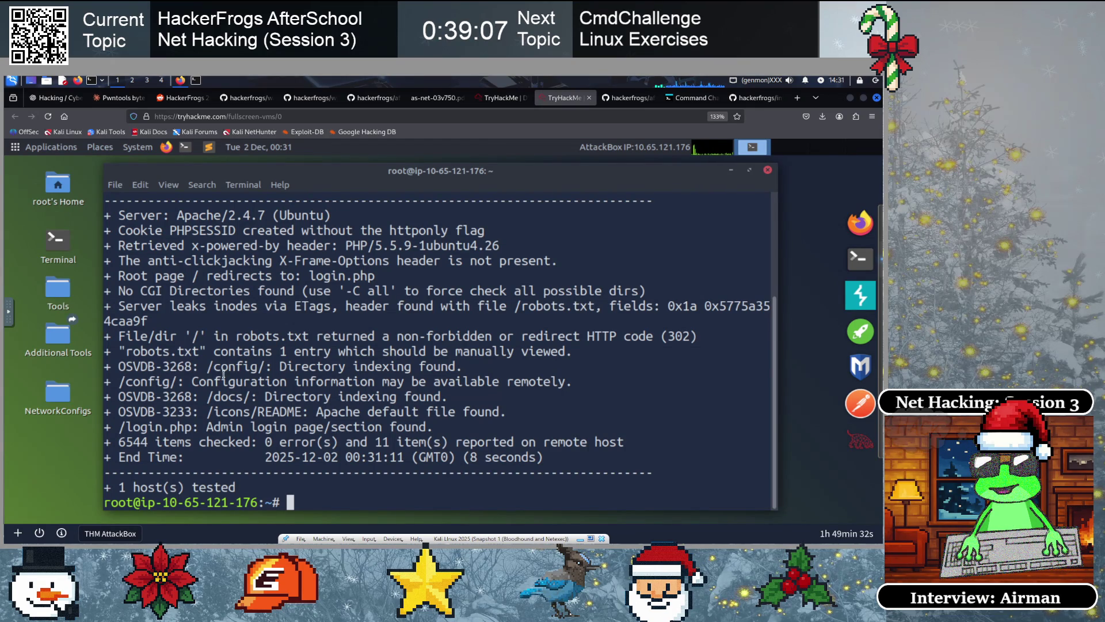
{"action": "left_click_drag", "start_coordinate": [165, 351], "coordinate": [427, 352]}
{"action": "left_click", "coordinate": [172, 369]}
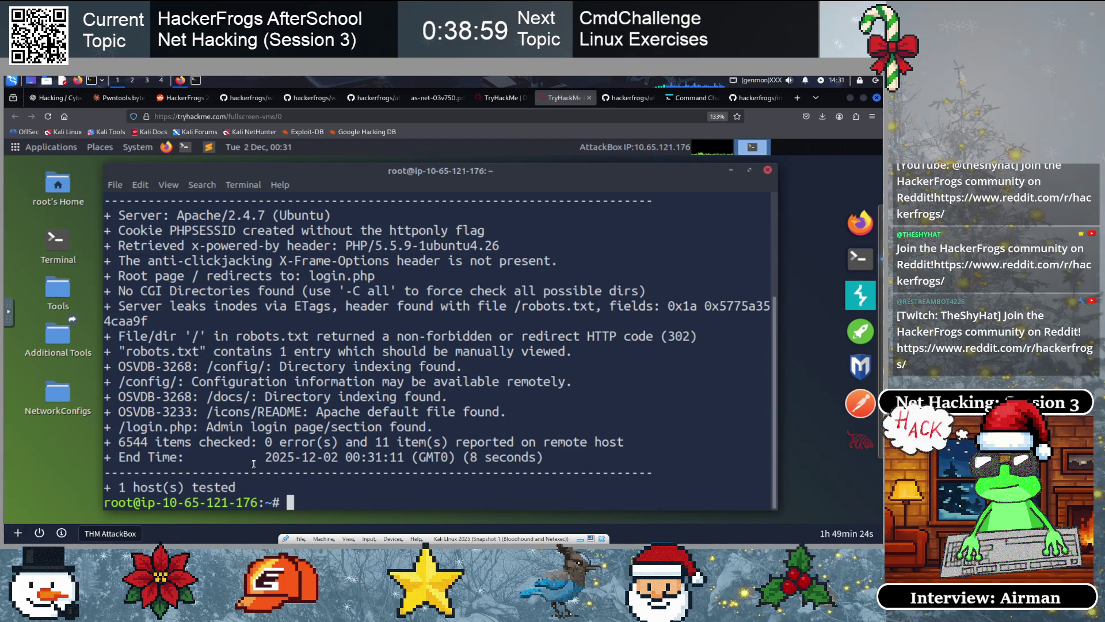
{"action": "left_click_drag", "start_coordinate": [183, 381], "coordinate": [118, 381]}
{"action": "left_click_drag", "start_coordinate": [199, 427], "coordinate": [118, 427]}
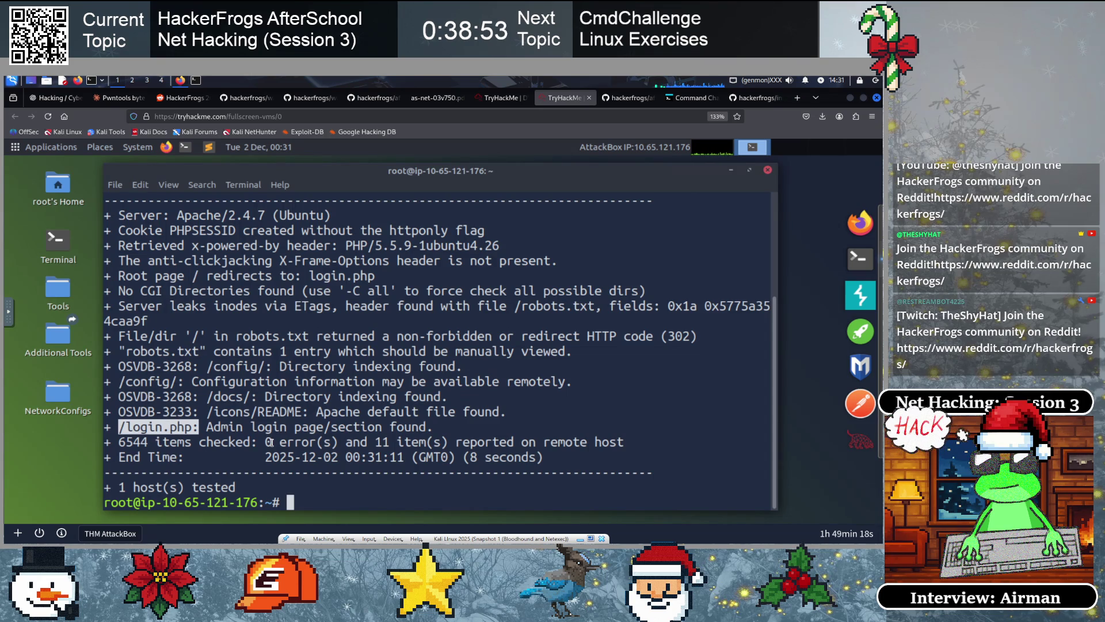
{"action": "left_click", "coordinate": [164, 433]}
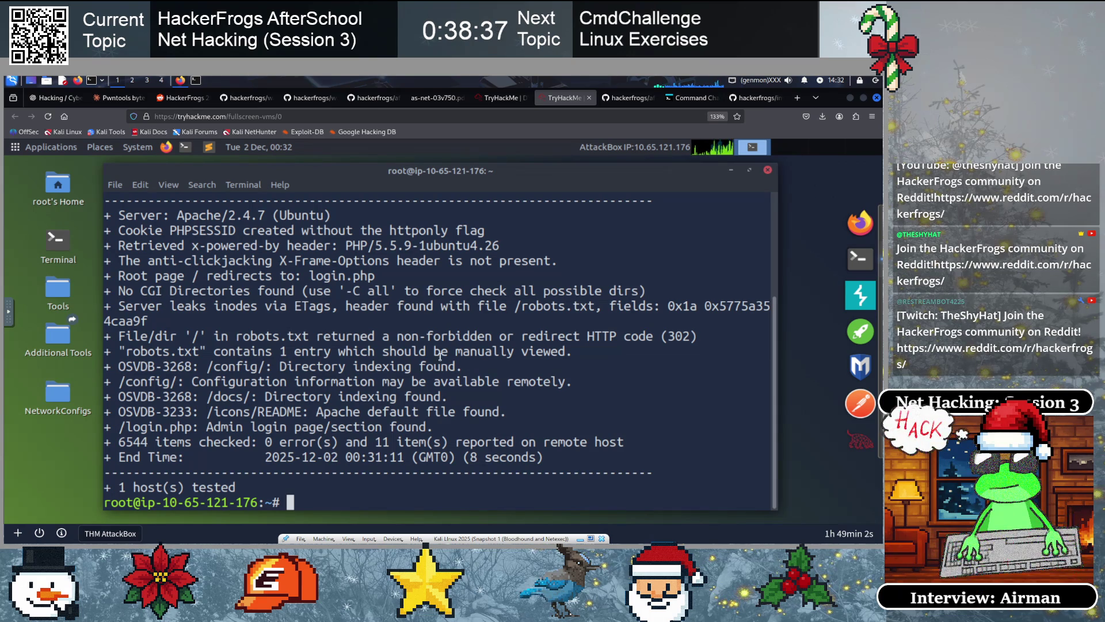
{"action": "type", "text": "nikto -h http://10.65.147.144"}
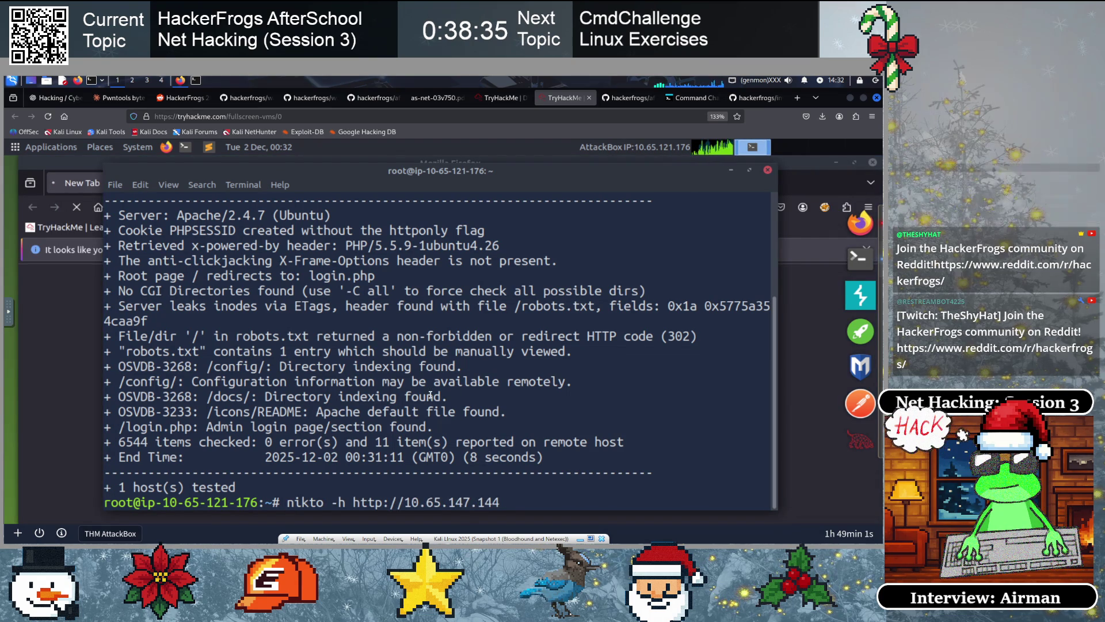
{"action": "left_click_drag", "start_coordinate": [498, 501], "coordinate": [363, 499]}
{"action": "left_click", "coordinate": [365, 500]}
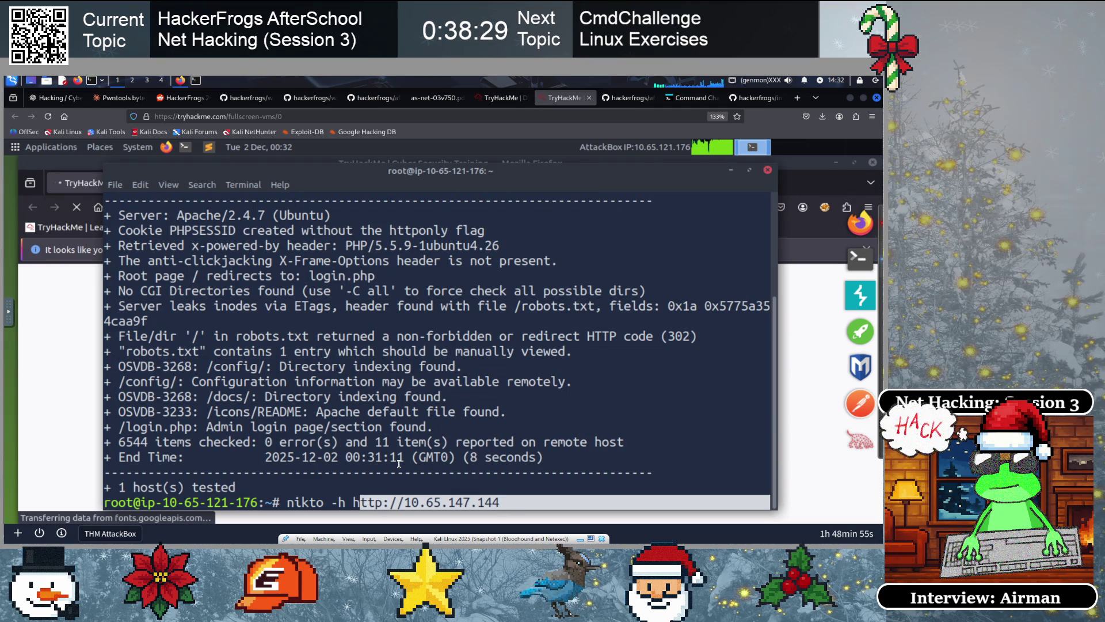
{"action": "type", "text": "D"}
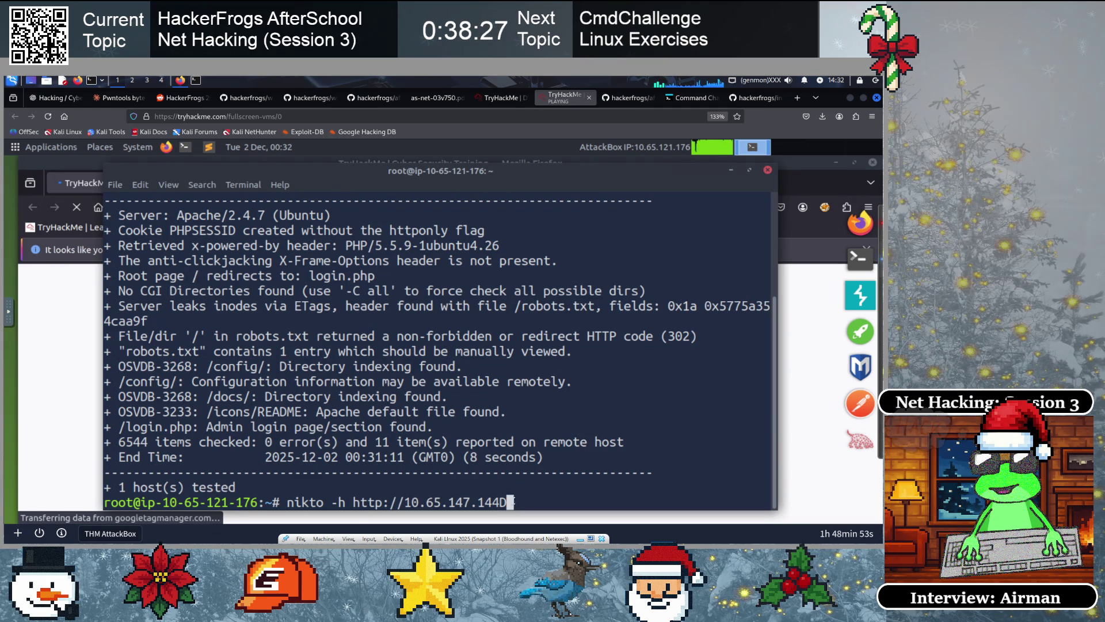
{"action": "key", "text": "BackSpace"}
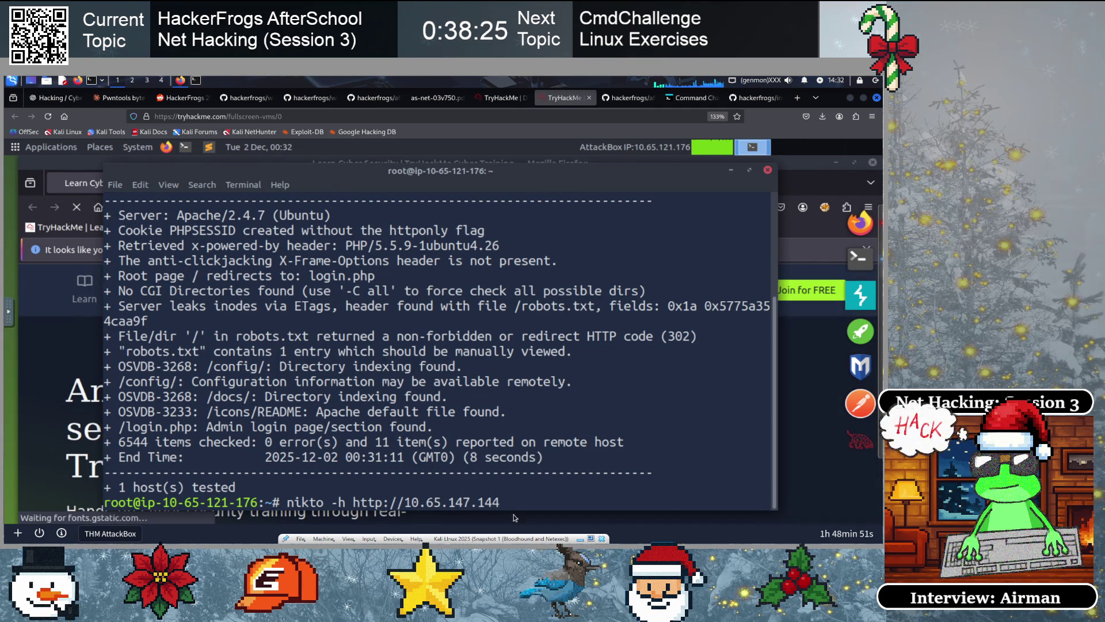
{"action": "left_click_drag", "start_coordinate": [500, 503], "coordinate": [358, 503]}
{"action": "right_click", "coordinate": [358, 503]}
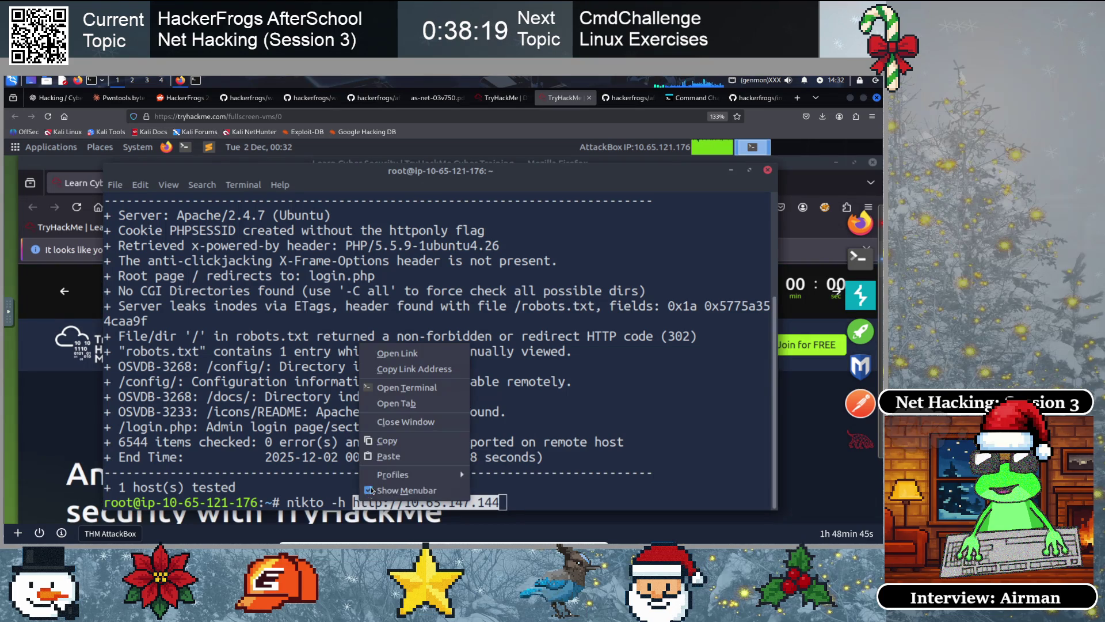
{"action": "left_click", "coordinate": [391, 444]}
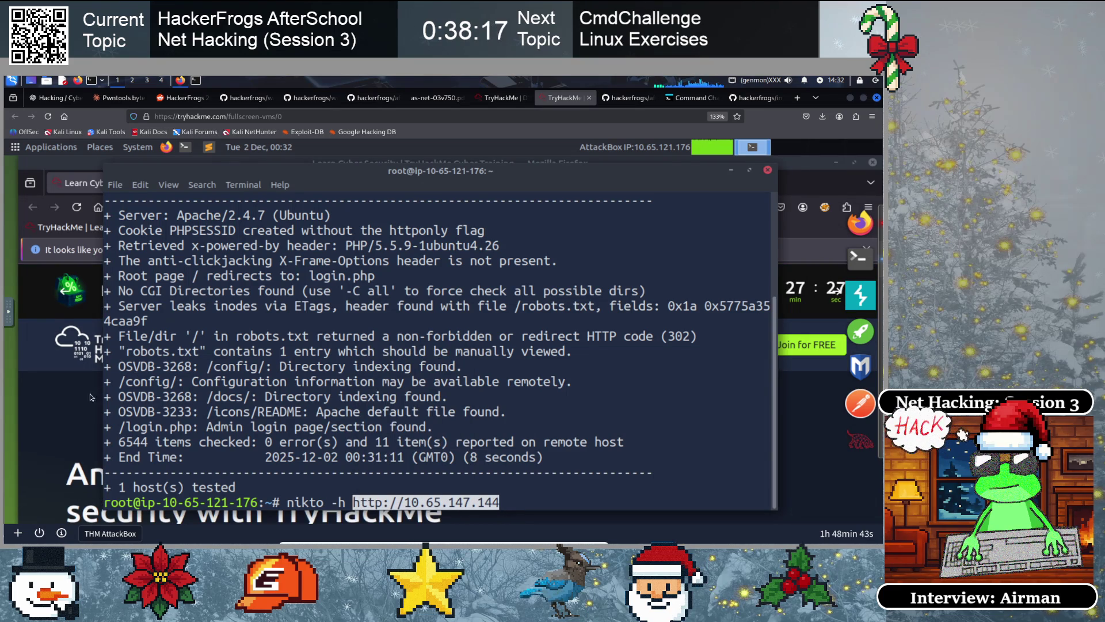
{"action": "left_click", "coordinate": [72, 290]}
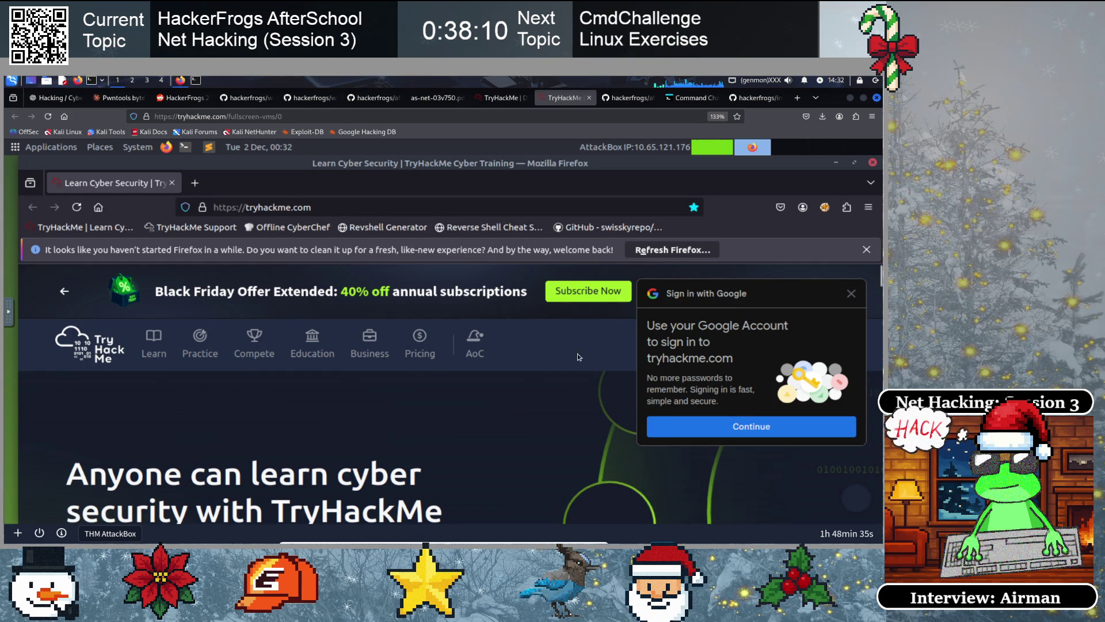
{"action": "left_click", "coordinate": [851, 292]}
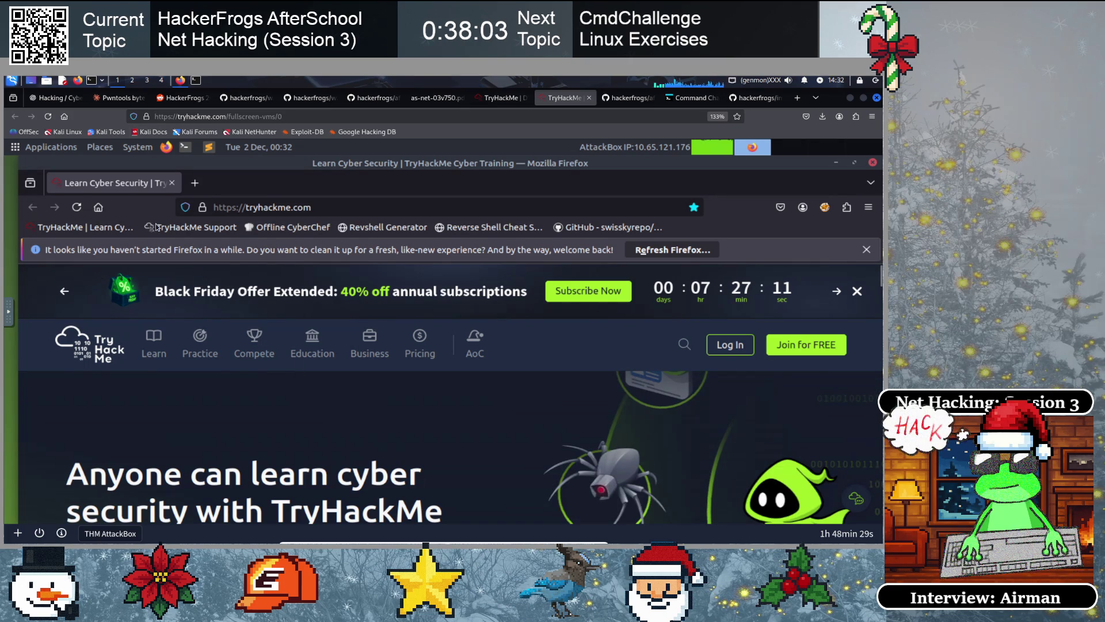
{"action": "left_click", "coordinate": [308, 206]}
{"action": "key", "text": "BackSpace"}
{"action": "type", "text": "http://10.65.147.144"}
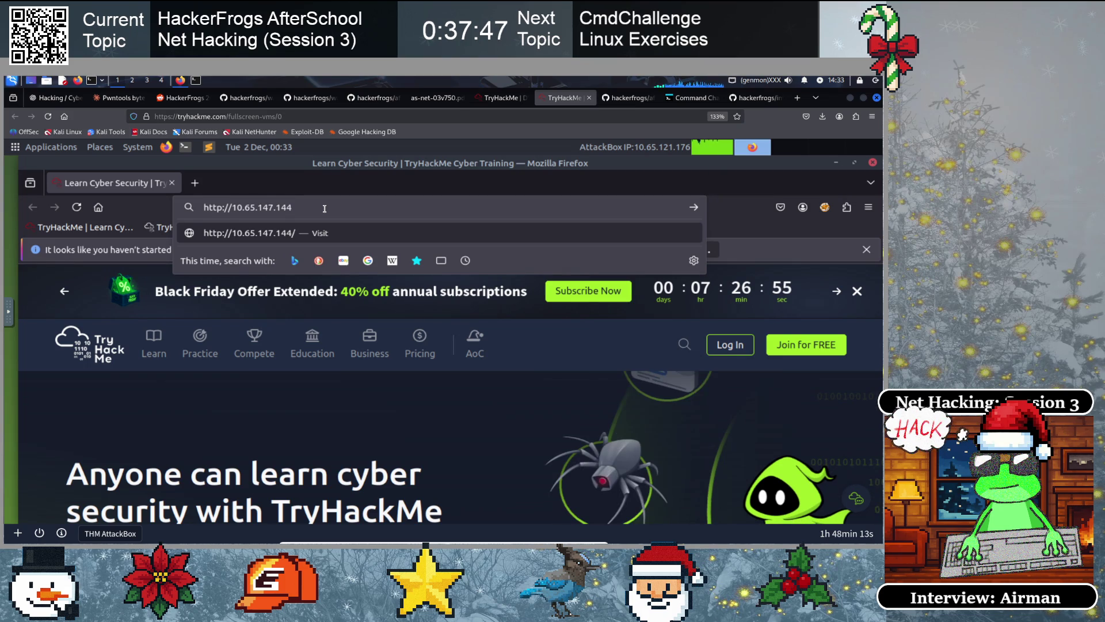
Step: Load the DVWA login page, zoom in one step, and dismiss the Refresh Firefox notice
{"action": "key", "text": "Return"}
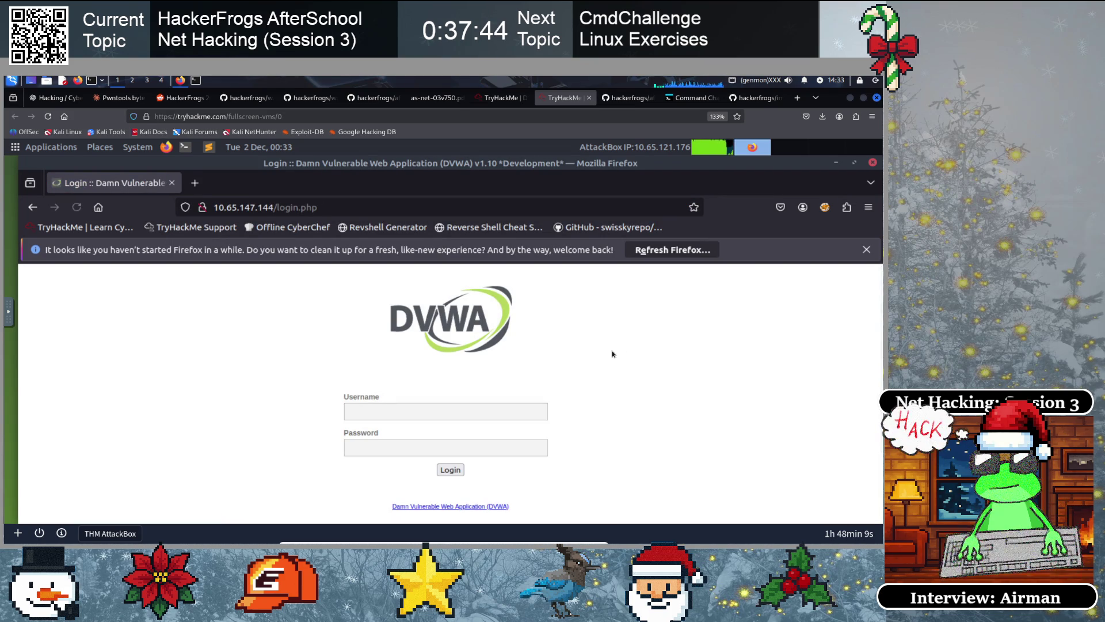
{"action": "key", "text": "ctrl+plus"}
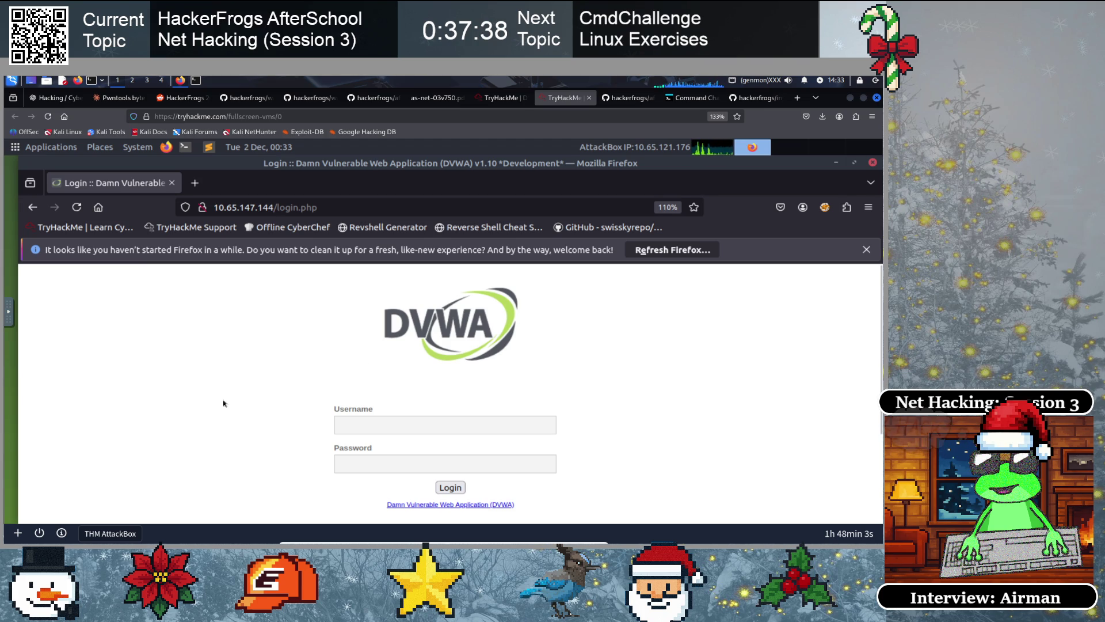
{"action": "scroll", "coordinate": [346, 385], "scroll_direction": "down", "scroll_amount": 2}
{"action": "left_click", "coordinate": [866, 252]}
{"action": "scroll", "coordinate": [124, 393], "scroll_direction": "up", "scroll_amount": 2}
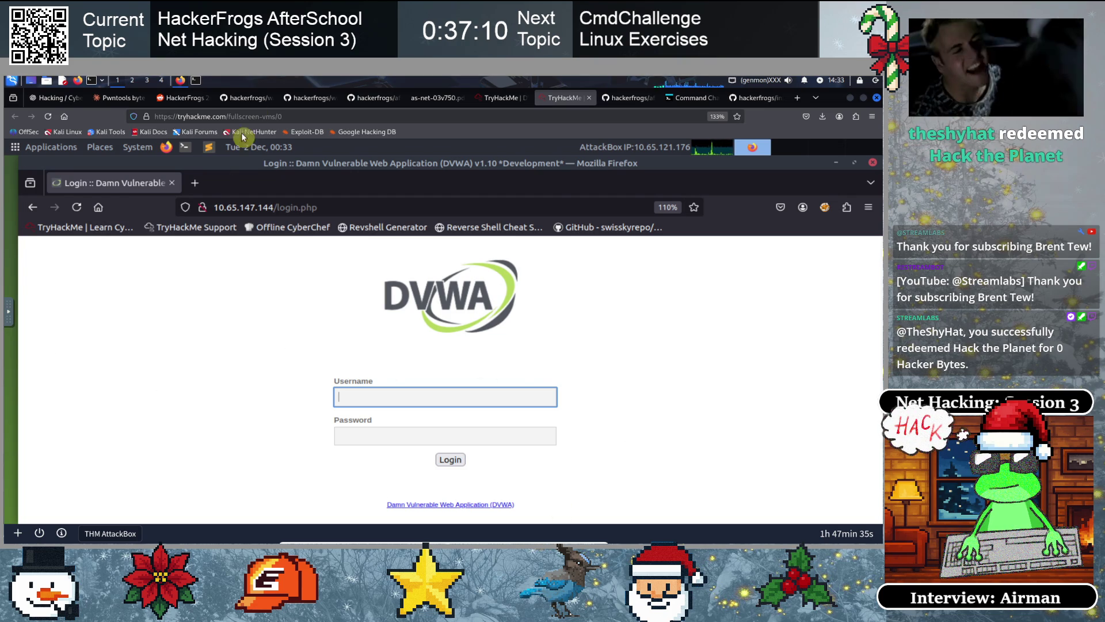
Step: Bring the nikto terminal forward, clear its URL highlight, then return to the DVWA browser
{"action": "left_click", "coordinate": [193, 82]}
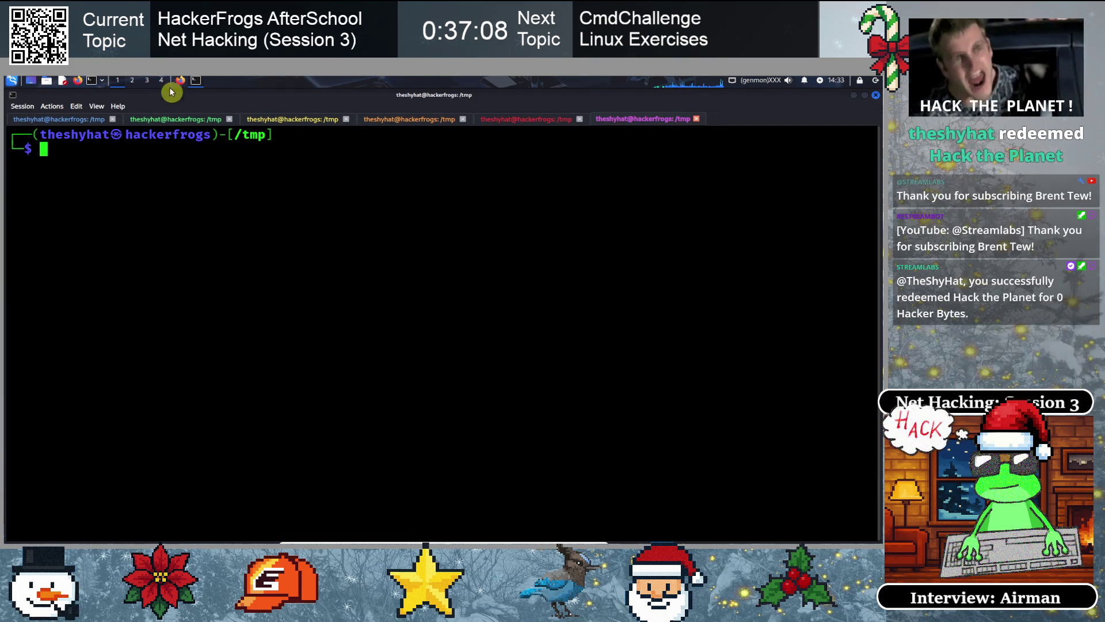
{"action": "left_click", "coordinate": [196, 80]}
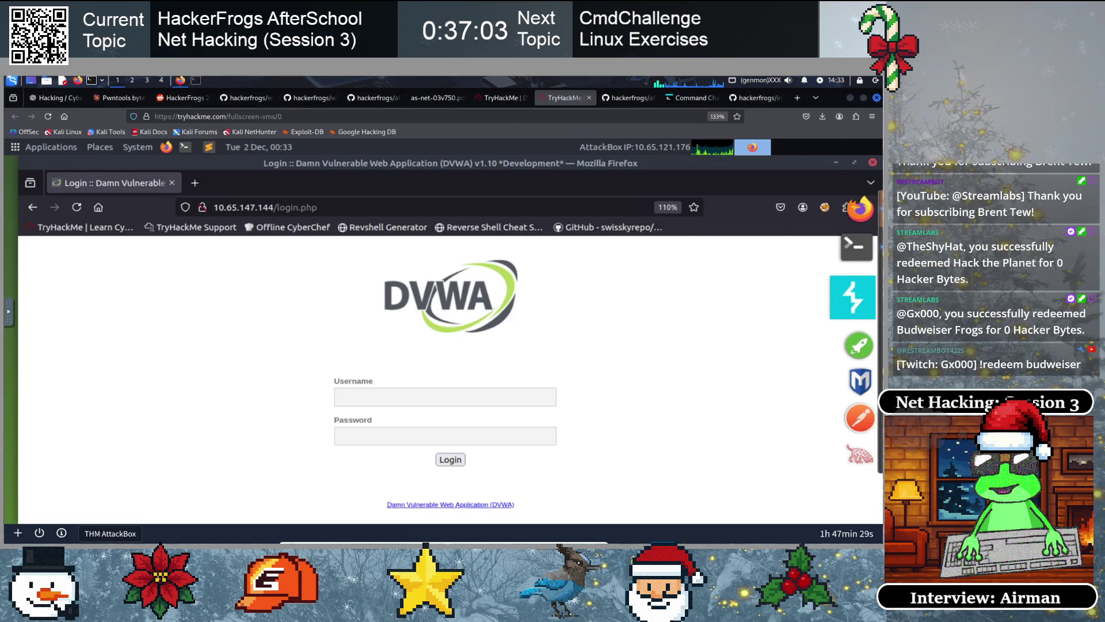
{"action": "left_click", "coordinate": [853, 259]}
{"action": "left_click", "coordinate": [366, 354]}
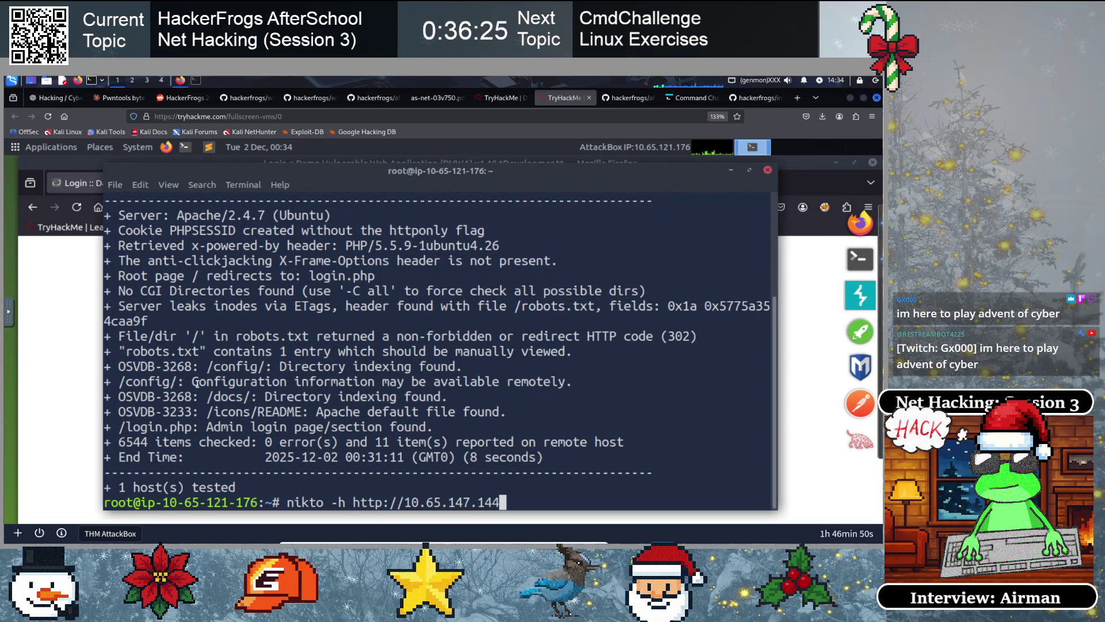
{"action": "left_click", "coordinate": [28, 340]}
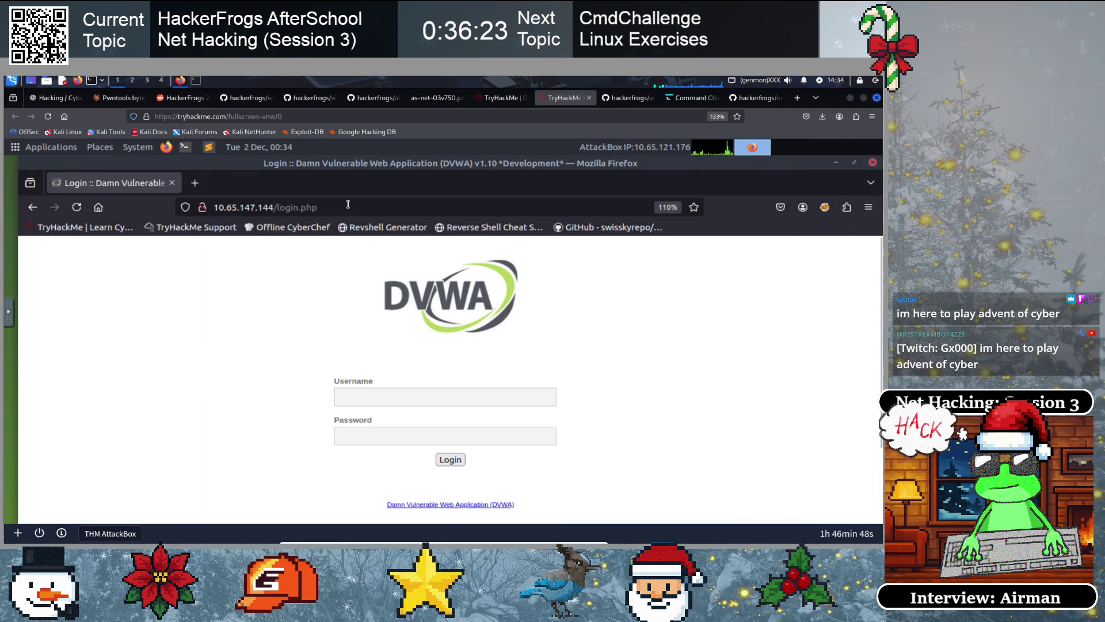
Step: Change the address from login.php to docs to list DVWA_v1.3.pdf and pdf.html, then minimize Firefox
{"action": "left_click", "coordinate": [348, 205]}
{"action": "left_click", "coordinate": [348, 206]}
{"action": "key", "text": "BackSpace"}
{"action": "key", "text": "BackSpace"}
{"action": "key", "text": "BackSpace"}
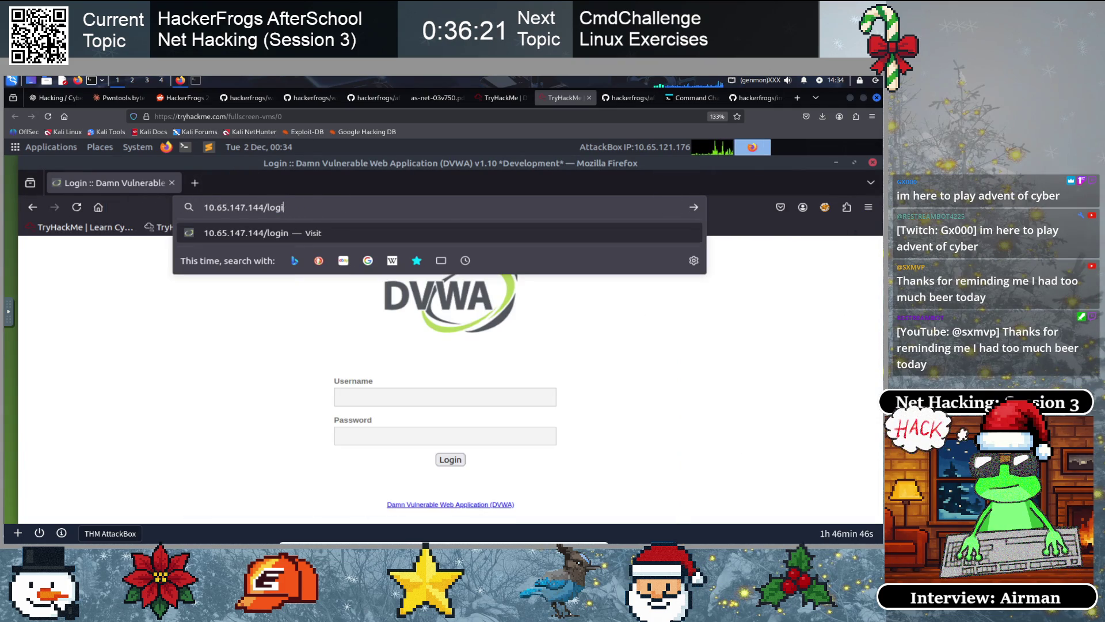
{"action": "key", "text": "BackSpace"}
{"action": "key", "text": "BackSpace"}
{"action": "type", "text": "dco"}
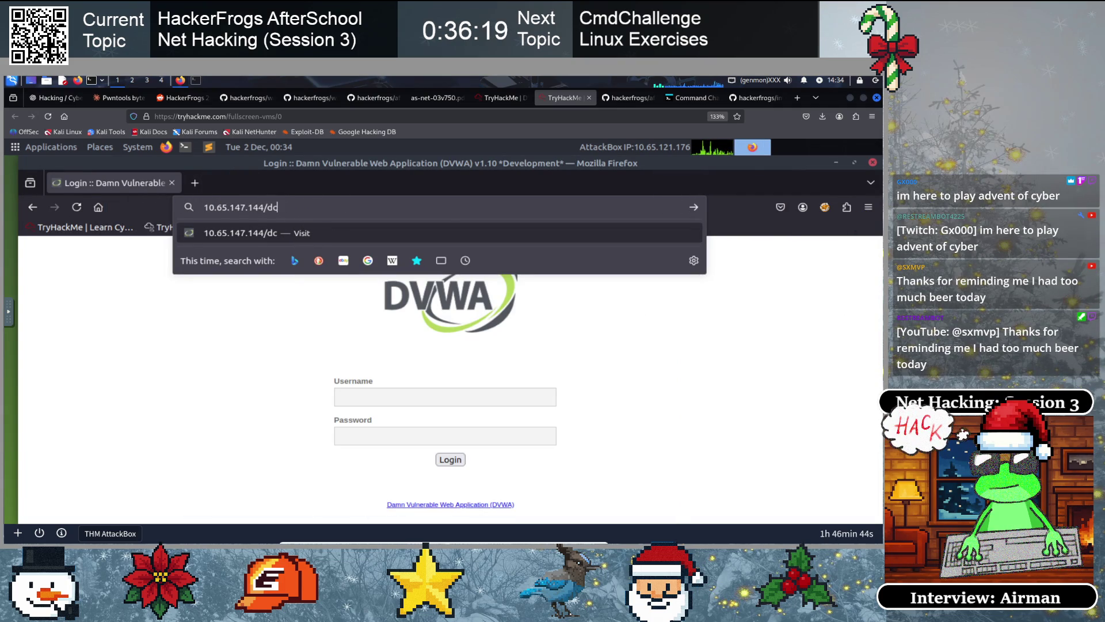
{"action": "key", "text": "BackSpace"}
{"action": "type", "text": "ocs"}
{"action": "key", "text": "Return"}
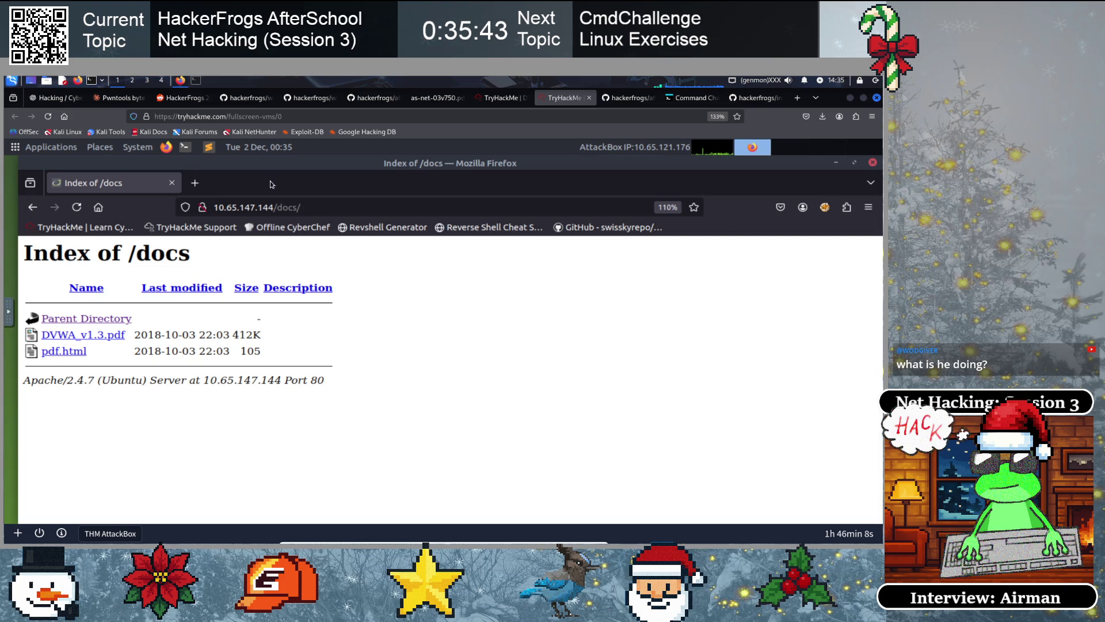
{"action": "left_click", "coordinate": [836, 163]}
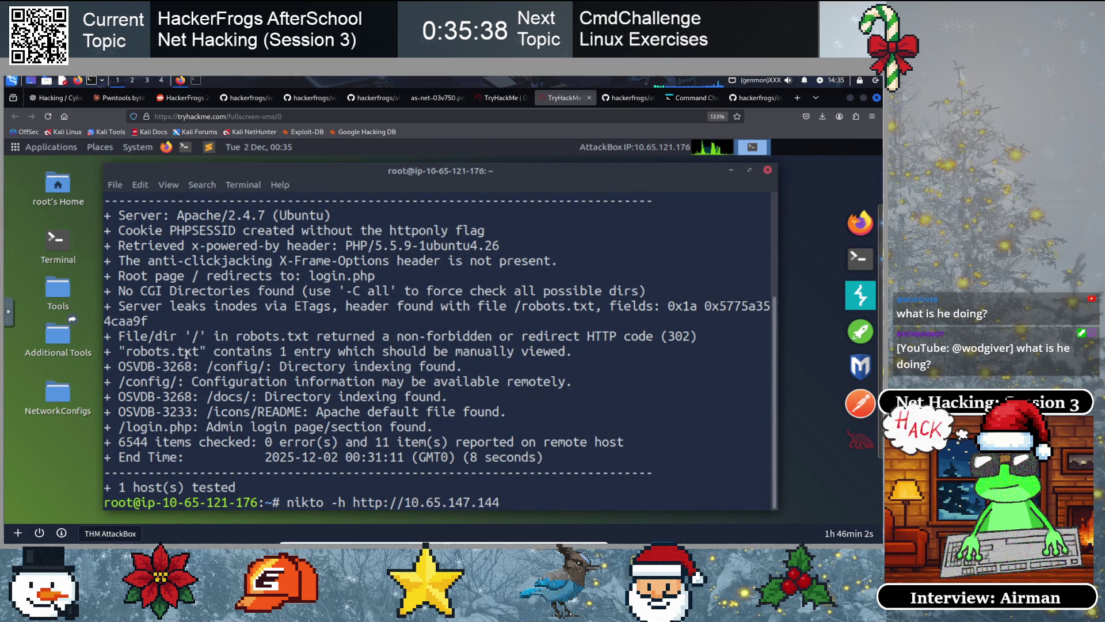
Step: Restore Firefox and change the address from docs/ to config to open the /config listing
{"action": "left_click", "coordinate": [859, 223]}
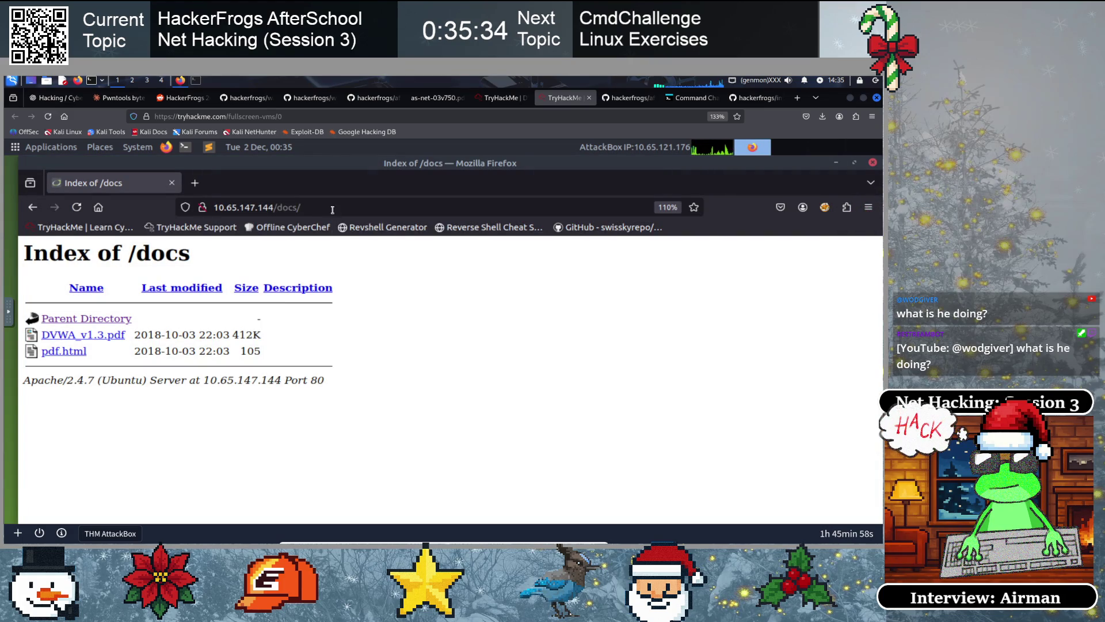
{"action": "left_click", "coordinate": [332, 208]}
{"action": "left_click", "coordinate": [332, 208]}
{"action": "key", "text": "shift+Left"}
{"action": "key", "text": "shift+Left"}
{"action": "type", "text": "config"}
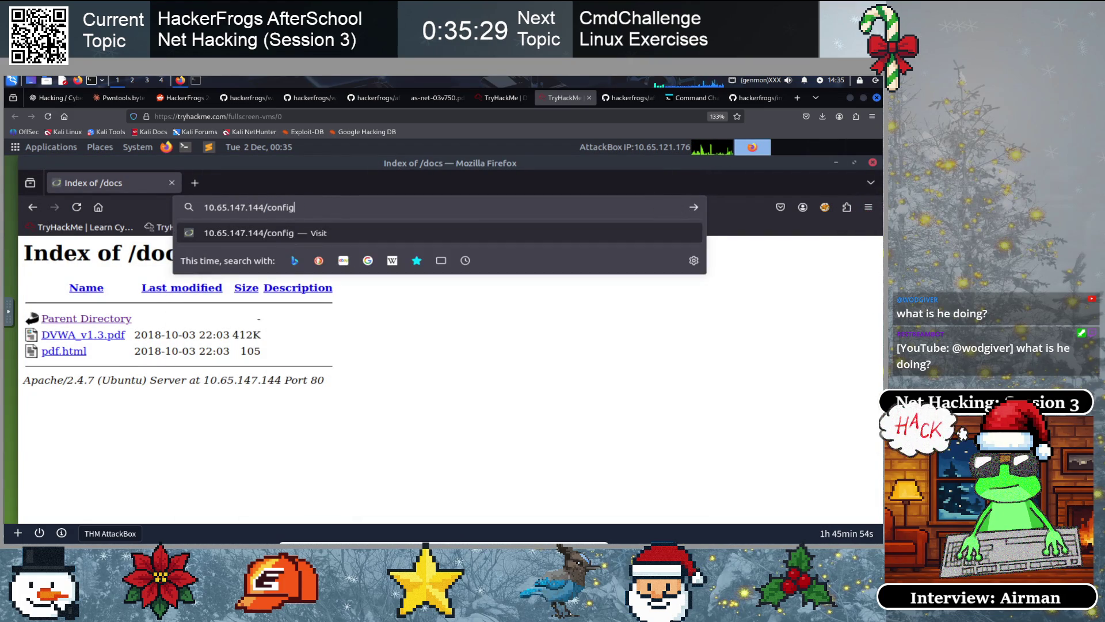
{"action": "key", "text": "Return"}
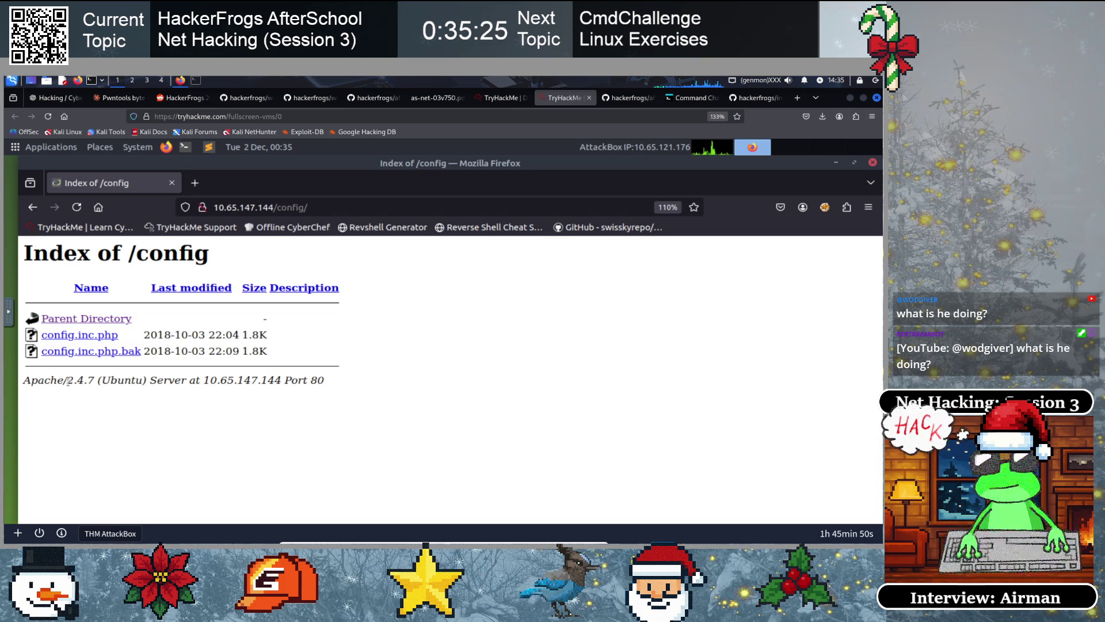
Step: Try opening config.inc.php.bak, then switch to the hackerfrogs advent_of_cyber 2025 page
{"action": "left_click", "coordinate": [127, 354]}
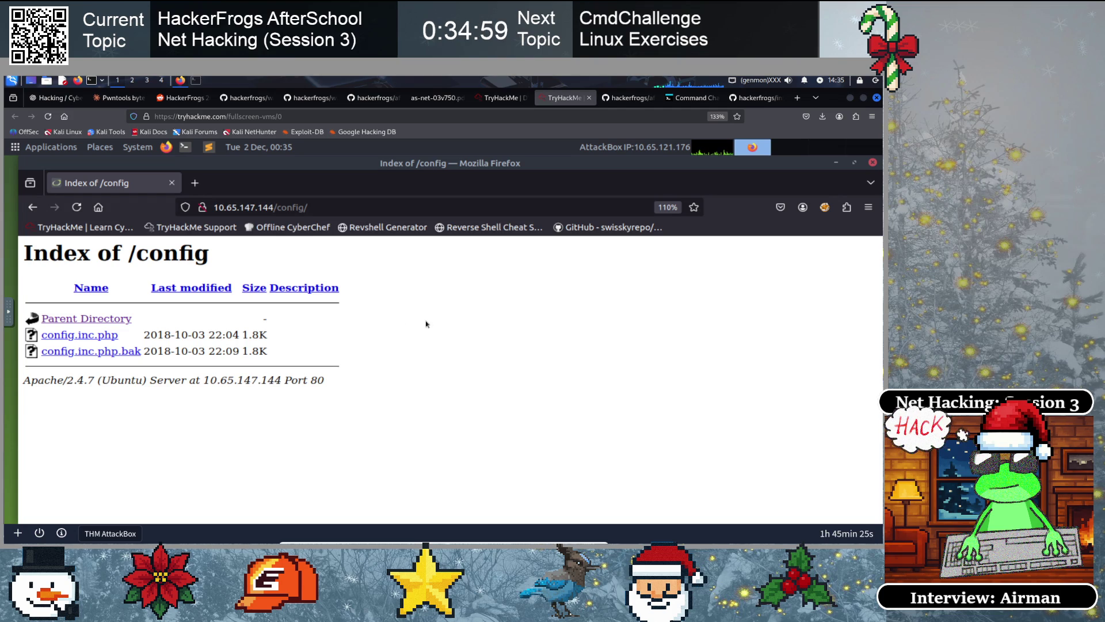
{"action": "left_click", "coordinate": [401, 100]}
{"action": "left_click", "coordinate": [300, 102]}
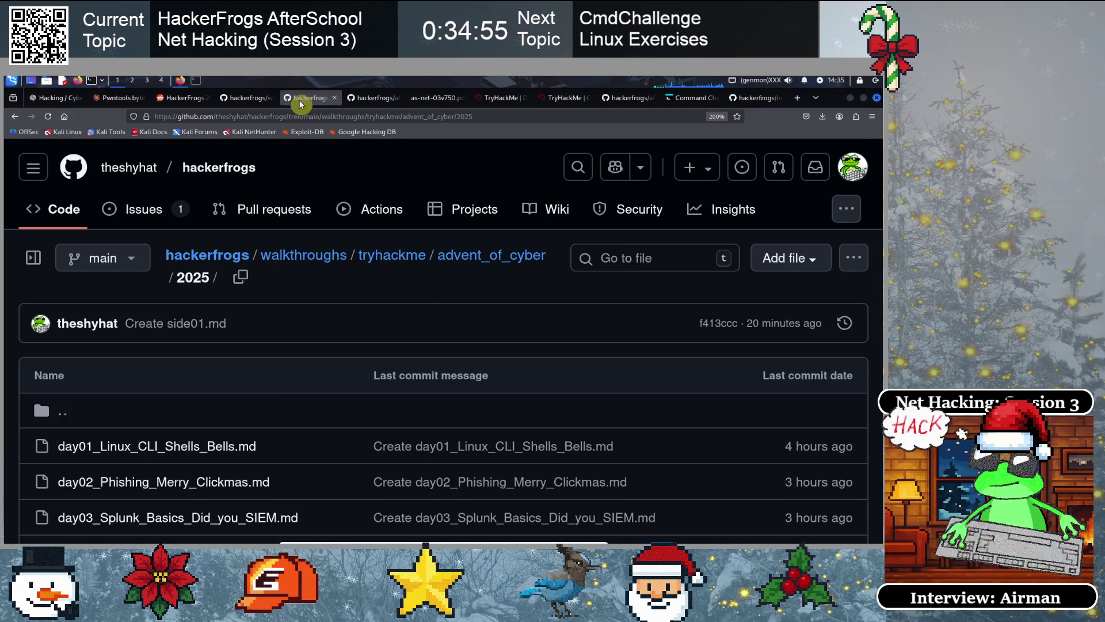
Step: Glance at the bandit level29.md notes tab and close it
{"action": "left_click", "coordinate": [237, 99]}
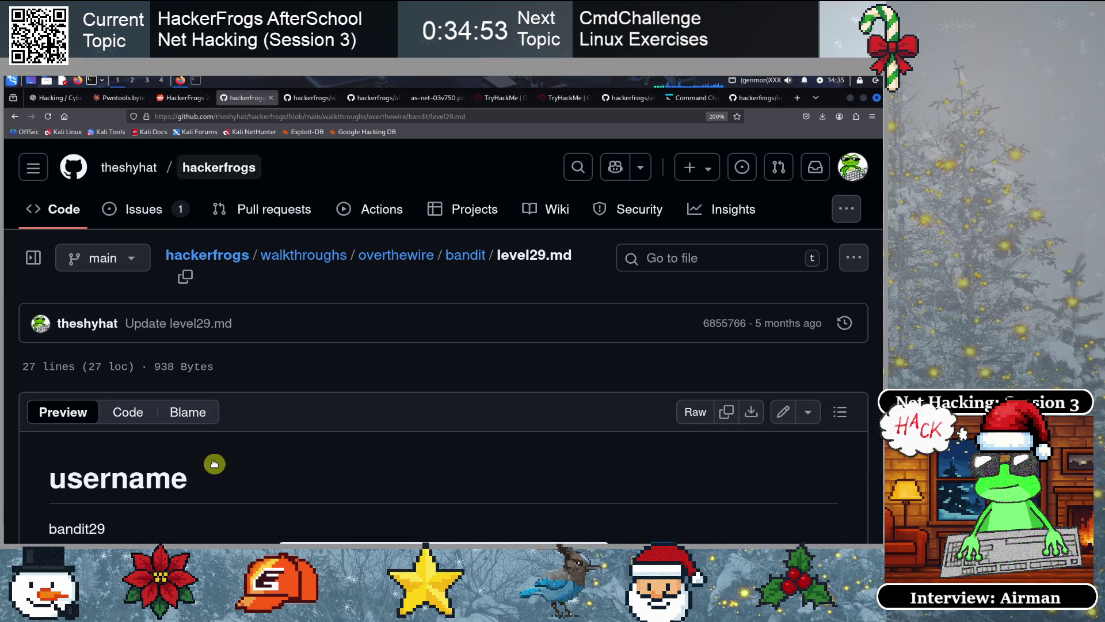
{"action": "scroll", "coordinate": [236, 459], "scroll_direction": "down", "scroll_amount": 3}
{"action": "scroll", "coordinate": [235, 403], "scroll_direction": "up", "scroll_amount": 3}
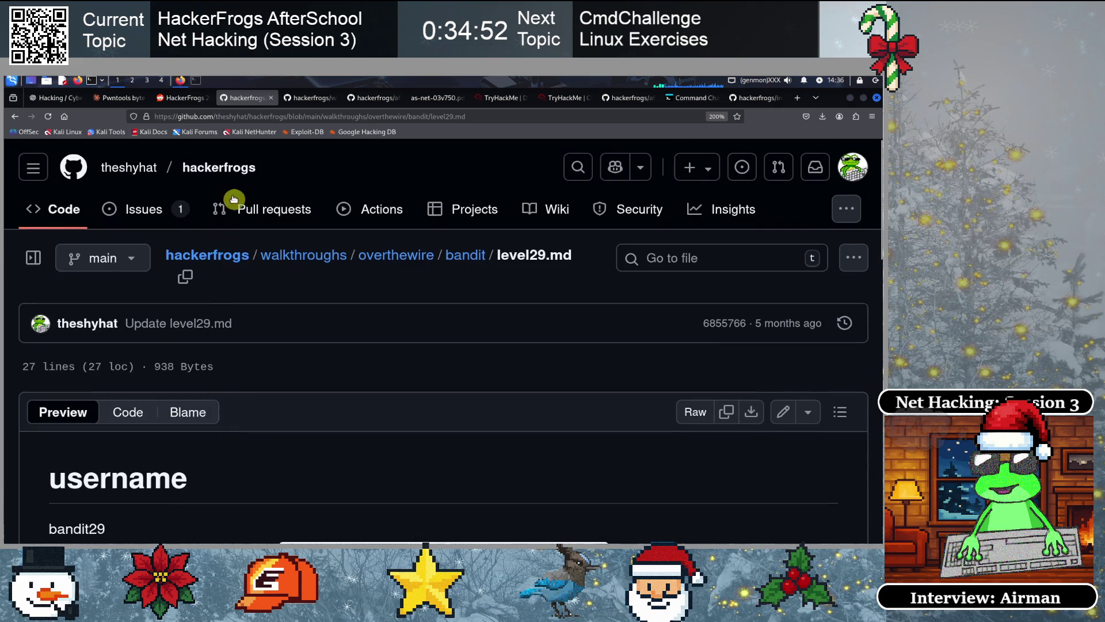
{"action": "left_click", "coordinate": [271, 98]}
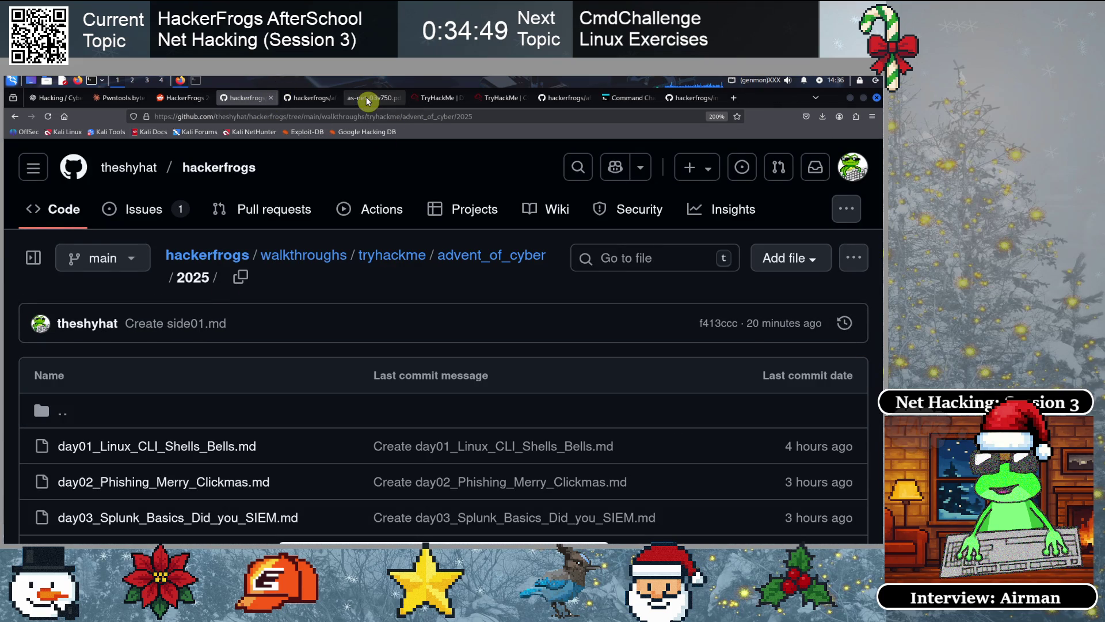
Step: Scroll through the session03_web_app_enumeration.md notes, then return to the Index of /config tab
{"action": "left_click", "coordinate": [597, 98]}
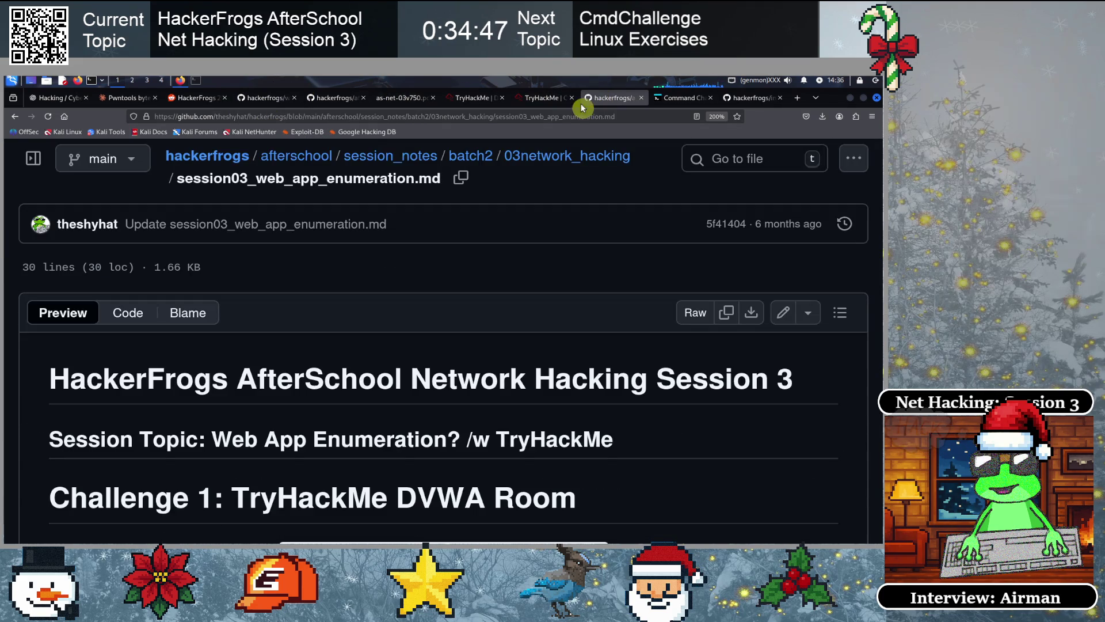
{"action": "left_click", "coordinate": [402, 116]}
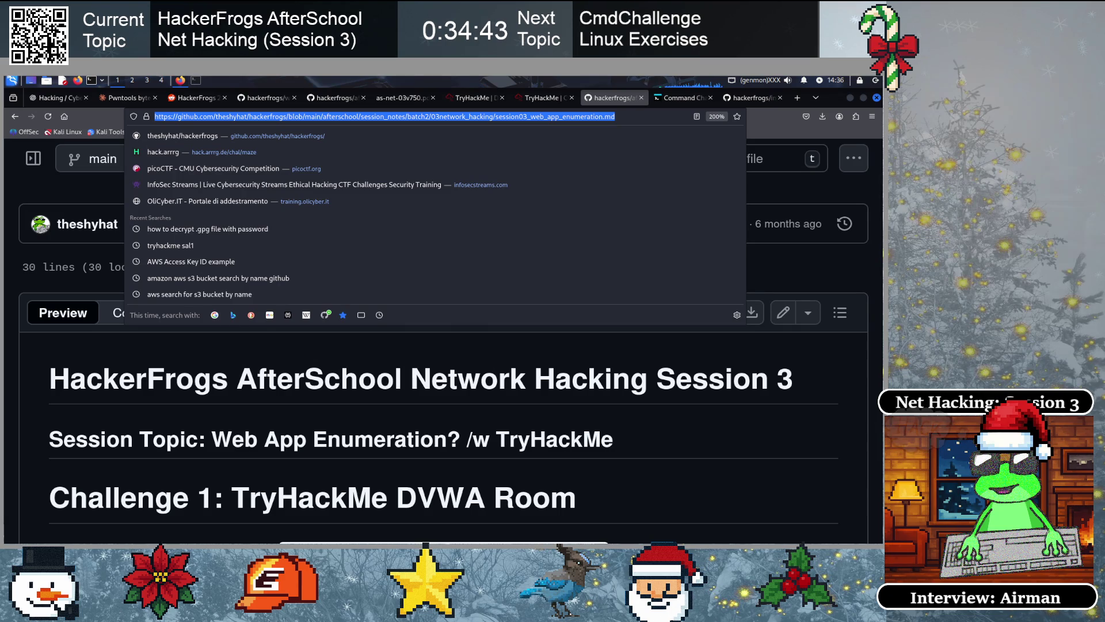
{"action": "left_click", "coordinate": [15, 418]}
{"action": "scroll", "coordinate": [15, 418], "scroll_direction": "down", "scroll_amount": 5}
{"action": "scroll", "coordinate": [14, 418], "scroll_direction": "down", "scroll_amount": 10}
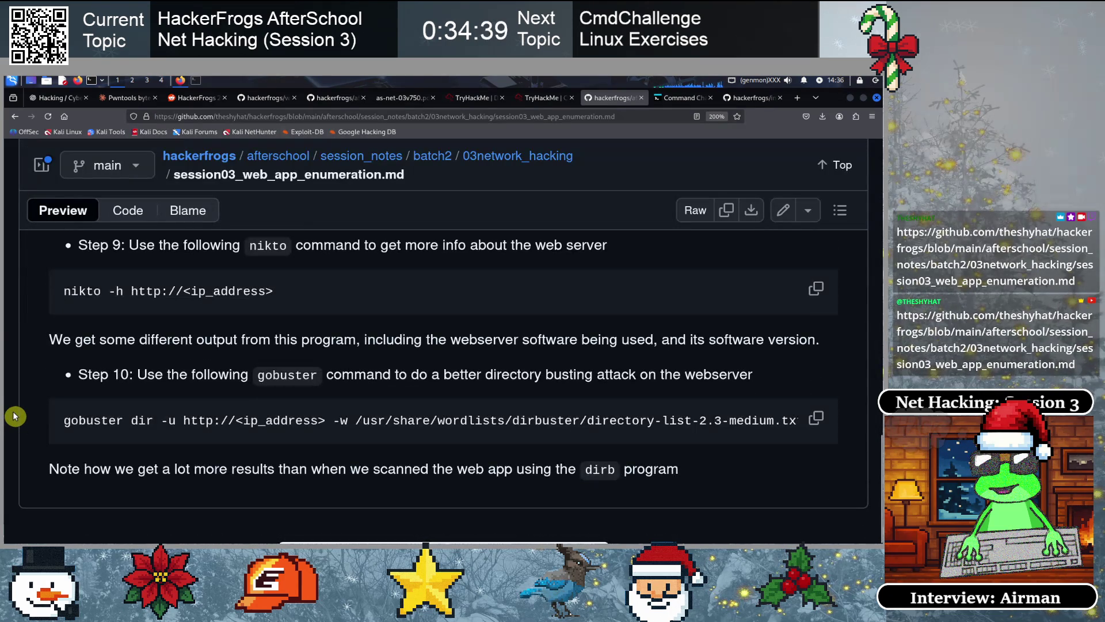
{"action": "scroll", "coordinate": [14, 416], "scroll_direction": "up", "scroll_amount": 10}
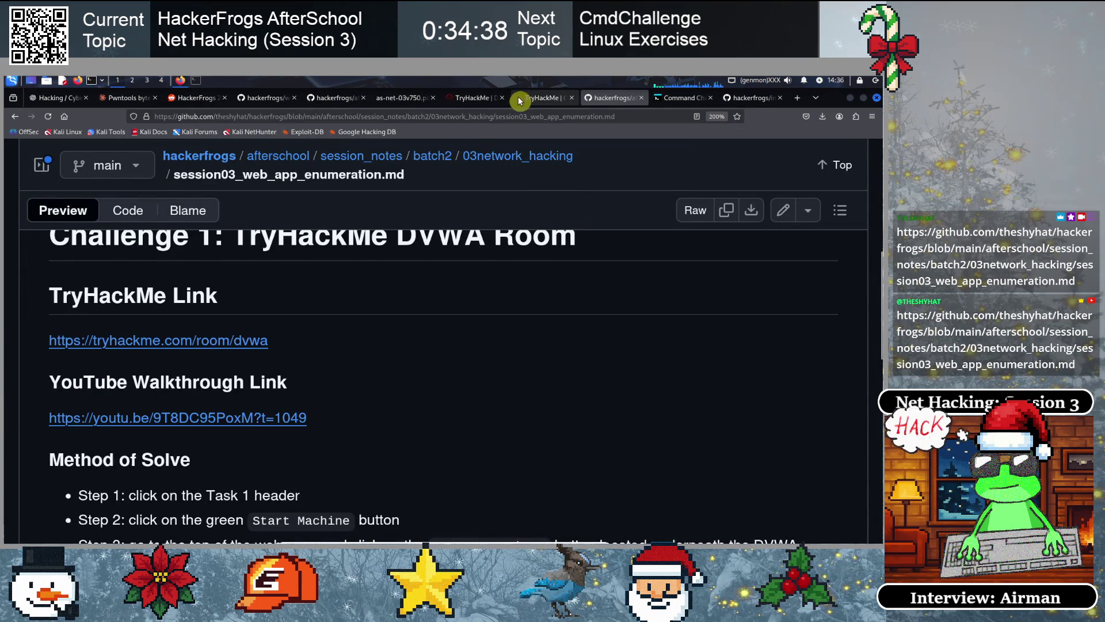
{"action": "left_click", "coordinate": [519, 101]}
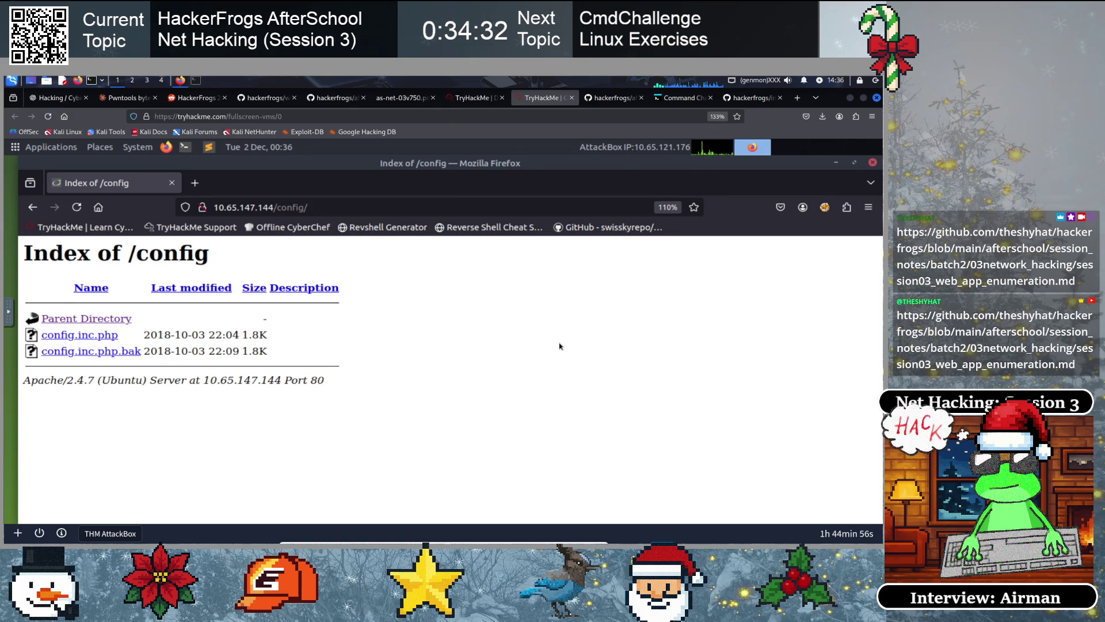
Step: Page the slides from Dirb Tool through both Nikto slides to Gobuster Tool (page 15), then bring the terminal forward
{"action": "left_click", "coordinate": [401, 98]}
{"action": "key", "text": "Left"}
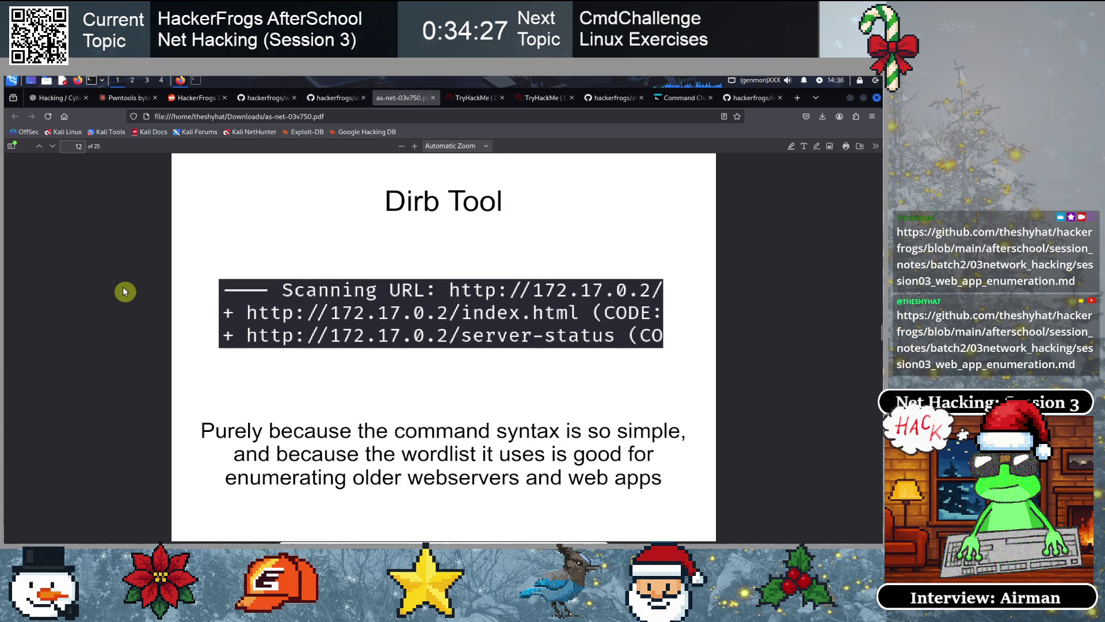
{"action": "key", "text": "Right"}
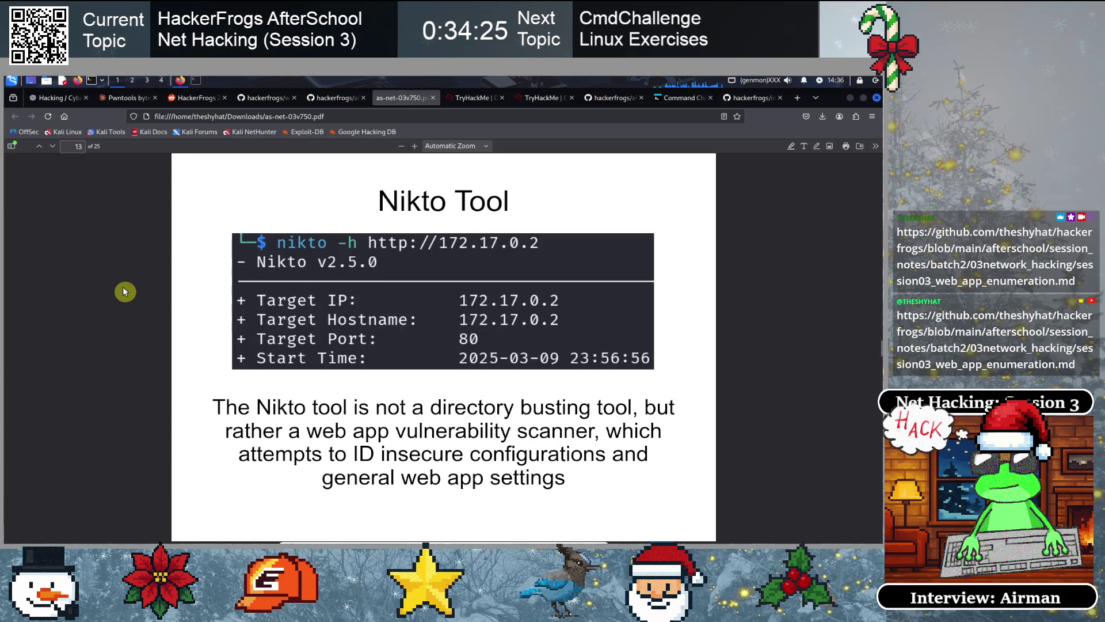
{"action": "key", "text": "Right"}
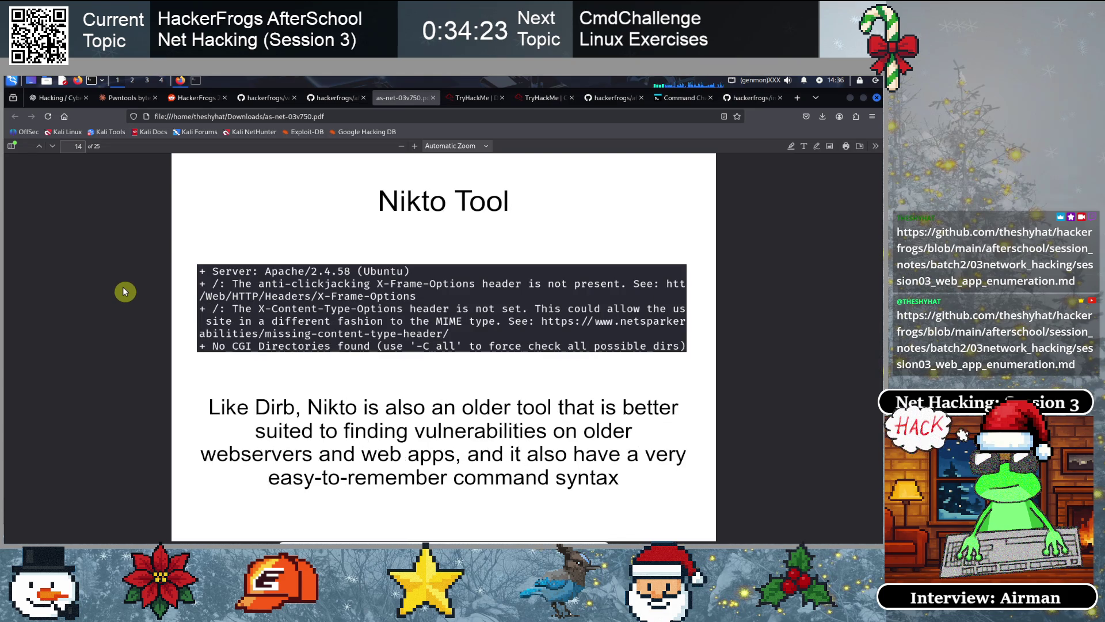
{"action": "key", "text": "Right"}
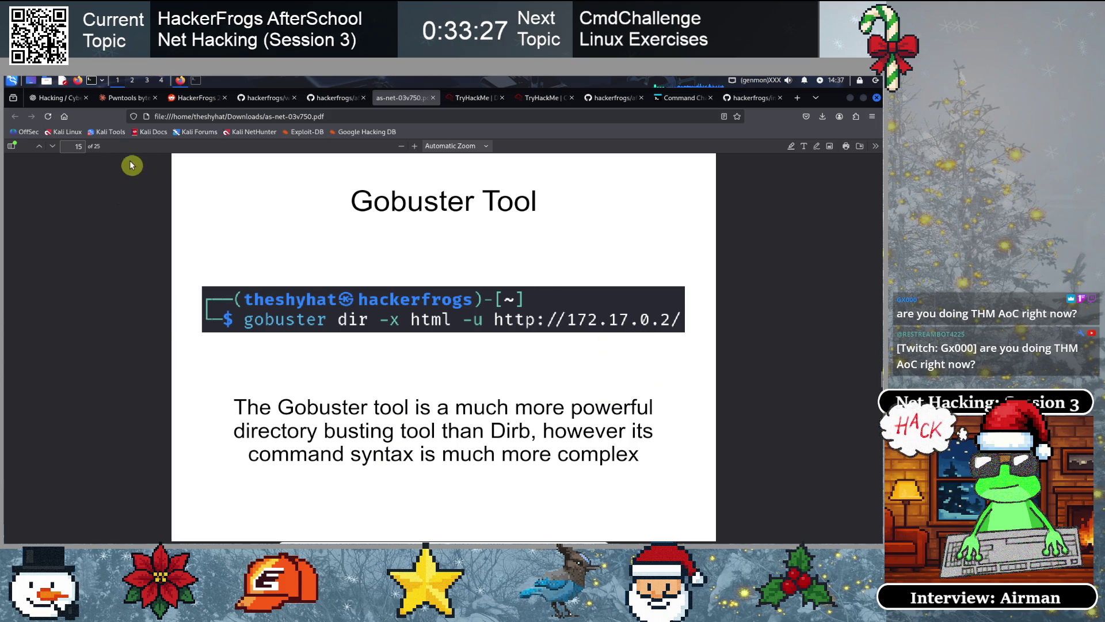
{"action": "left_click", "coordinate": [196, 80]}
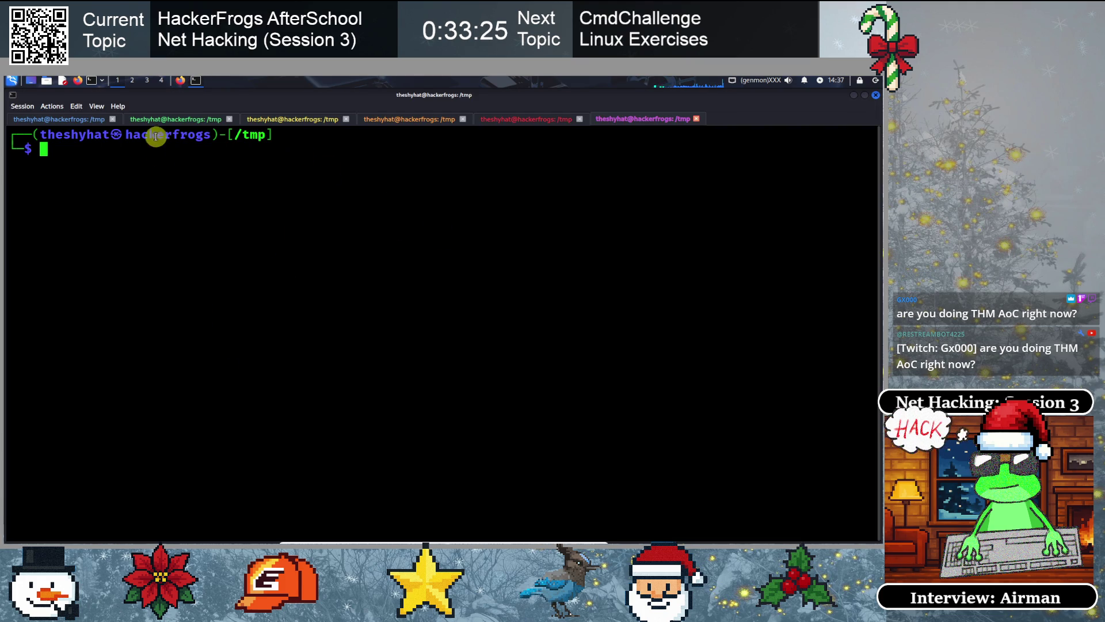
{"action": "left_click", "coordinate": [72, 119]}
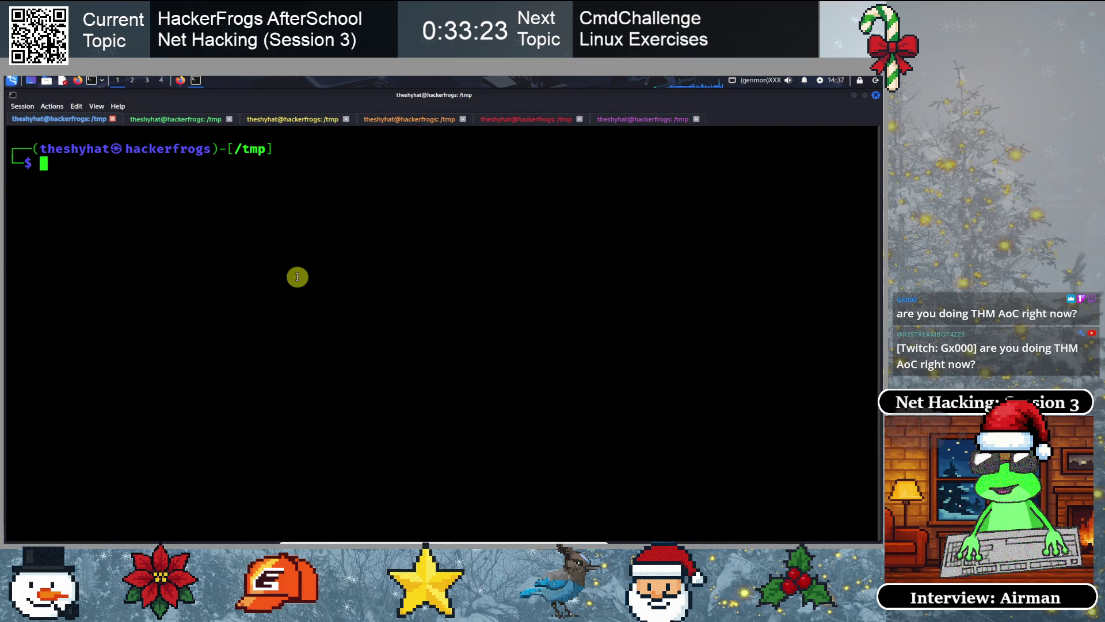
{"action": "type", "text": "nano test"}
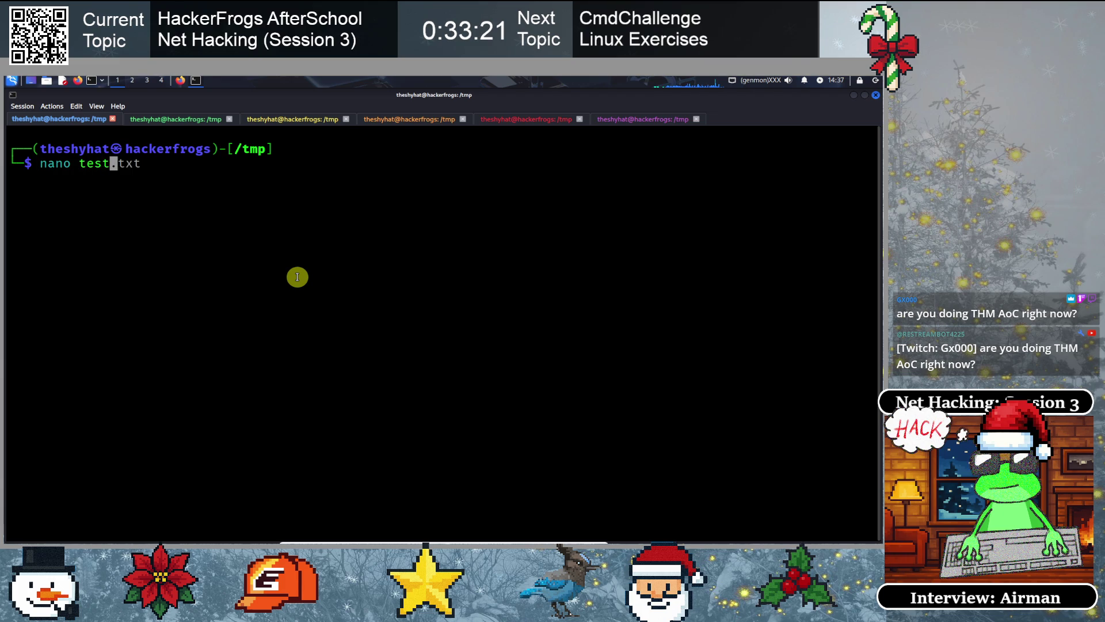
{"action": "type", "text": "tx"}
{"action": "key", "text": "Return"}
{"action": "key", "text": "Return"}
{"action": "key", "text": "Tab"}
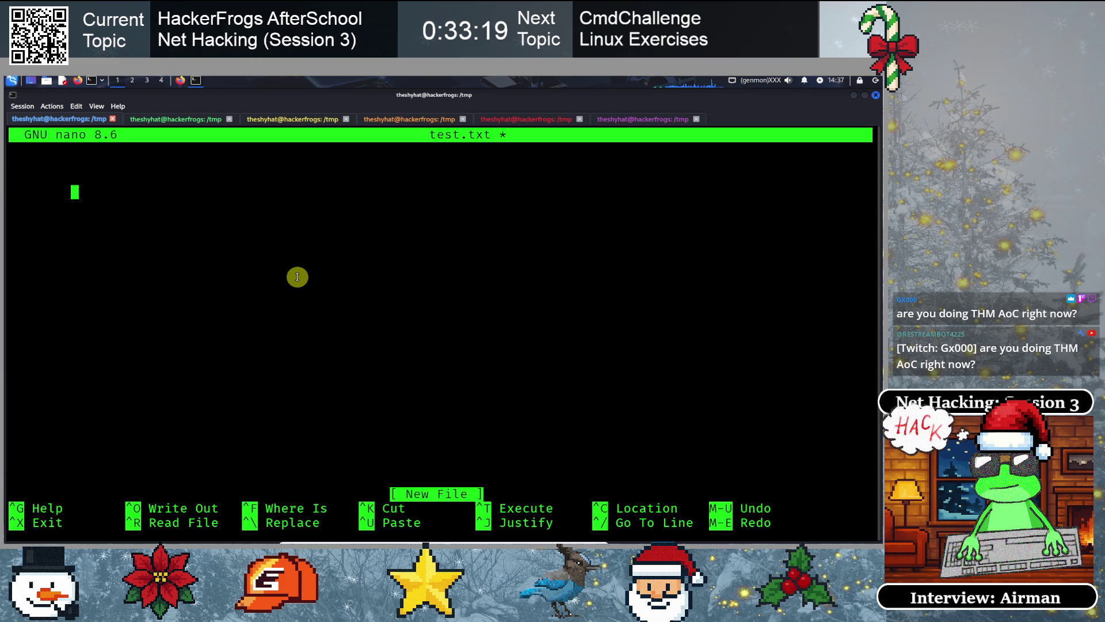
{"action": "type", "text": "wir"}
{"action": "key", "text": "BackSpace"}
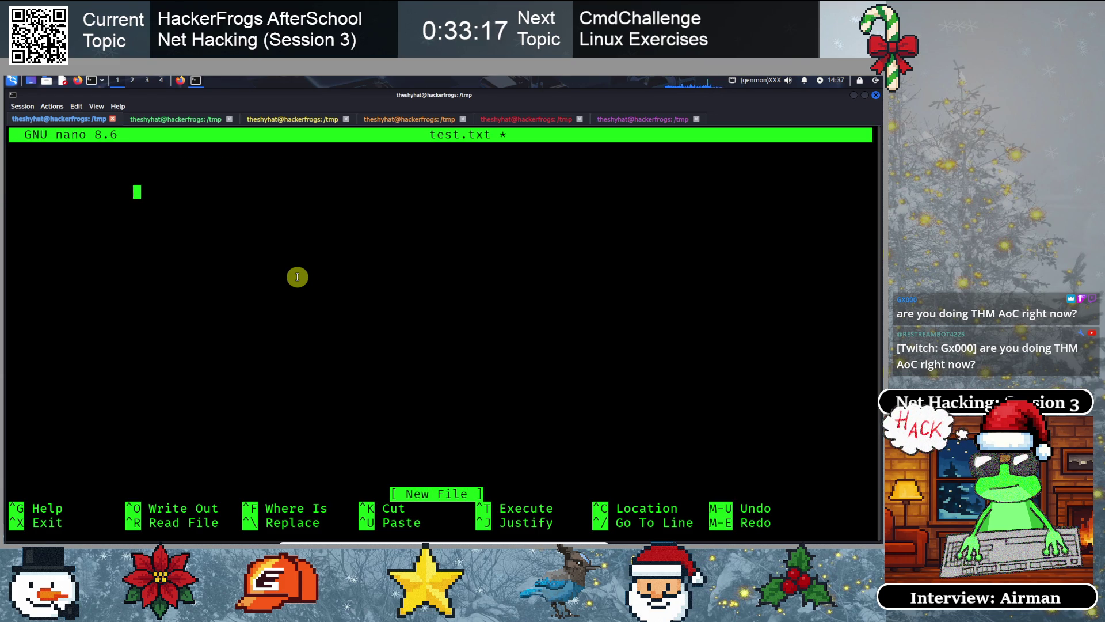
{"action": "type", "text": "buster"}
{"action": "key", "text": "Return"}
{"action": "key", "text": "Tab"}
{"action": "key", "text": "Tab"}
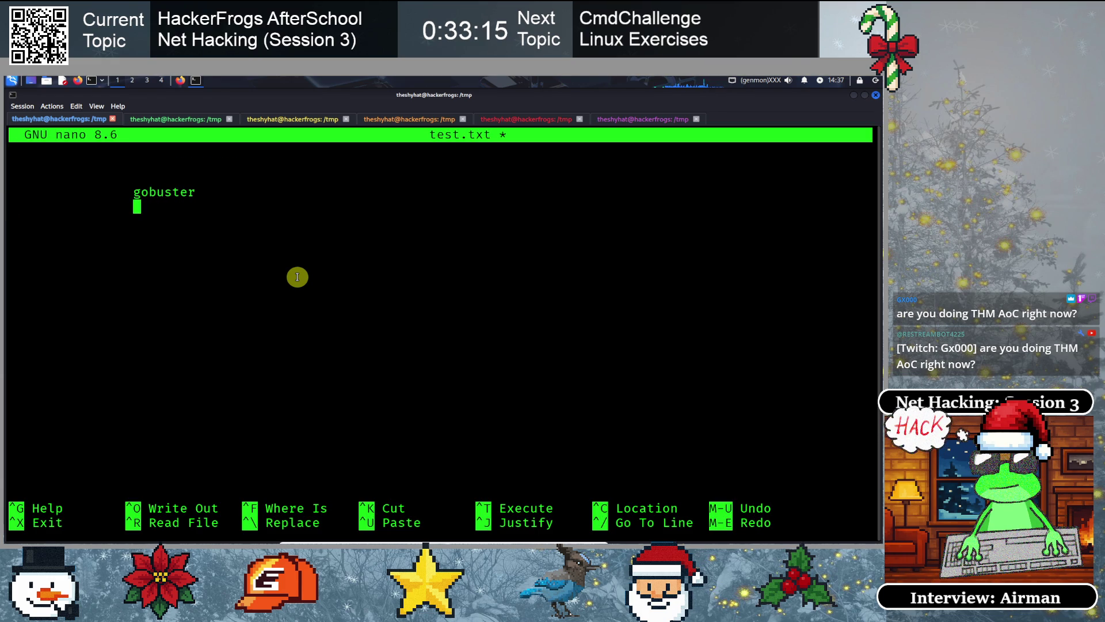
{"action": "type", "text": "ir"}
{"action": "key", "text": "Return"}
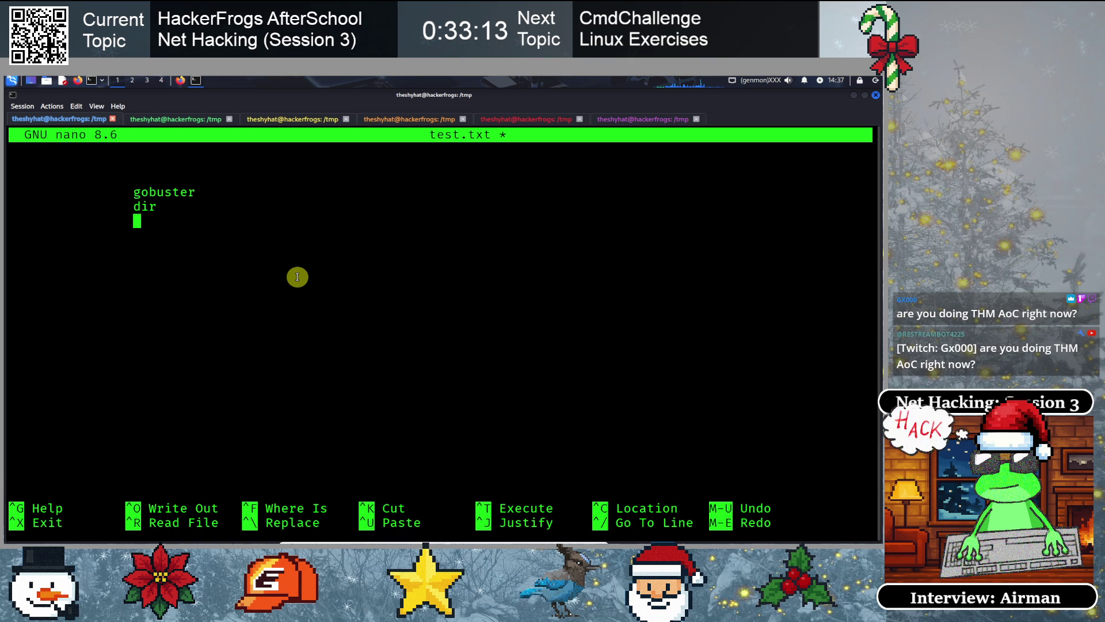
{"action": "type", "text": "u "}
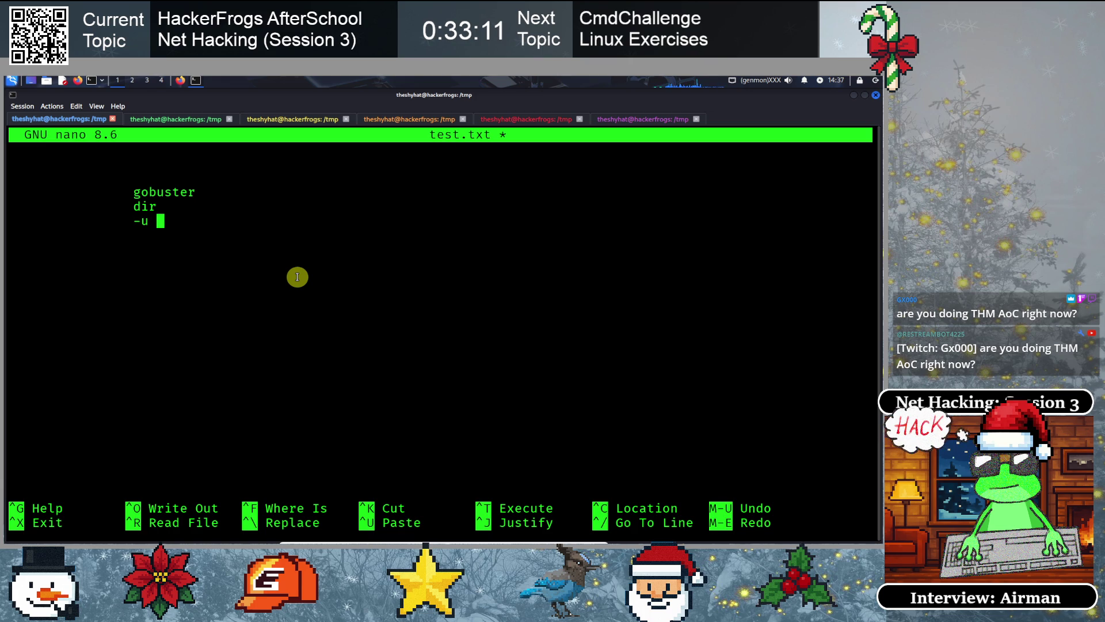
{"action": "type", "text": "http://"}
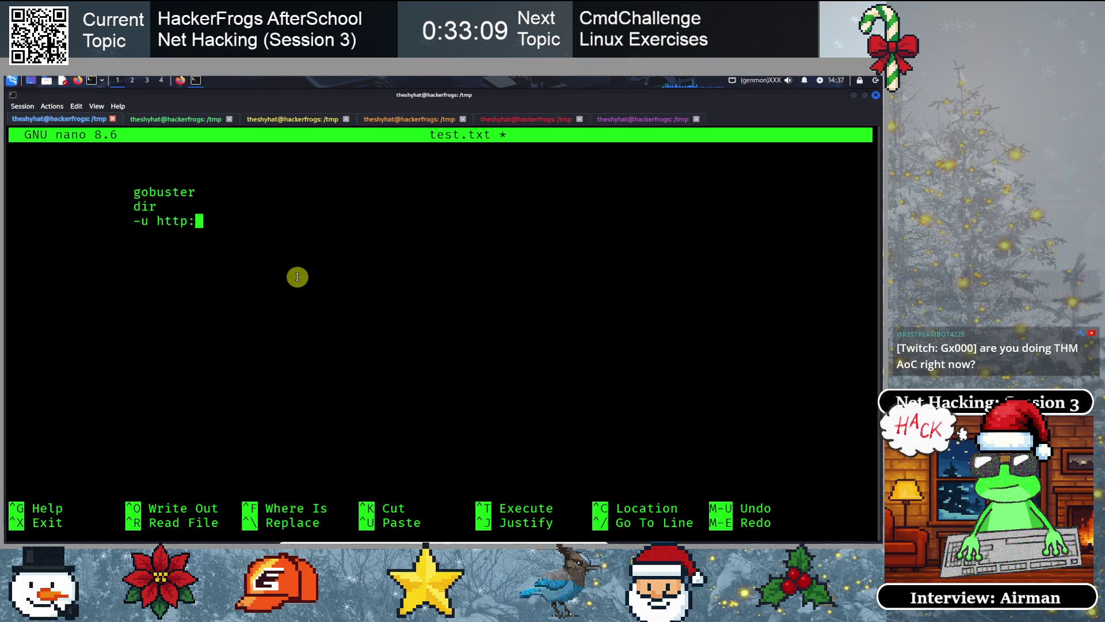
{"action": "key", "text": "BackSpace"}
{"action": "key", "text": "BackSpace"}
{"action": "key", "text": "BackSpace"}
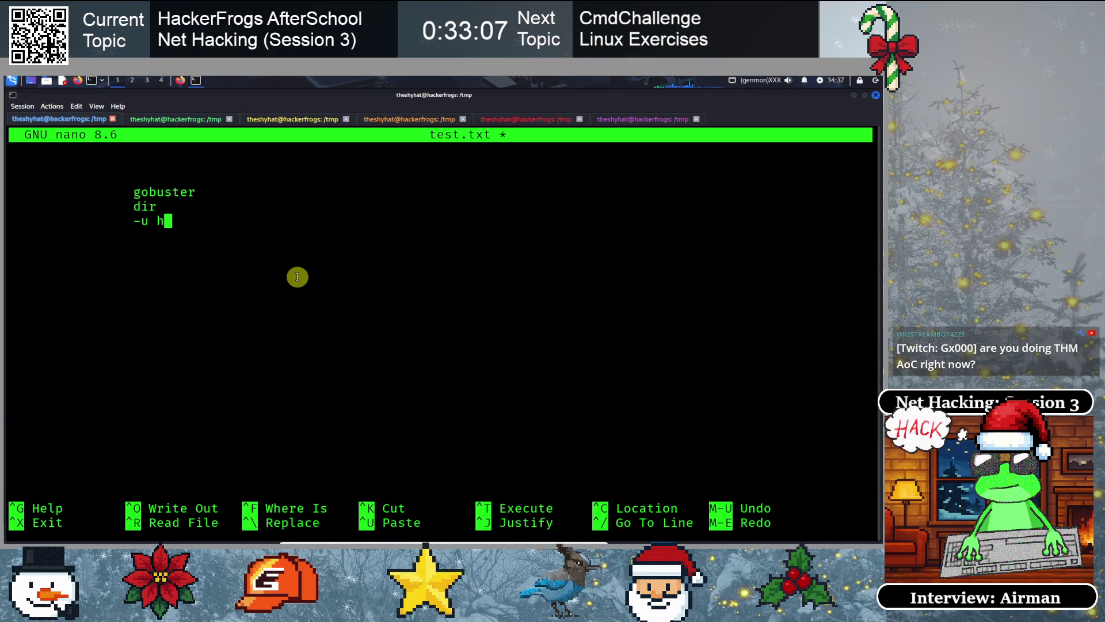
{"action": "type", "text": "ttp://"}
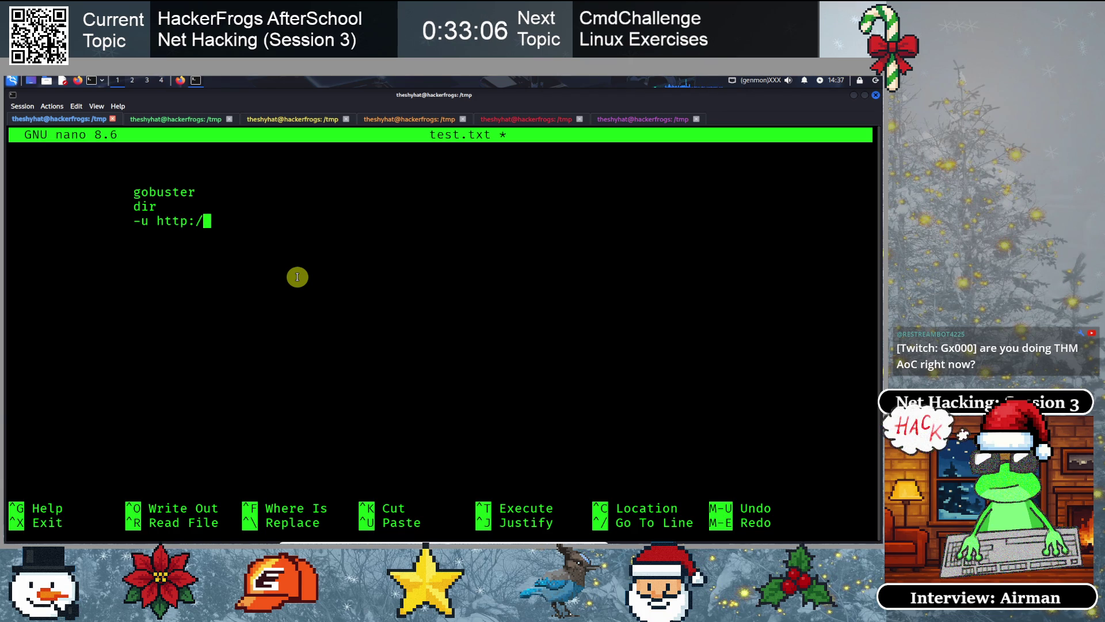
{"action": "left_click", "coordinate": [180, 80]}
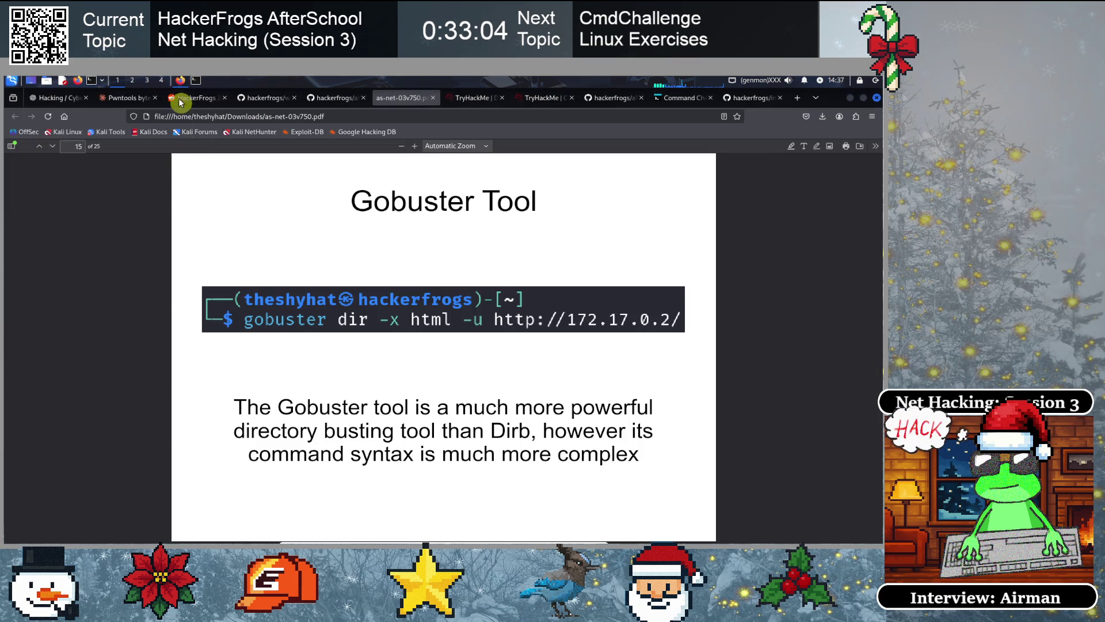
{"action": "left_click", "coordinate": [461, 99]}
{"action": "left_click", "coordinate": [208, 383]}
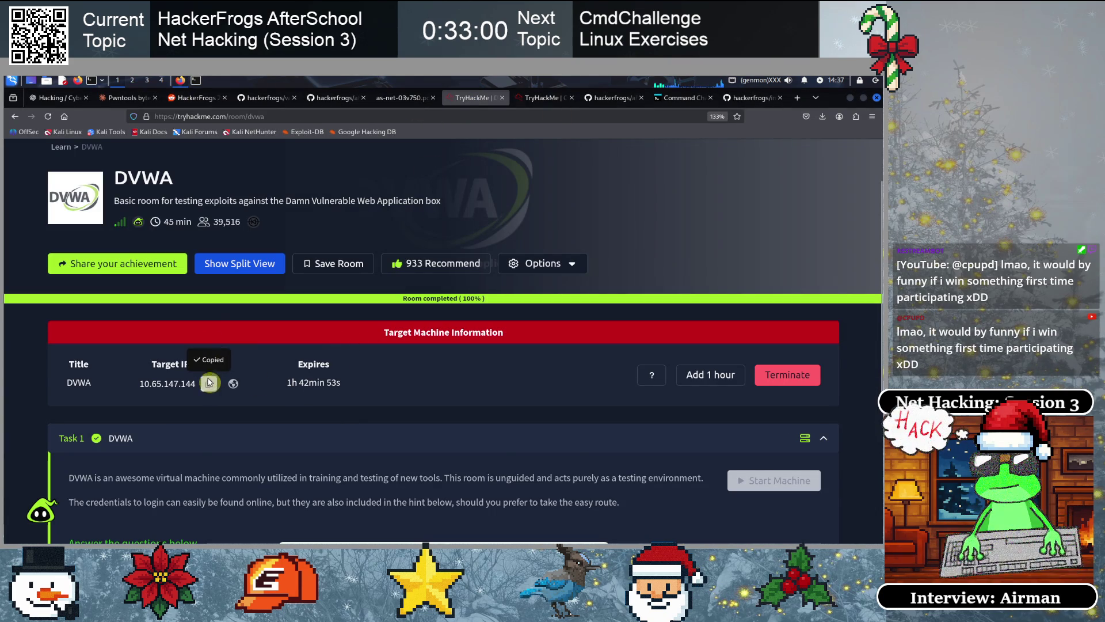
{"action": "left_click", "coordinate": [196, 82]}
{"action": "key", "text": "ctrl+shift+v"}
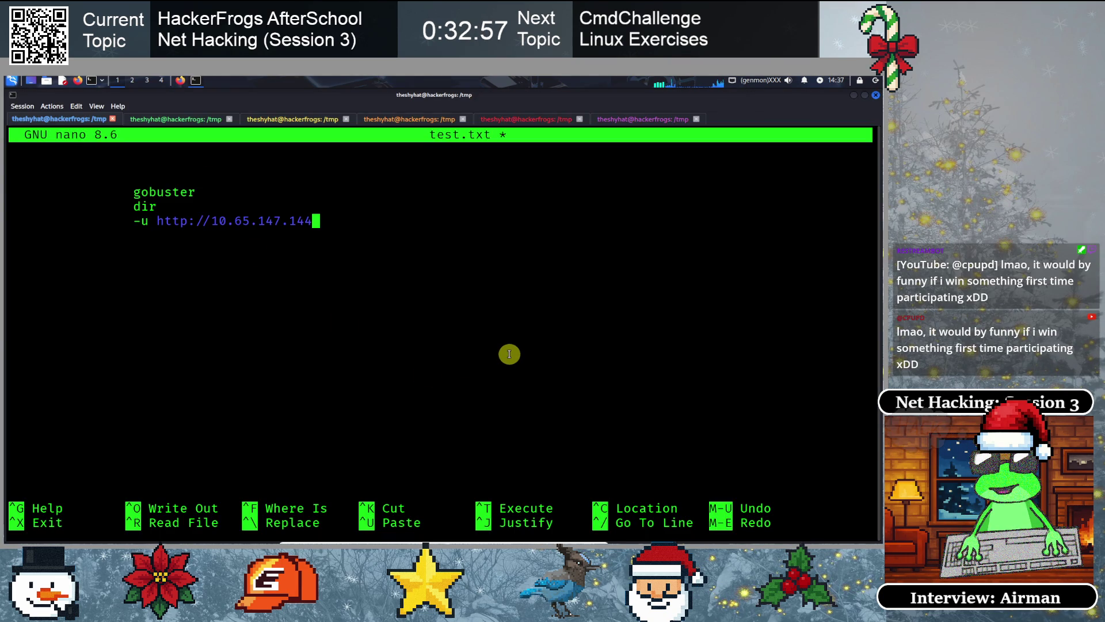
Step: Add a -w line with /usr/share/wordlists/dirbuster/directory-list-2.3-medium.txt and enlarge the terminal text
{"action": "key", "text": "Return"}
{"action": "key", "text": "Tab"}
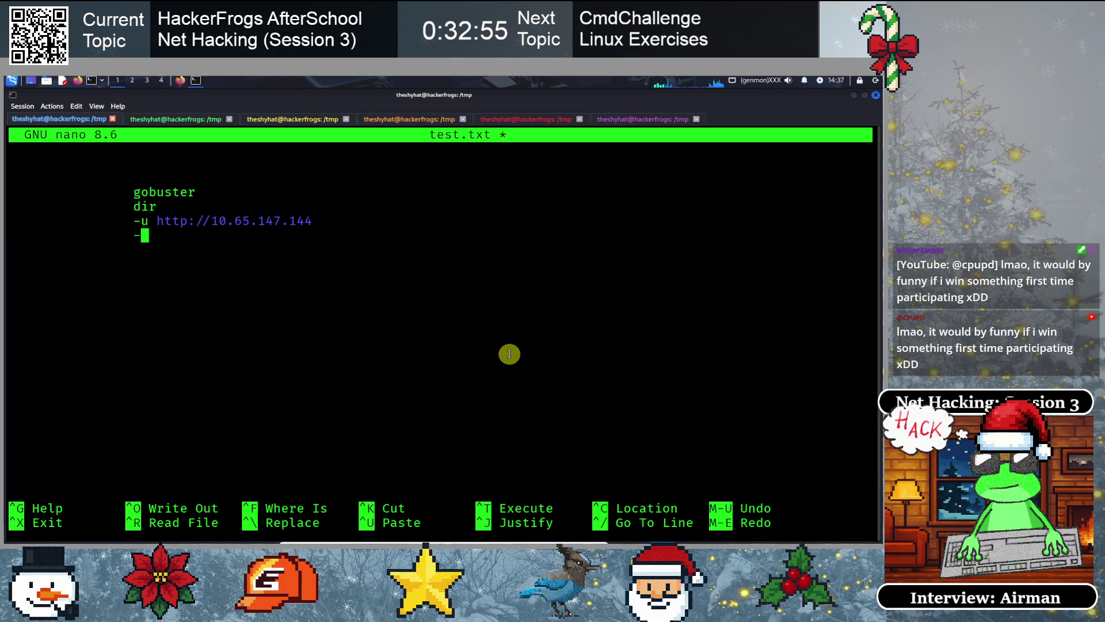
{"action": "type", "text": "usr/"}
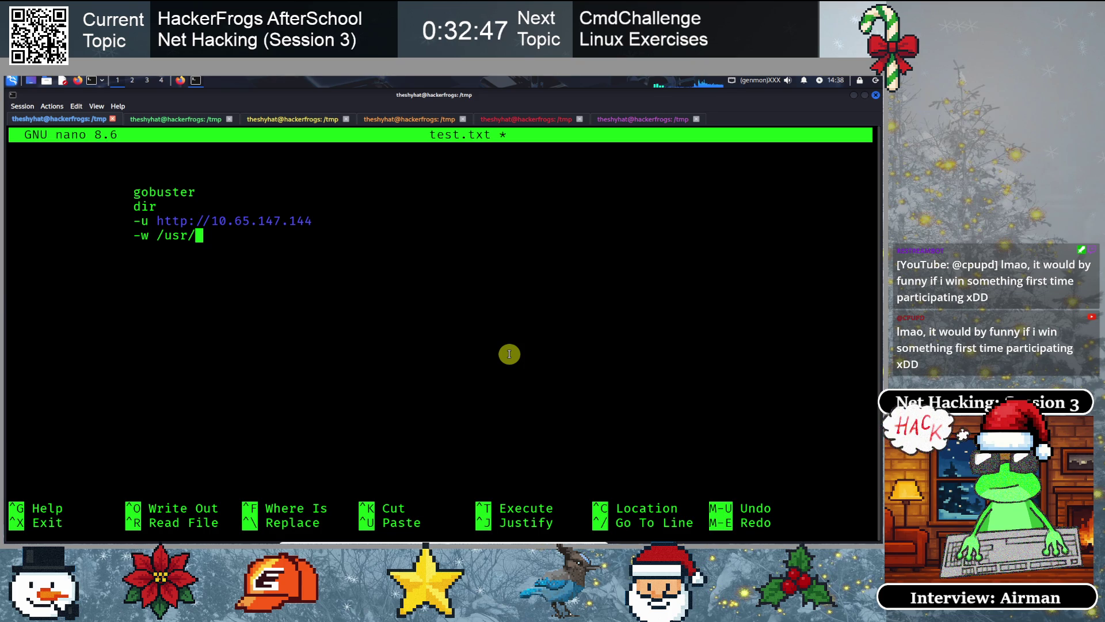
{"action": "key", "text": "ctrl+plus"}
{"action": "key", "text": "ctrl+plus"}
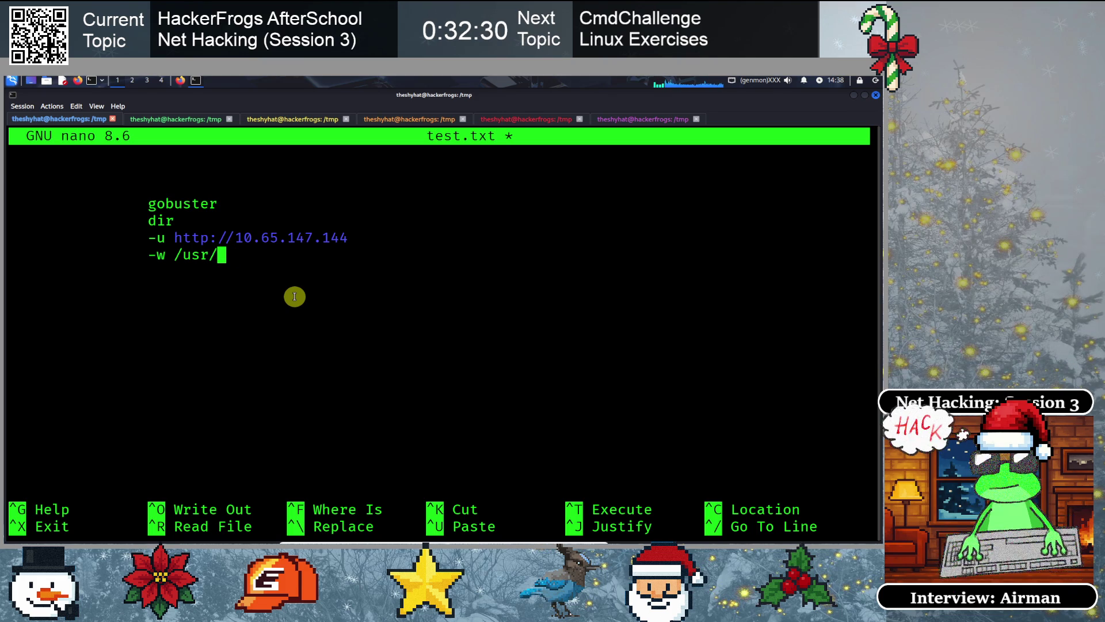
{"action": "type", "text": "share/wordlists/"}
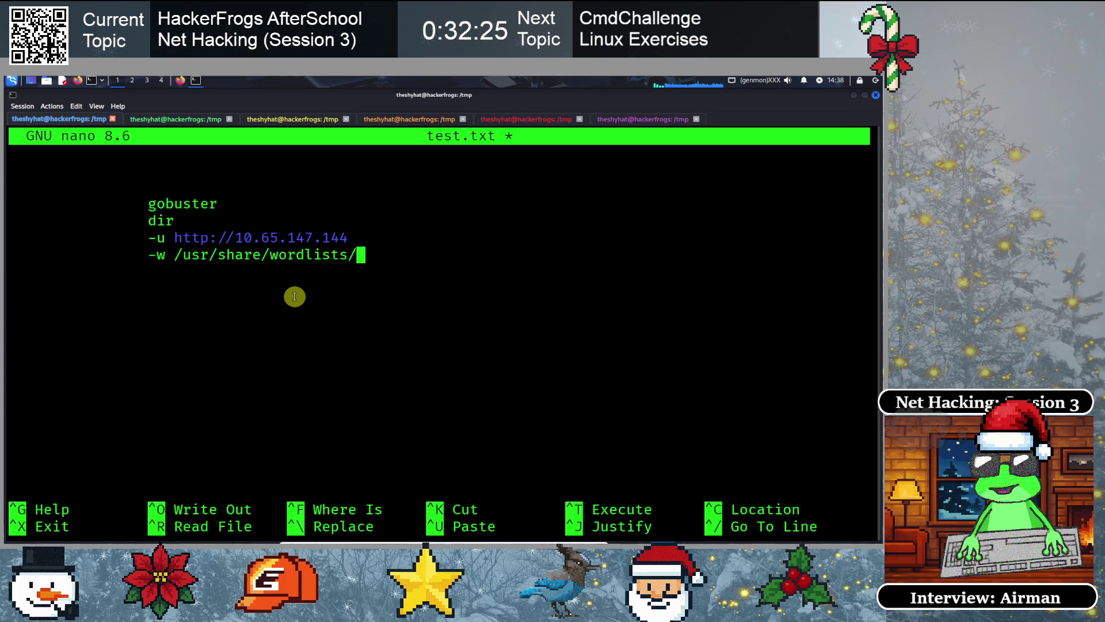
{"action": "type", "text": "dirbuster/directory-list-2.3-m"}
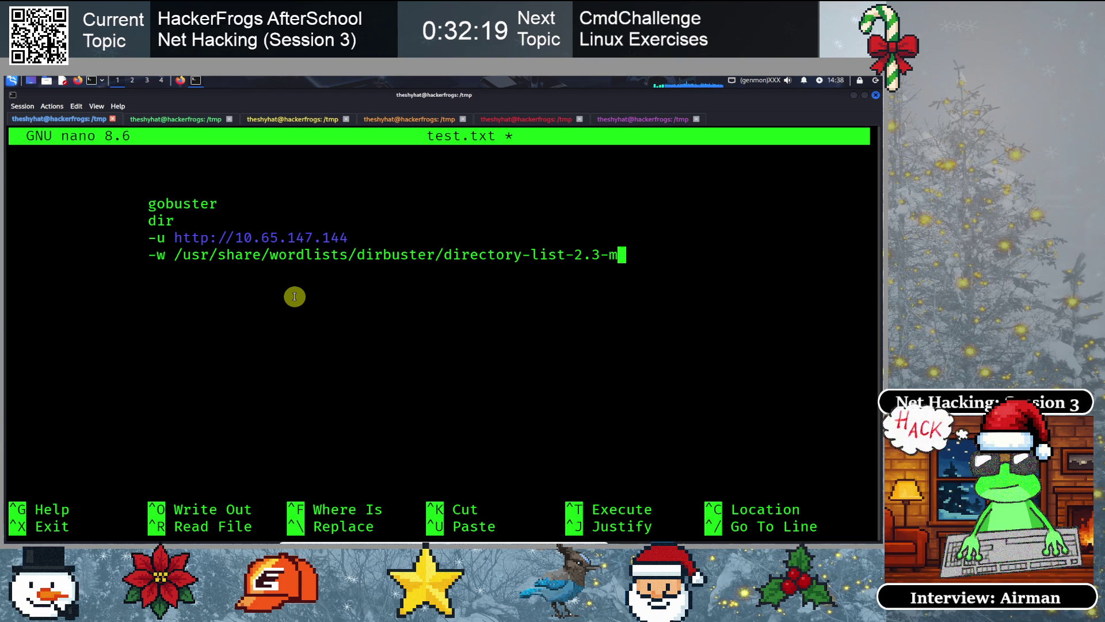
{"action": "type", "text": "edium.txt"}
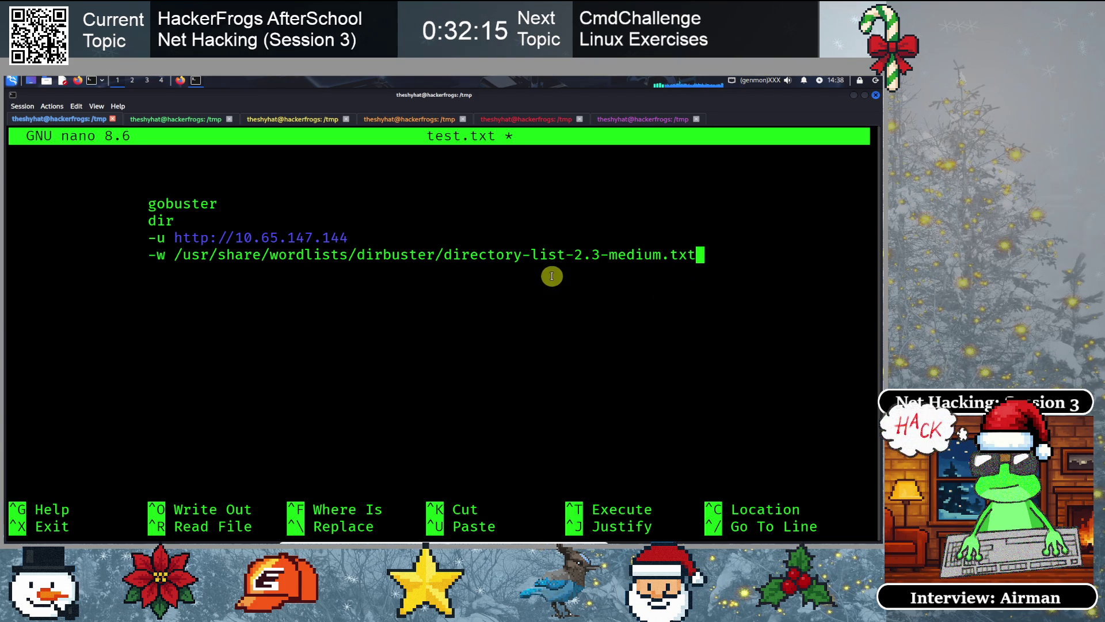
Step: Add an indented '-x php,html,txt,zip,bak,db' line below the medium wordlist option
{"action": "left_click_drag", "start_coordinate": [443, 255], "coordinate": [696, 251]}
{"action": "left_click", "coordinate": [617, 266]}
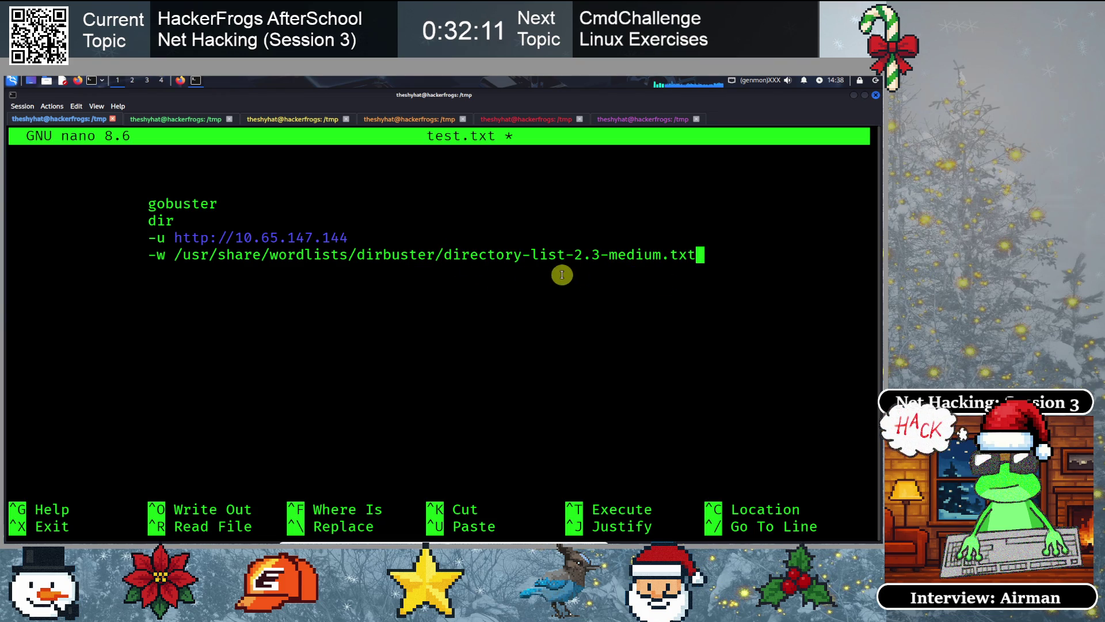
{"action": "key", "text": "Return"}
{"action": "key", "text": "Tab"}
{"action": "key", "text": "Tab"}
{"action": "type", "text": "-x"}
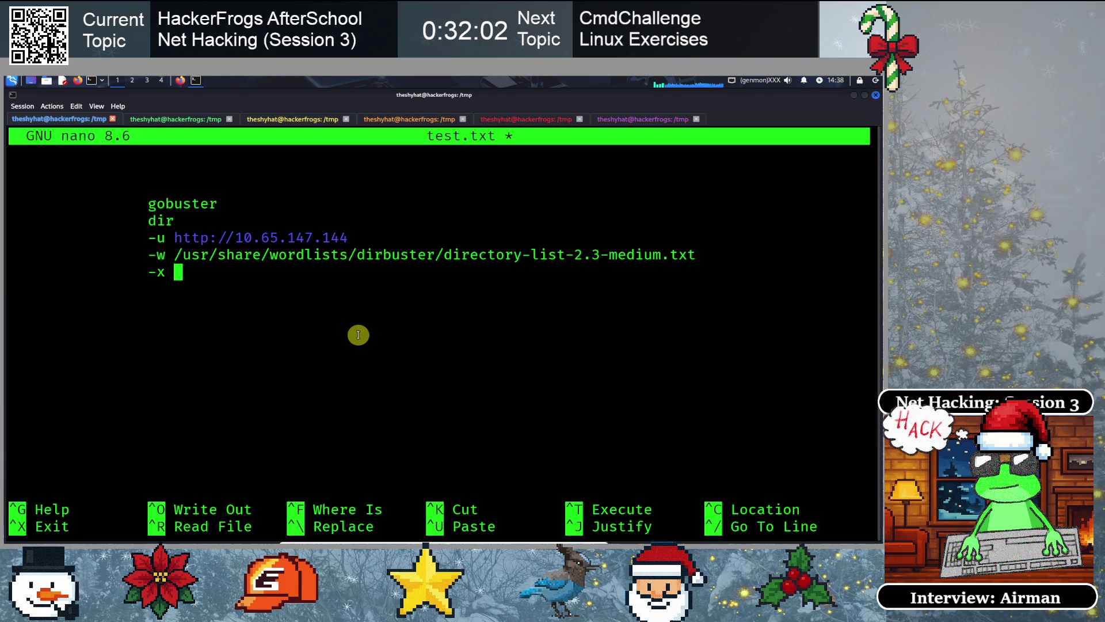
{"action": "type", "text": "php"}
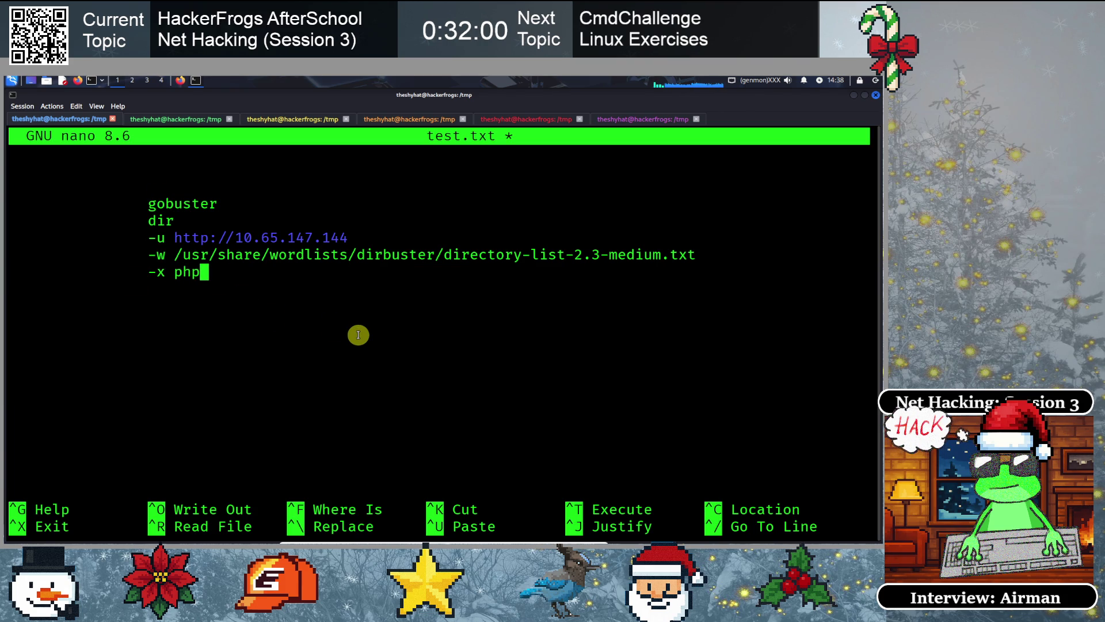
{"action": "type", "text": ",html,txt,zip,"}
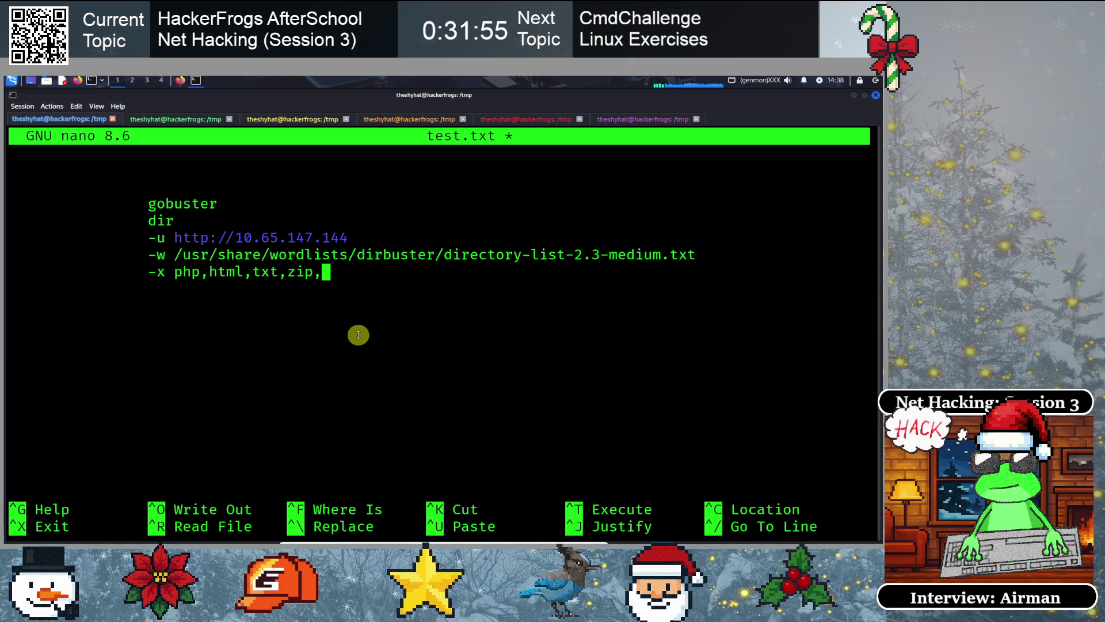
{"action": "type", "text": "bak,"}
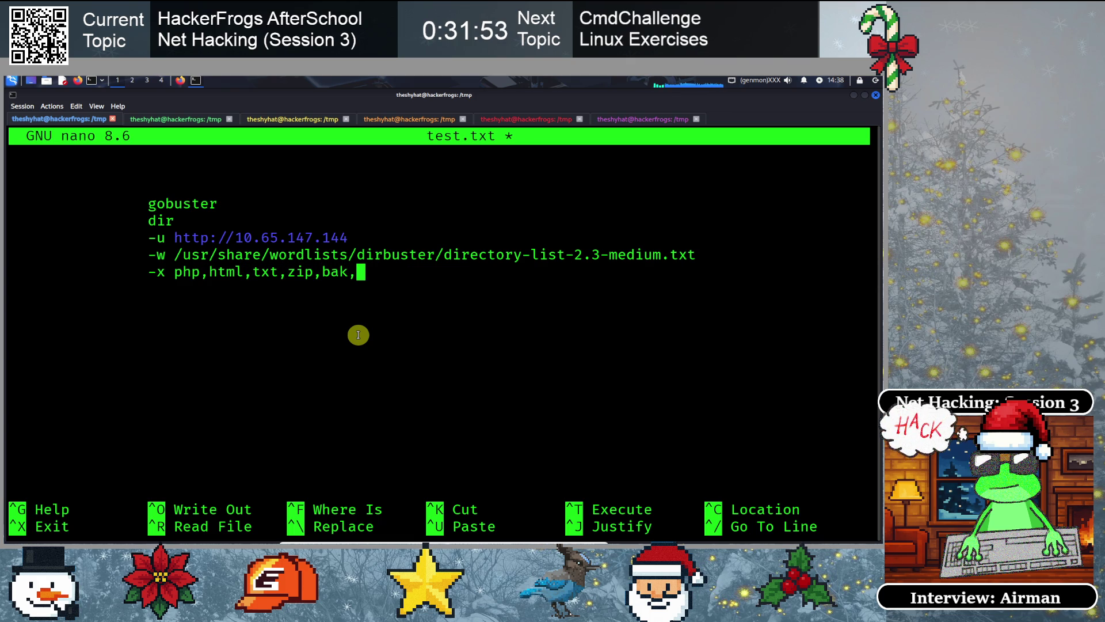
{"action": "type", "text": "db"}
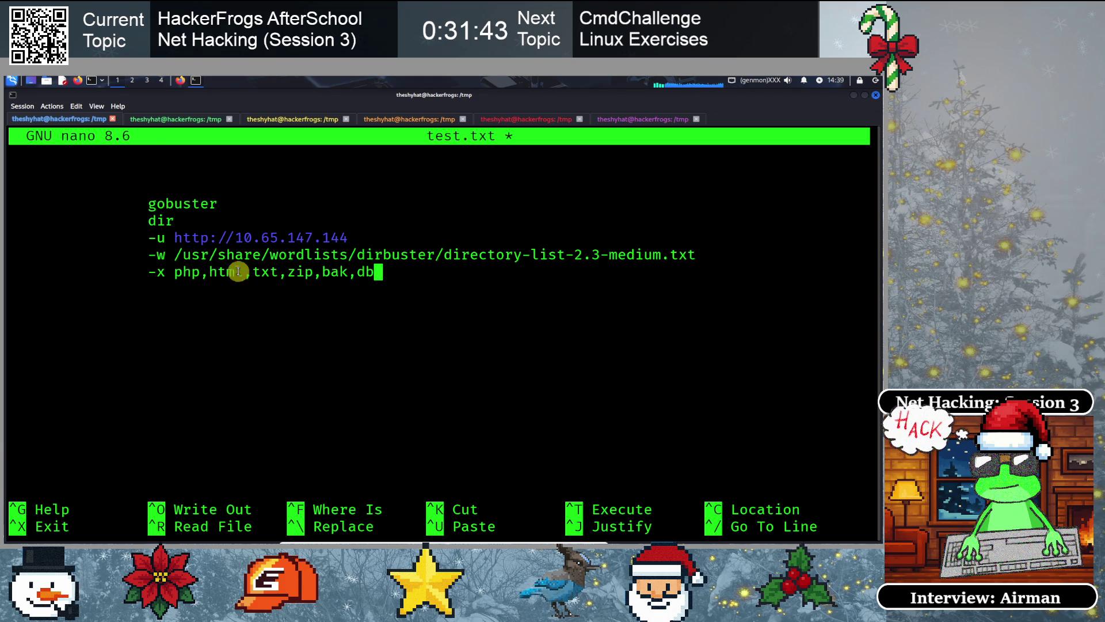
Step: Join the gobuster, dir, URL, wordlist and extensions lines into one command line
{"action": "key", "text": "Up"}
{"action": "key", "text": "Up"}
{"action": "key", "text": "Up"}
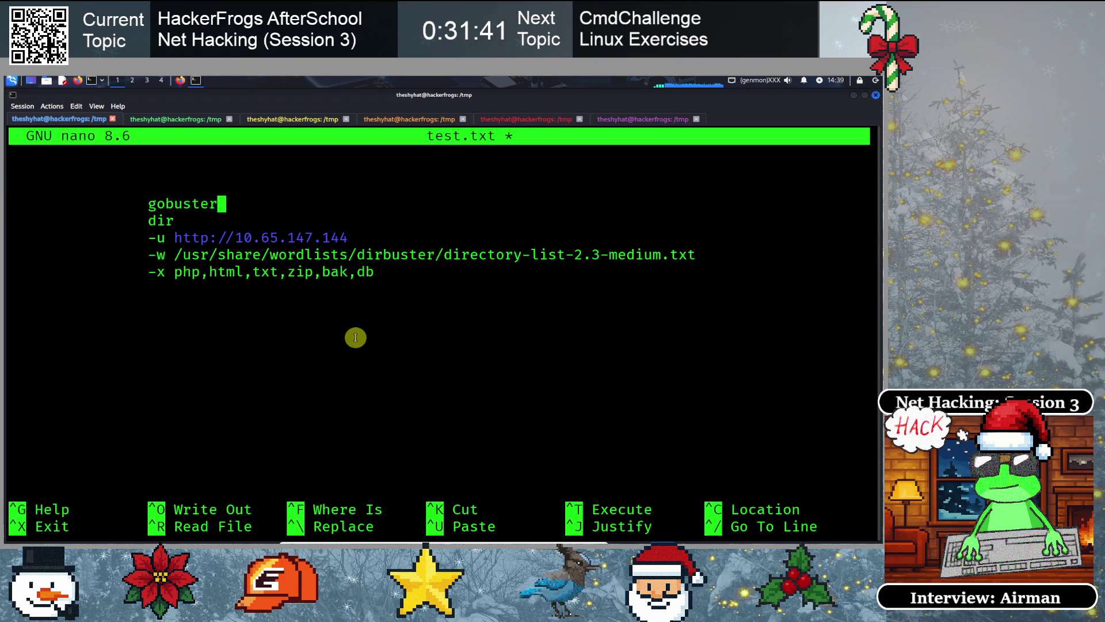
{"action": "key", "text": "Home"}
{"action": "key", "text": "Delete"}
{"action": "key", "text": "Delete"}
{"action": "key", "text": "End"}
{"action": "key", "text": "Delete"}
{"action": "key", "text": "Delete"}
{"action": "key", "text": "Delete"}
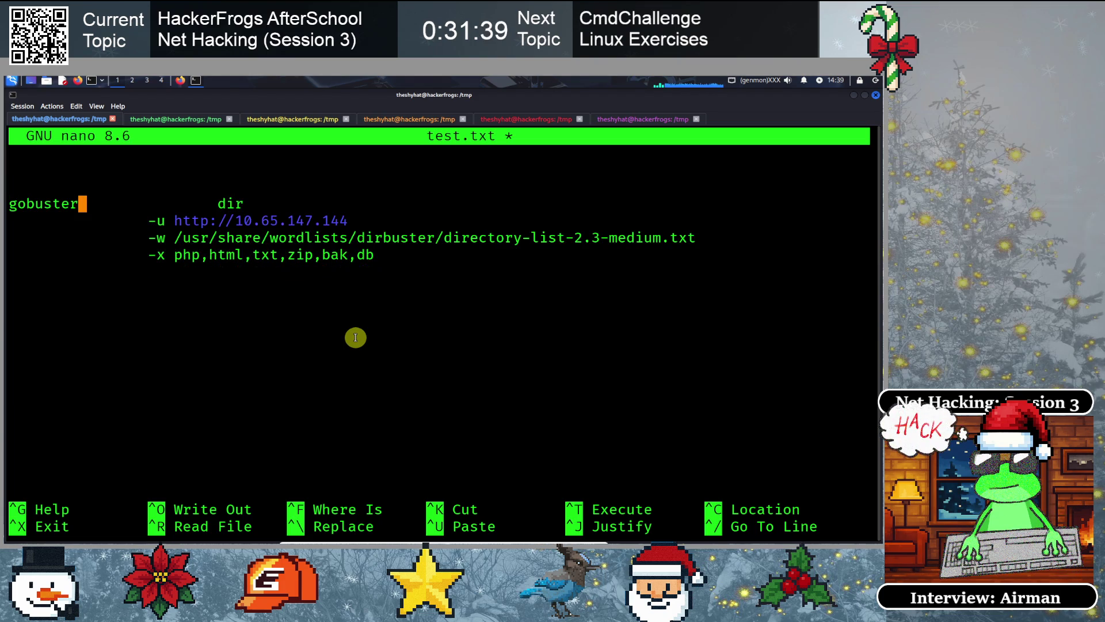
{"action": "key", "text": "End"}
{"action": "key", "text": "Delete"}
{"action": "key", "text": "Delete"}
{"action": "key", "text": "Delete"}
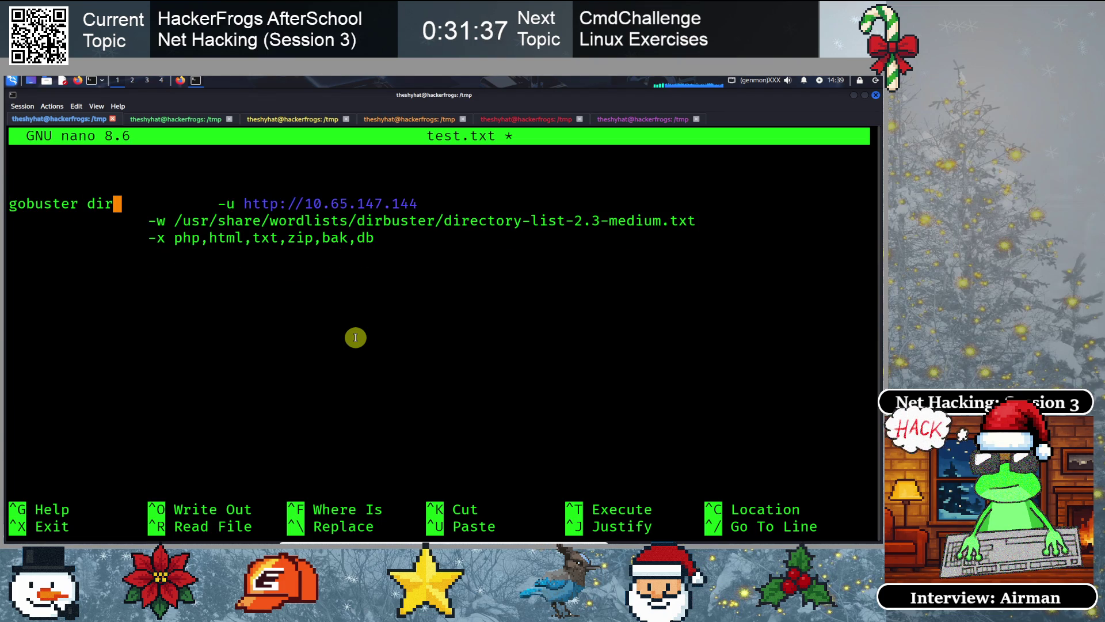
{"action": "key", "text": "End"}
{"action": "key", "text": "Delete"}
{"action": "key", "text": "Delete"}
{"action": "key", "text": "Delete"}
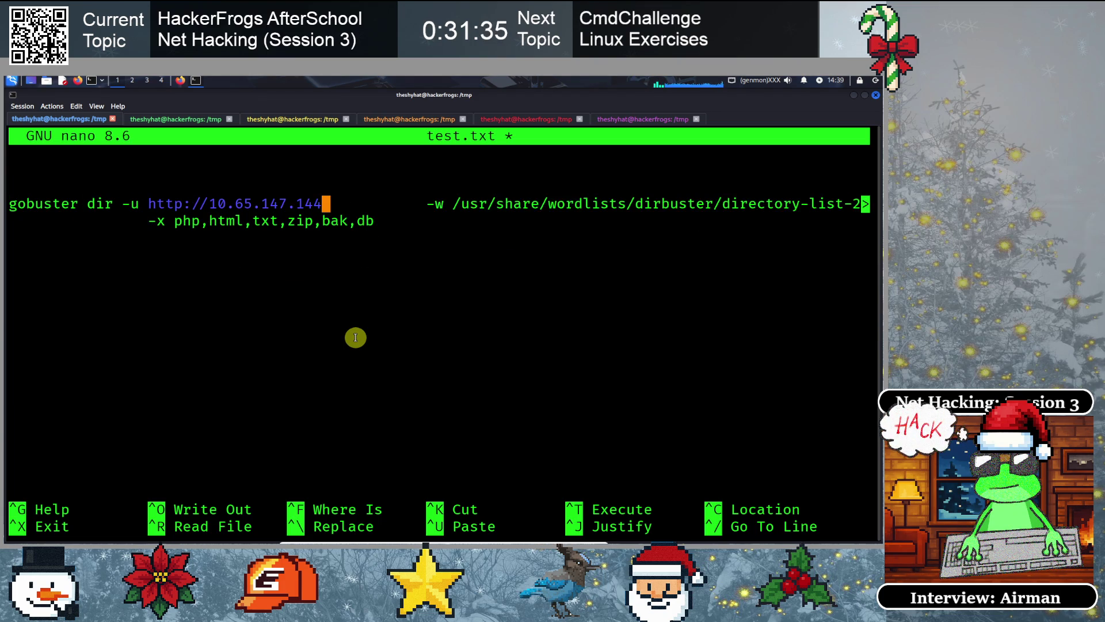
{"action": "key", "text": "End"}
{"action": "key", "text": "Delete"}
{"action": "key", "text": "Delete"}
{"action": "key", "text": "Delete"}
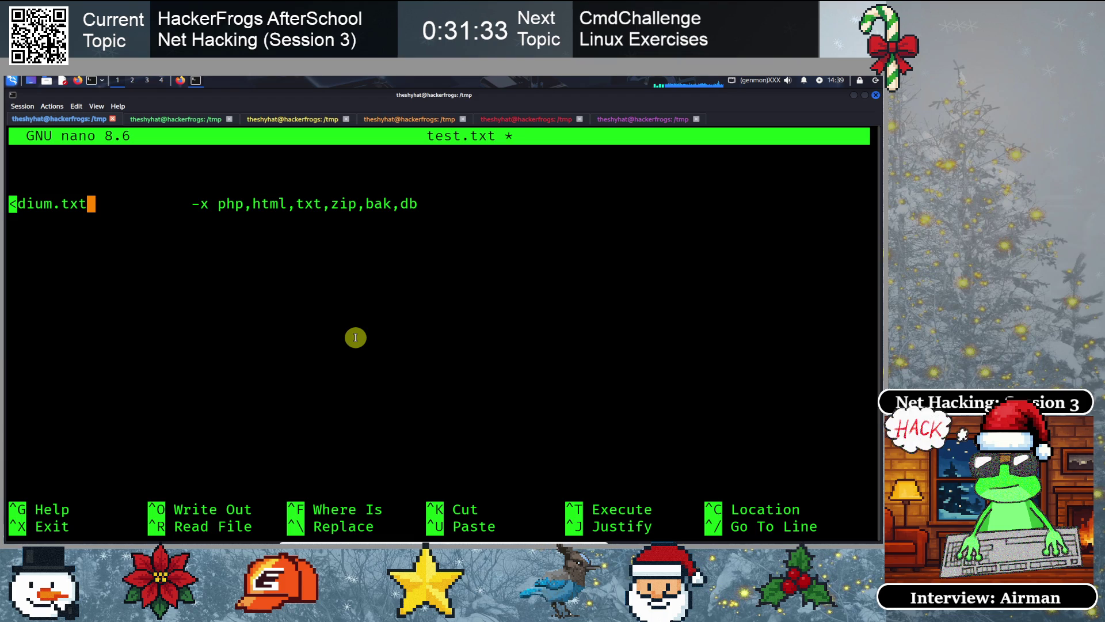
{"action": "key", "text": "Home"}
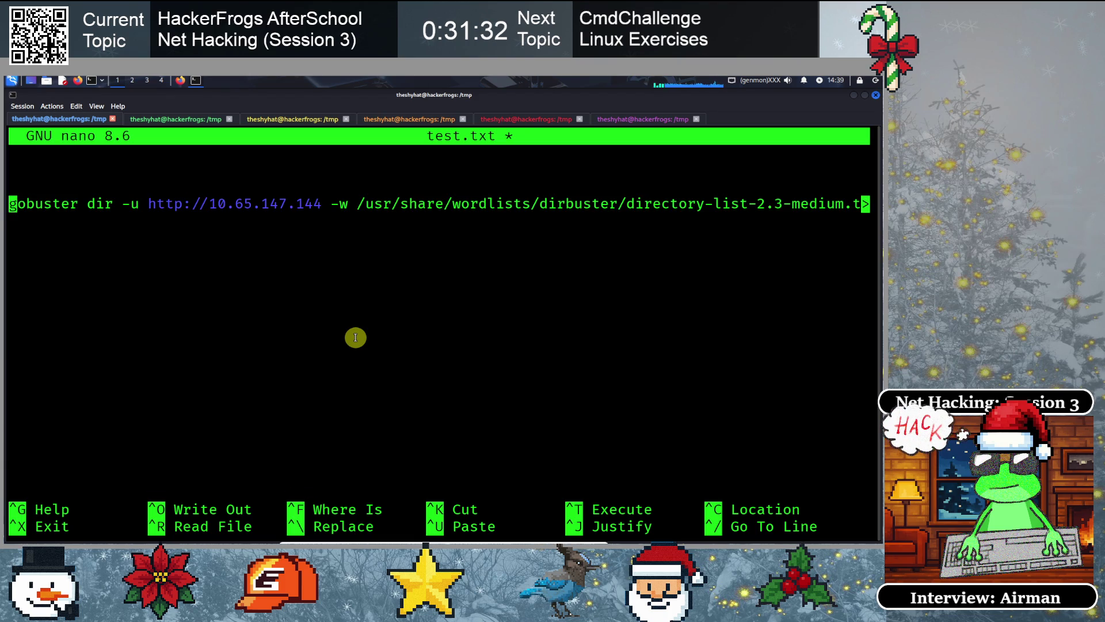
Step: Save test.txt, exit nano, and print it with 'cat test.txt'
{"action": "key", "text": "ctrl+x"}
{"action": "key", "text": "y"}
{"action": "key", "text": "Return"}
{"action": "type", "text": "cat test.txt"}
{"action": "key", "text": "Return"}
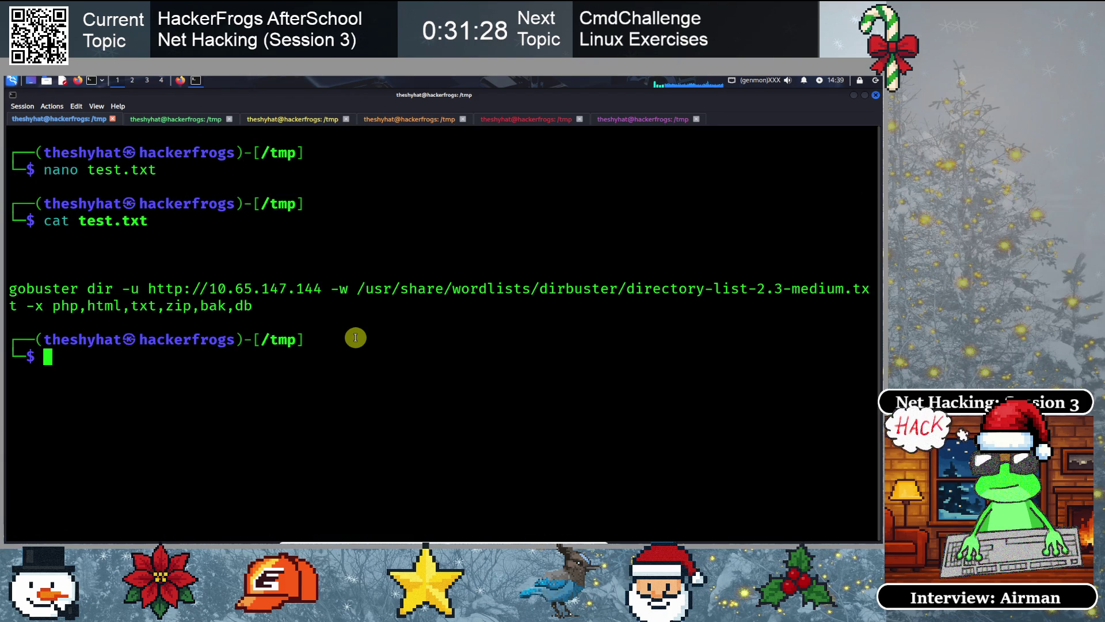
Step: Copy the one-line gobuster command from the Kali terminal and return to the TryHackMe AttackBox
{"action": "mouse_move", "coordinate": [10, 289]}
{"action": "left_mouse_down"}
{"action": "mouse_move", "coordinate": [305, 289]}
{"action": "mouse_move", "coordinate": [256, 306]}
{"action": "left_mouse_up"}
{"action": "right_click", "coordinate": [83, 296]}
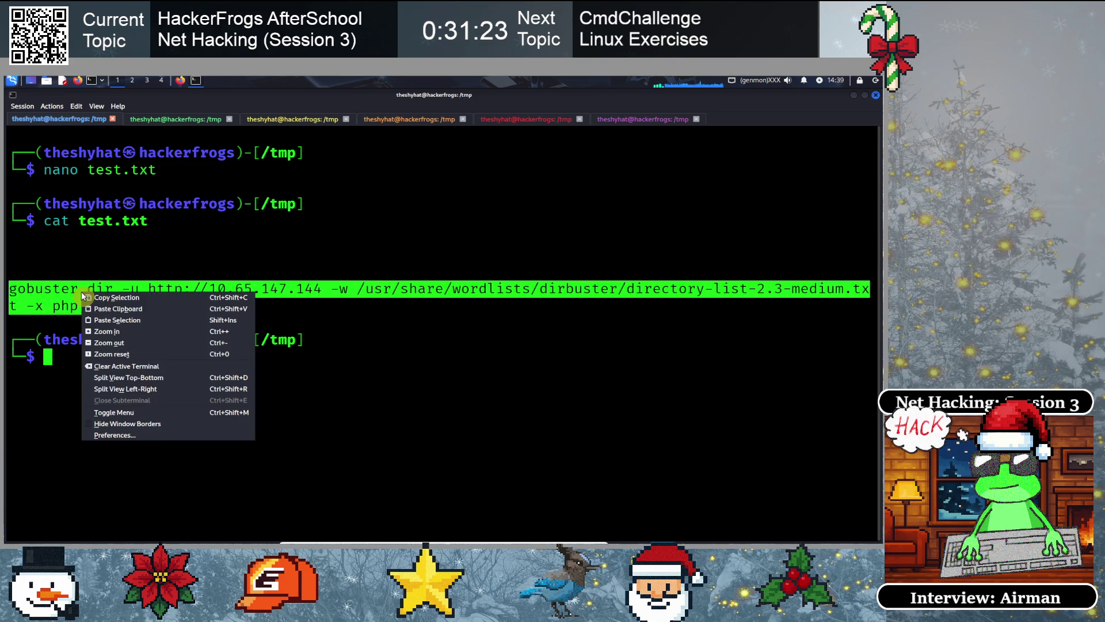
{"action": "left_click", "coordinate": [115, 297]}
{"action": "left_click", "coordinate": [362, 446]}
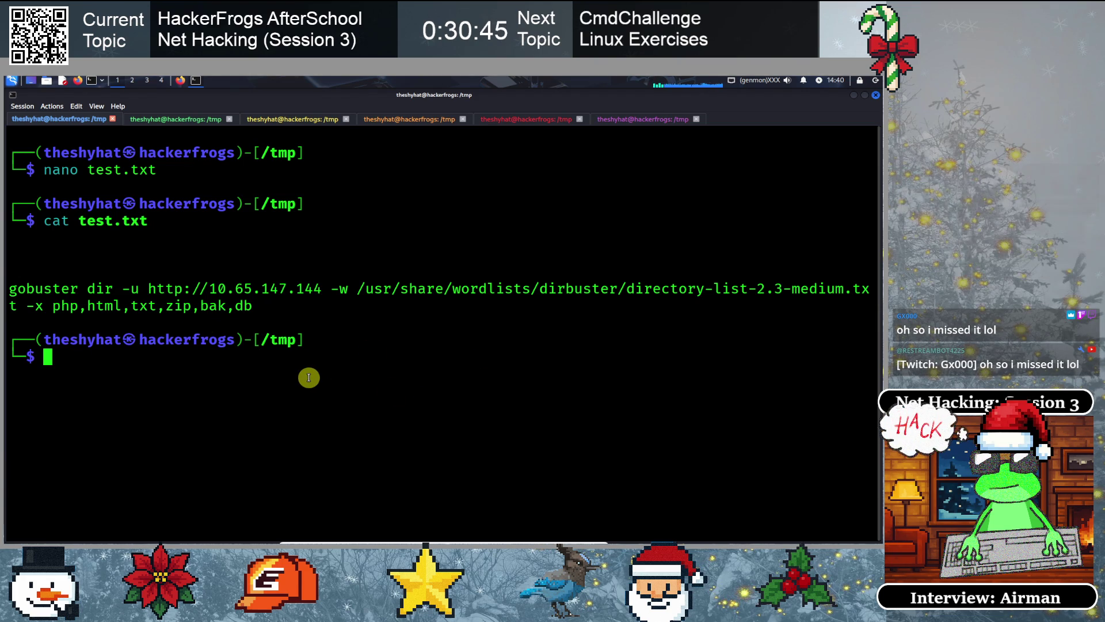
{"action": "left_click", "coordinate": [178, 80]}
{"action": "left_click", "coordinate": [541, 98]}
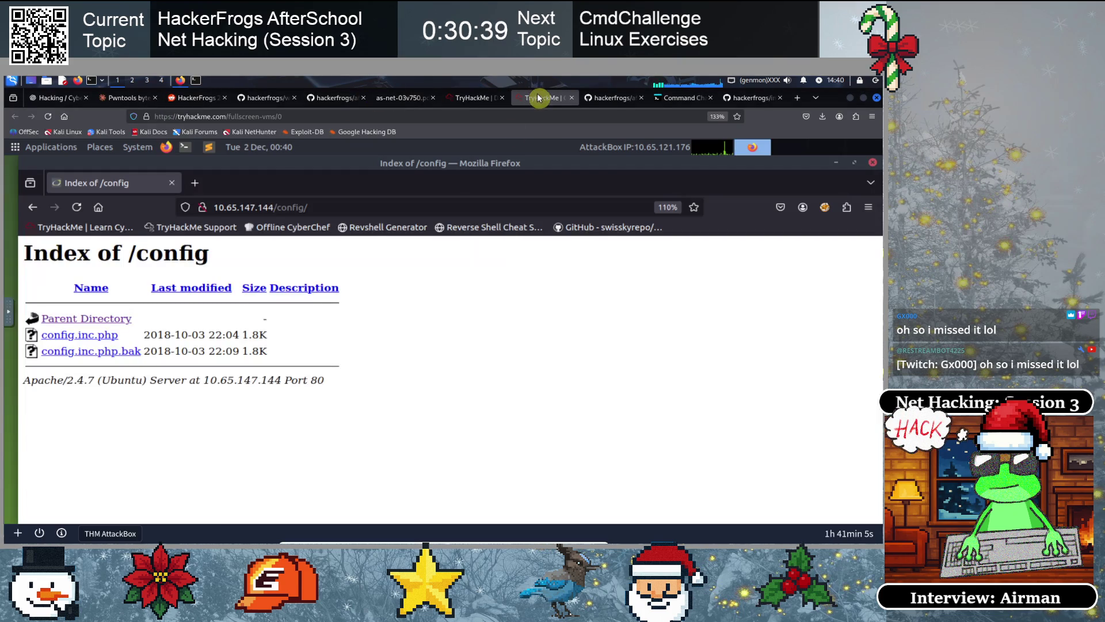
Step: Paste the gobuster command into the AttackBox clipboard, removing 'docs/', then clear the half-typed terminal prompt
{"action": "left_click", "coordinate": [8, 311]}
{"action": "left_click", "coordinate": [17, 344]}
{"action": "left_click", "coordinate": [208, 340]}
{"action": "key", "text": "ctrl+v"}
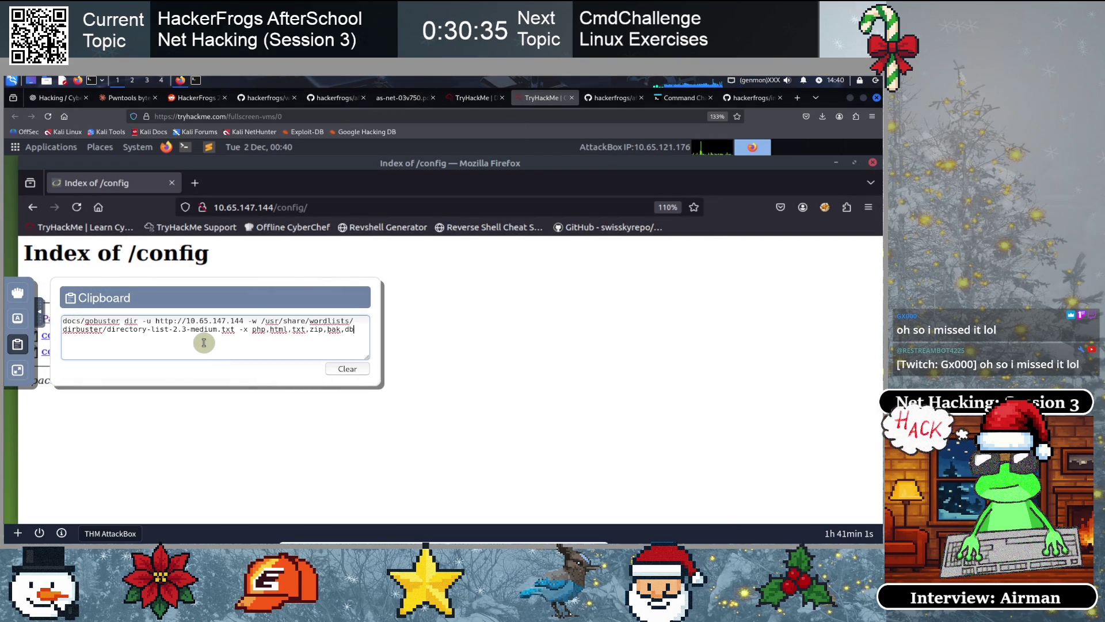
{"action": "key", "text": "Delete"}
{"action": "key", "text": "Delete"}
{"action": "key", "text": "Delete"}
{"action": "key", "text": "ctrl+a"}
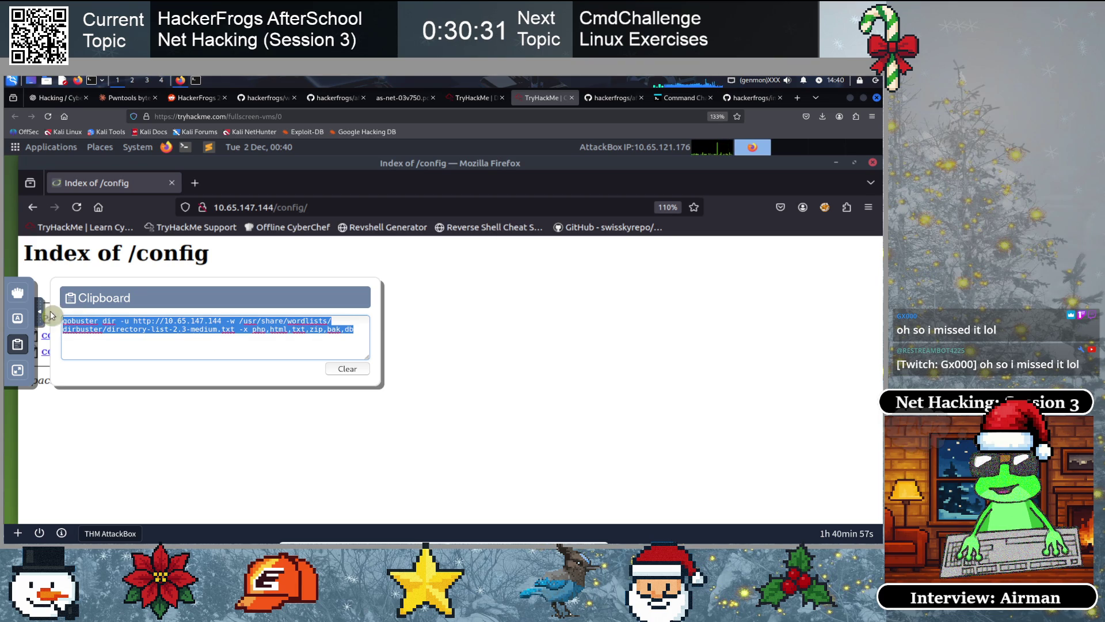
{"action": "left_click", "coordinate": [39, 311]}
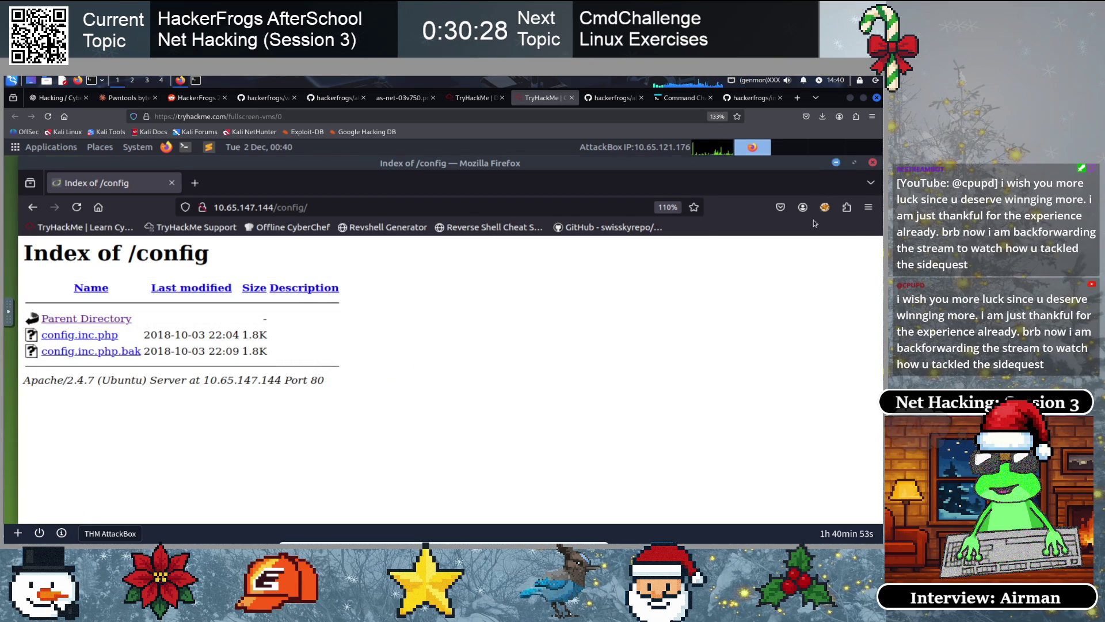
{"action": "left_click", "coordinate": [835, 163]}
{"action": "key", "text": "BackSpace"}
{"action": "key", "text": "BackSpace"}
{"action": "key", "text": "BackSpace"}
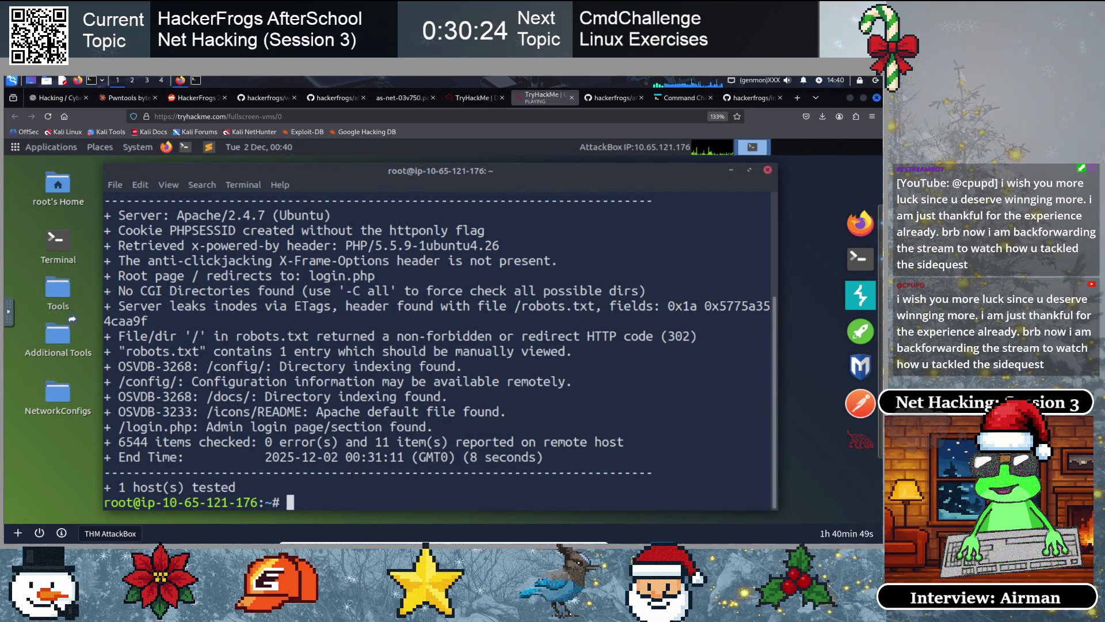
{"action": "type", "text": "clear"}
{"action": "key", "text": "Return"}
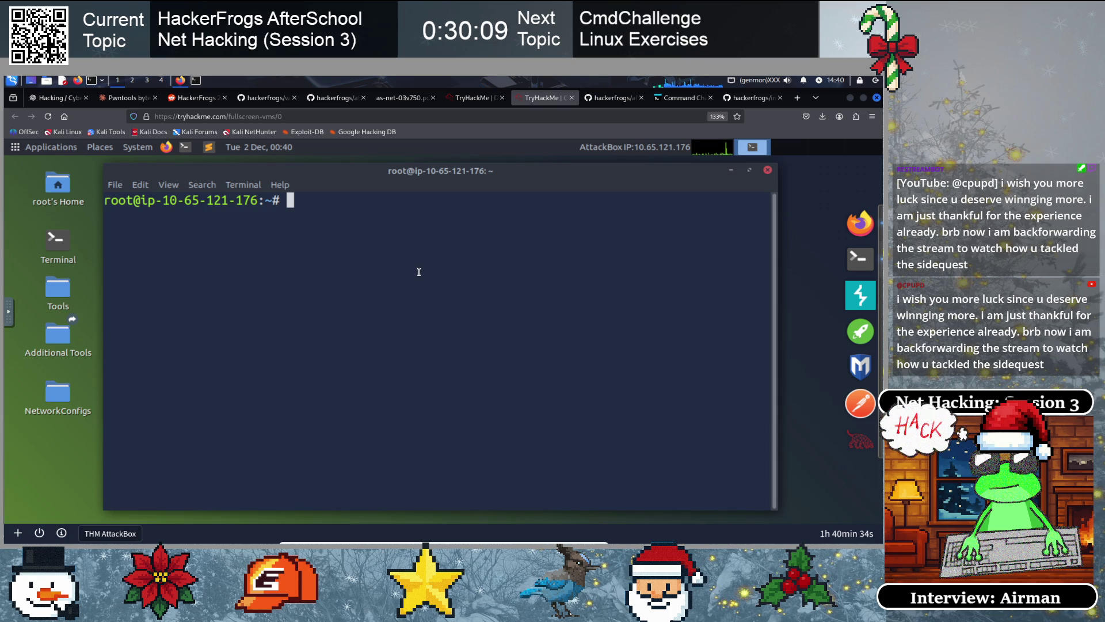
{"action": "type", "text": "gobuster dir -u http://10.65.147.144 -w /usr/share/wordlists/dirbuster/directory-list-2.3-medium.txt -x php,html,txt,zip,bak,db"}
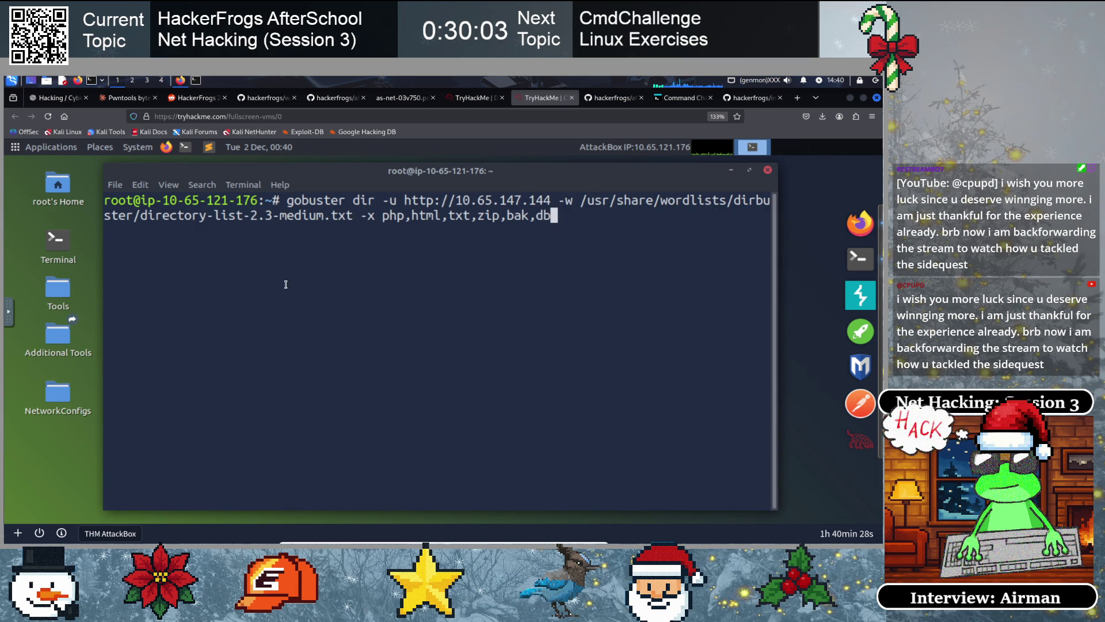
{"action": "key", "text": "Return"}
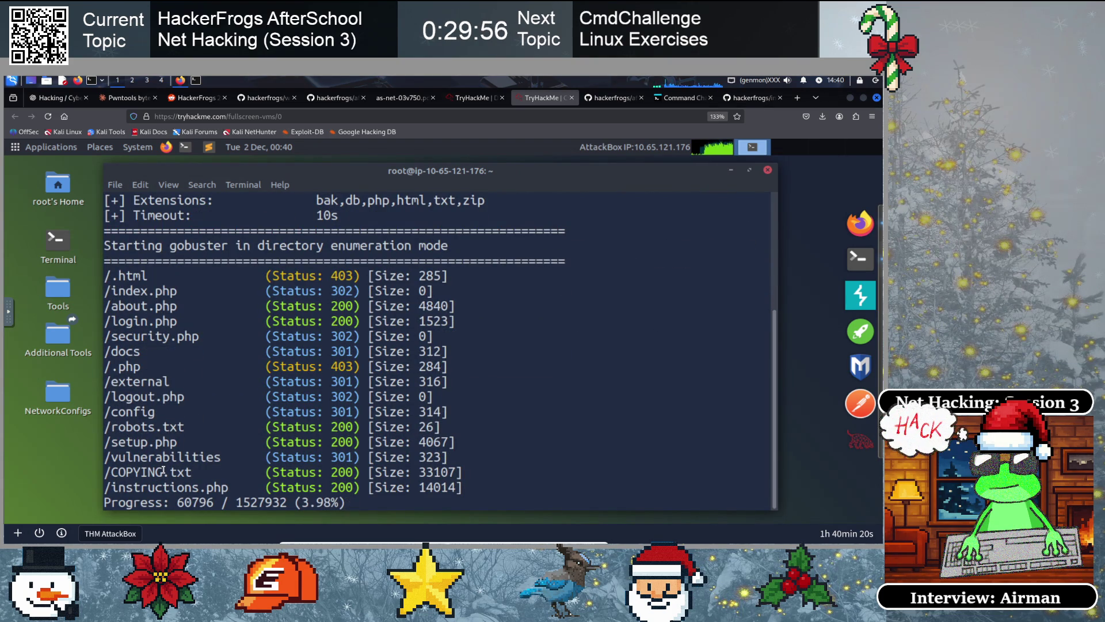
Step: Highlight the /index.php, /.html, /.php 403 and /about.php results in the scan output
{"action": "scroll", "coordinate": [166, 459], "scroll_direction": "up", "scroll_amount": 1}
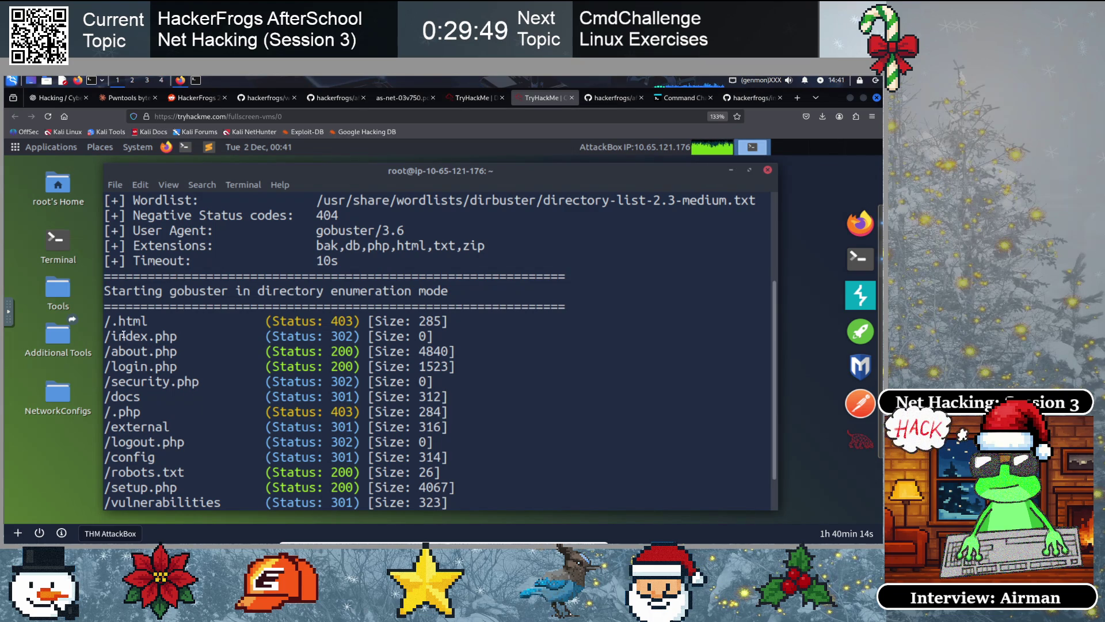
{"action": "left_click_drag", "start_coordinate": [112, 337], "coordinate": [178, 337]}
{"action": "left_click", "coordinate": [143, 363]}
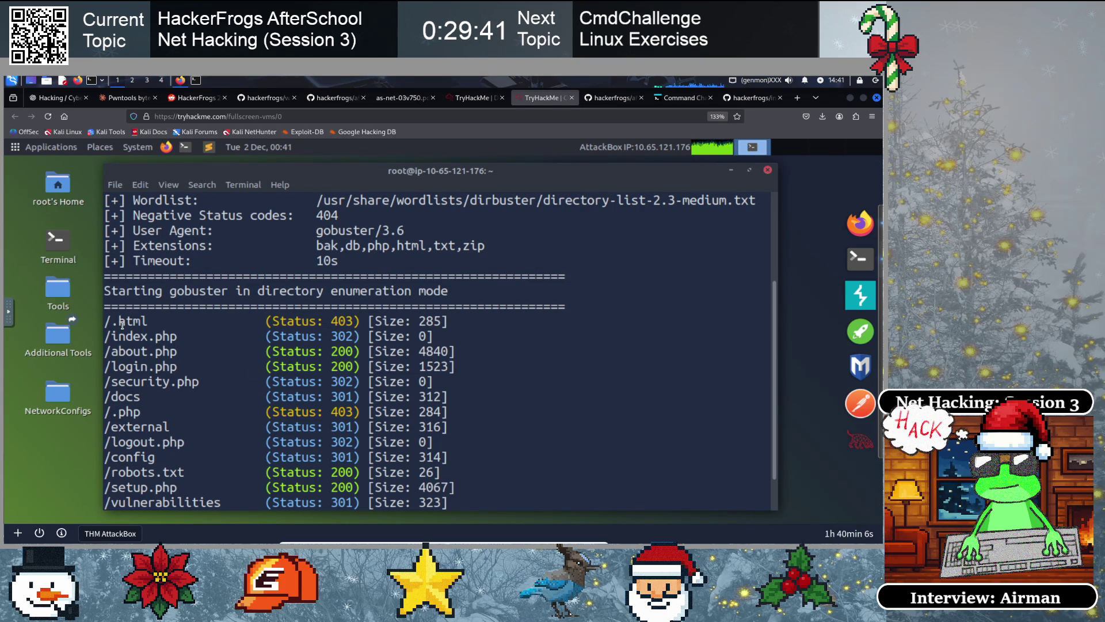
{"action": "mouse_move", "coordinate": [115, 321]}
{"action": "left_mouse_down"}
{"action": "mouse_move", "coordinate": [340, 323]}
{"action": "mouse_move", "coordinate": [206, 321]}
{"action": "left_mouse_up"}
{"action": "left_click", "coordinate": [280, 343]}
{"action": "left_click", "coordinate": [205, 321]}
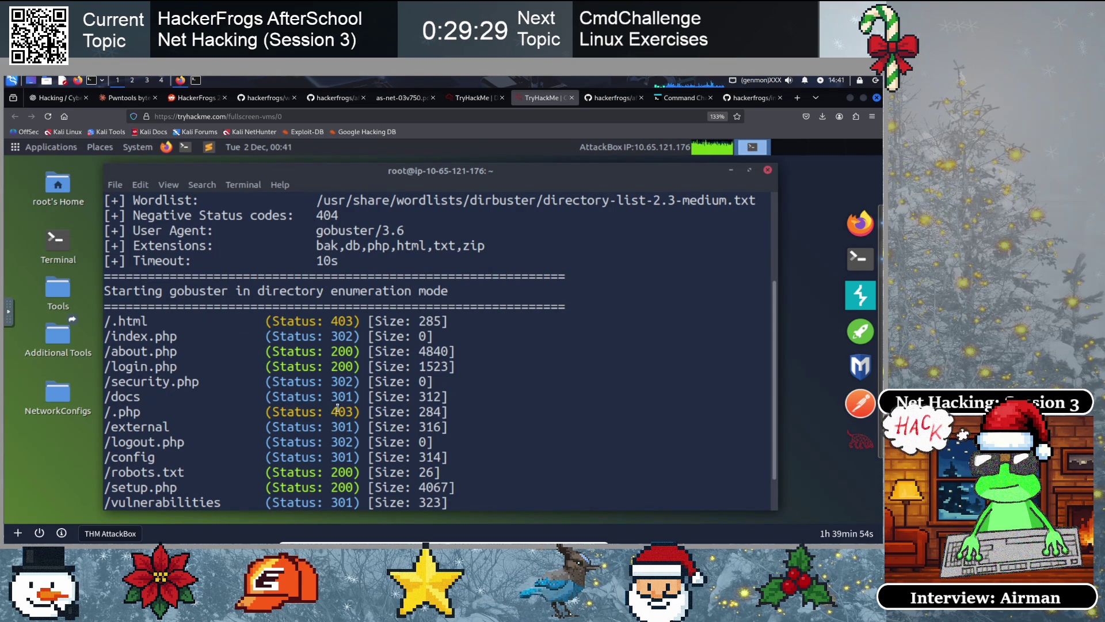
{"action": "mouse_move", "coordinate": [358, 411]}
{"action": "left_mouse_down"}
{"action": "mouse_move", "coordinate": [247, 397]}
{"action": "mouse_move", "coordinate": [211, 411]}
{"action": "left_mouse_up"}
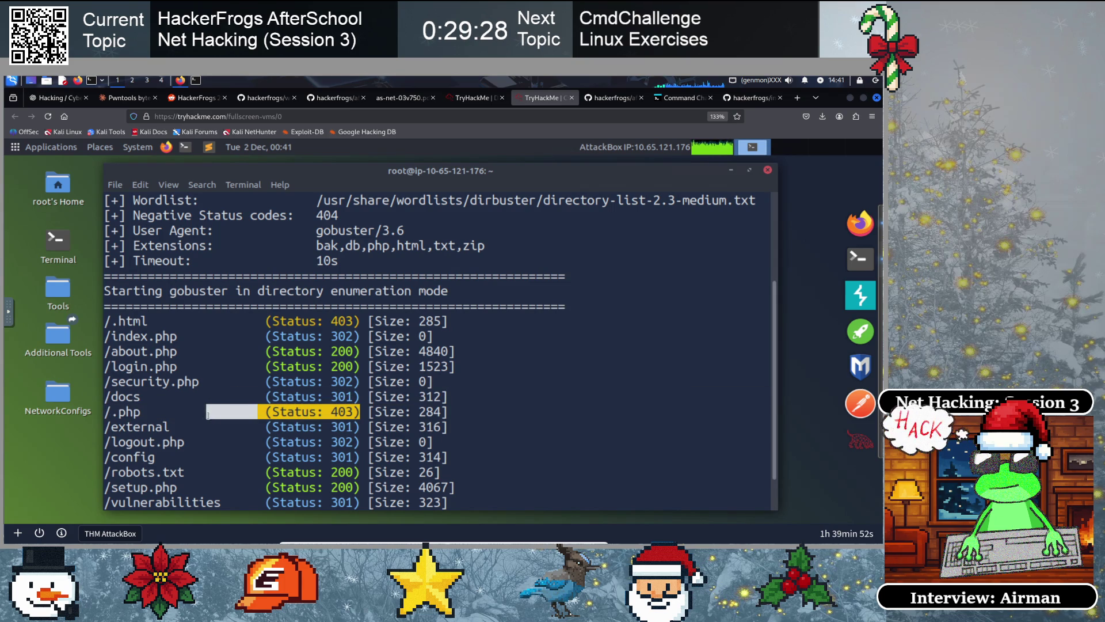
{"action": "left_click", "coordinate": [256, 384]}
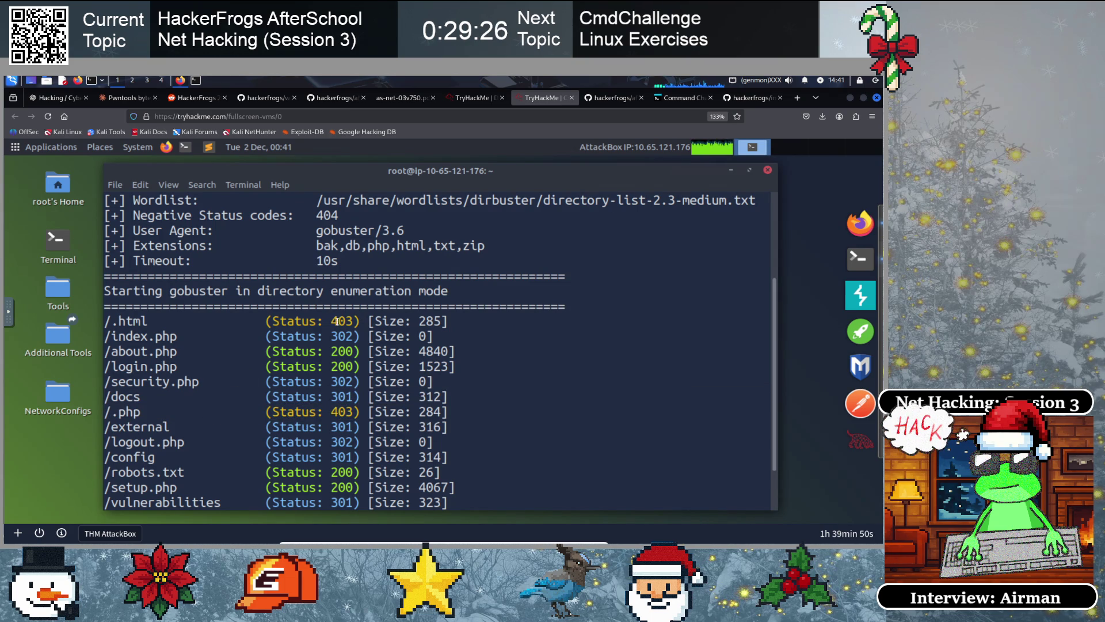
{"action": "left_click_drag", "start_coordinate": [354, 335], "coordinate": [190, 335]}
{"action": "left_click", "coordinate": [354, 381]}
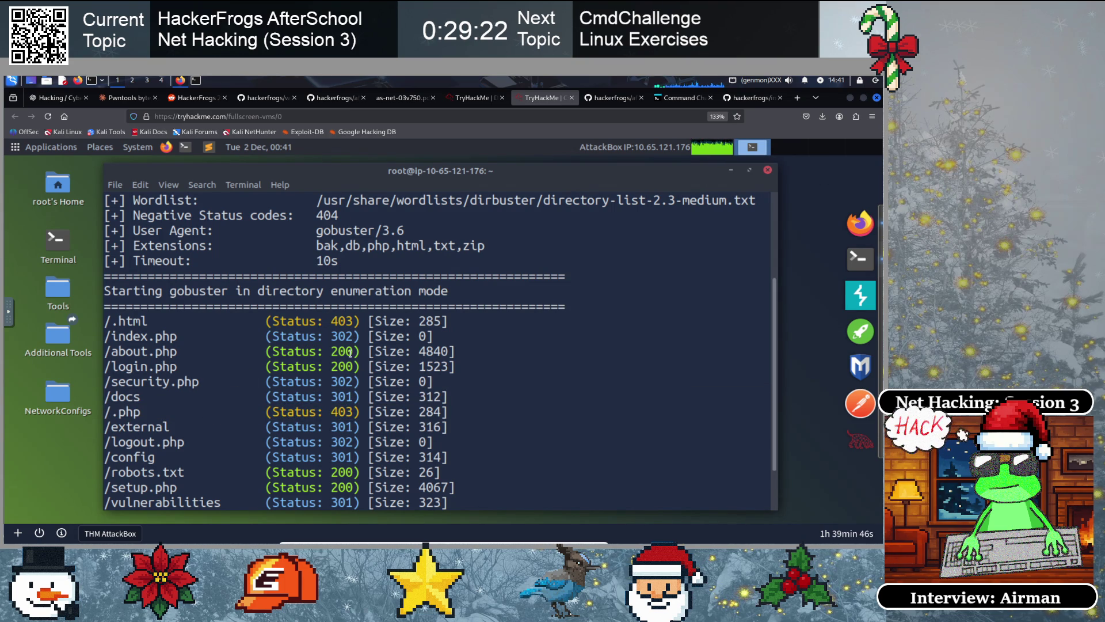
{"action": "left_click_drag", "start_coordinate": [354, 351], "coordinate": [205, 351]}
{"action": "left_click", "coordinate": [308, 395]}
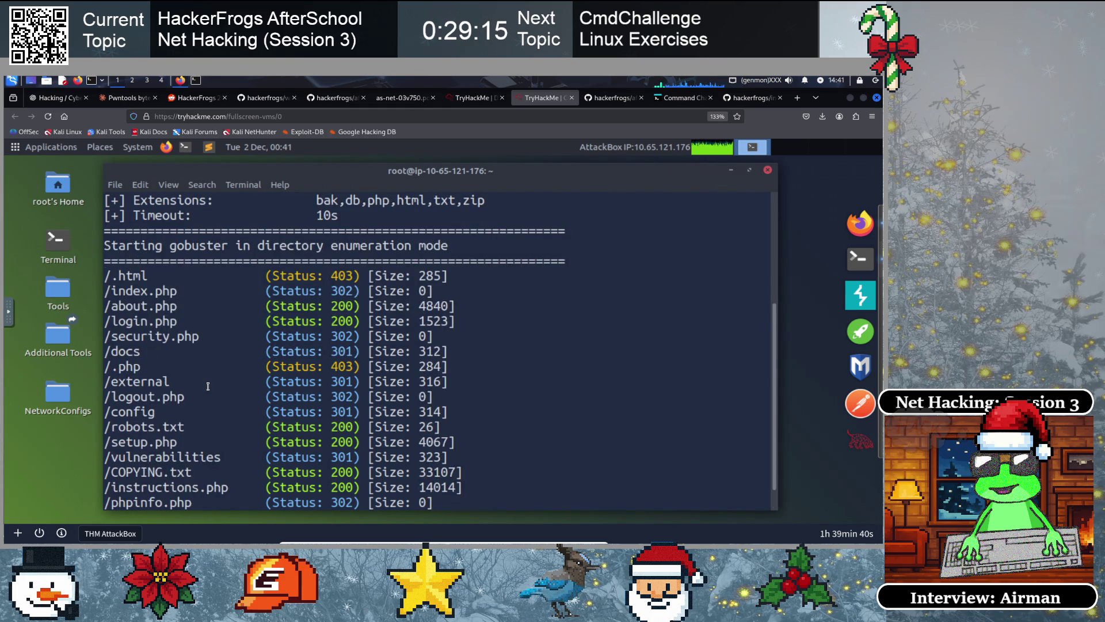
Step: Point out the response sizes of the login.php and about.php results
{"action": "left_click_drag", "start_coordinate": [450, 290], "coordinate": [373, 290]}
{"action": "left_click", "coordinate": [436, 284]}
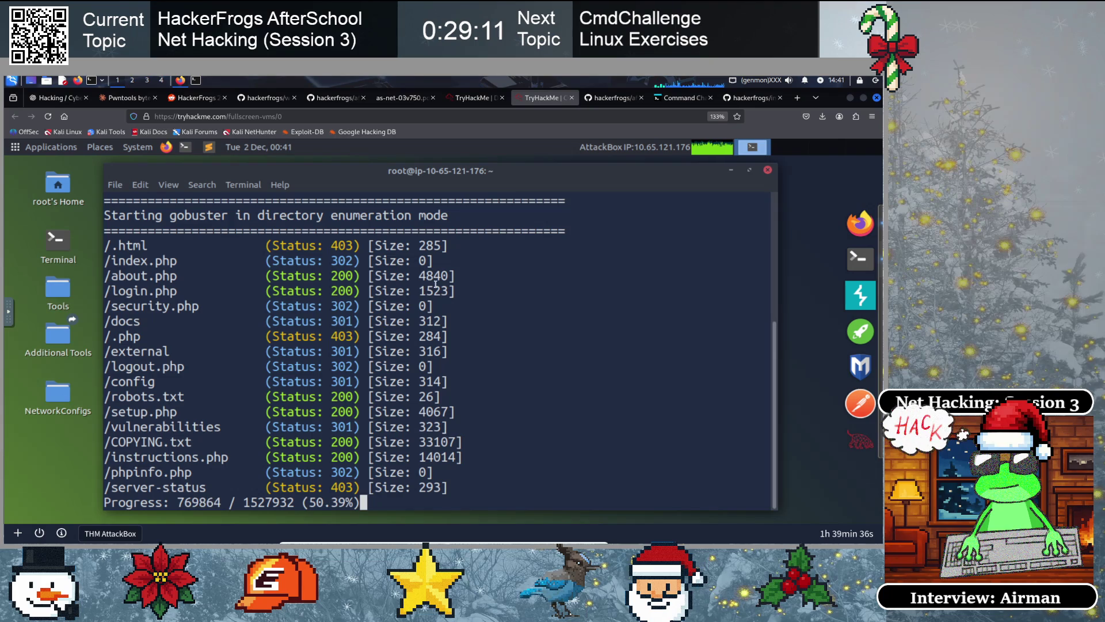
{"action": "left_click_drag", "start_coordinate": [448, 276], "coordinate": [390, 276]}
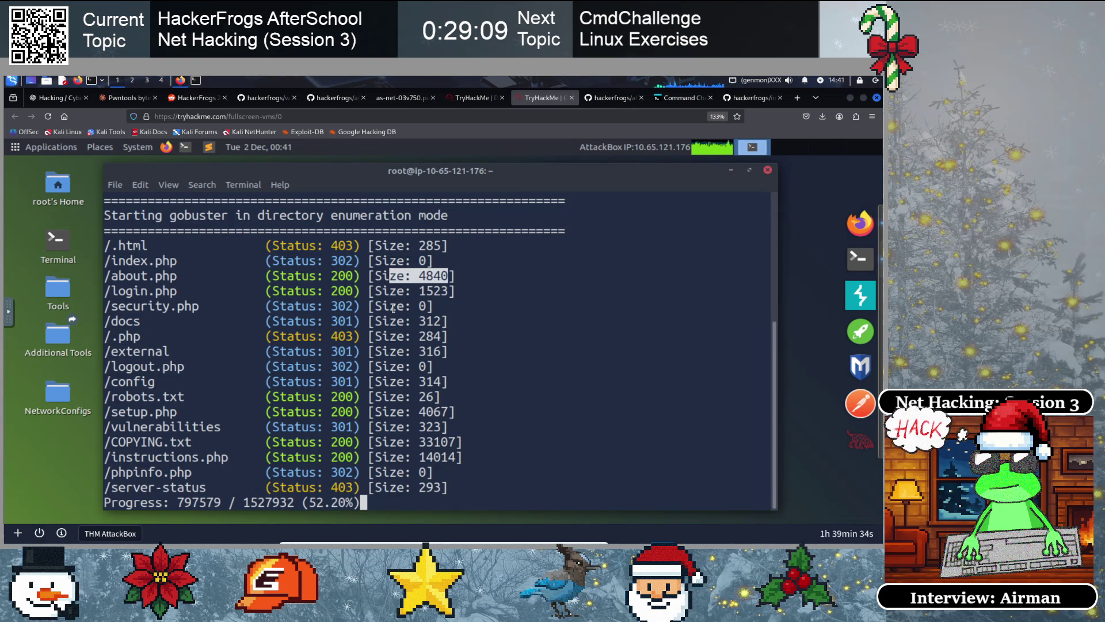
{"action": "left_click", "coordinate": [449, 276]}
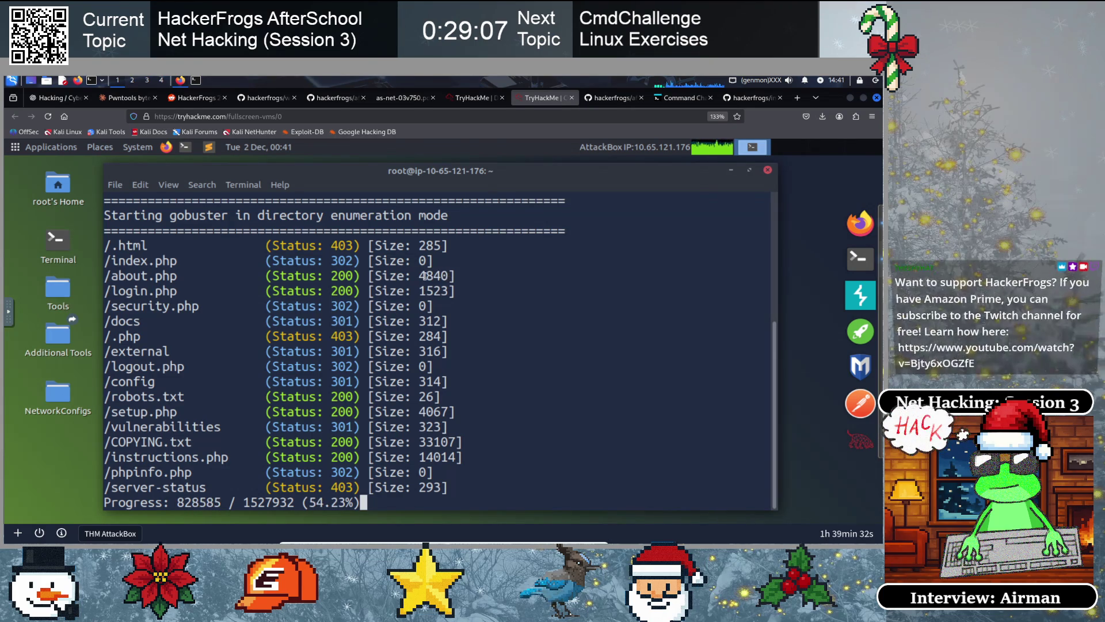
{"action": "left_click_drag", "start_coordinate": [424, 275], "coordinate": [395, 276]}
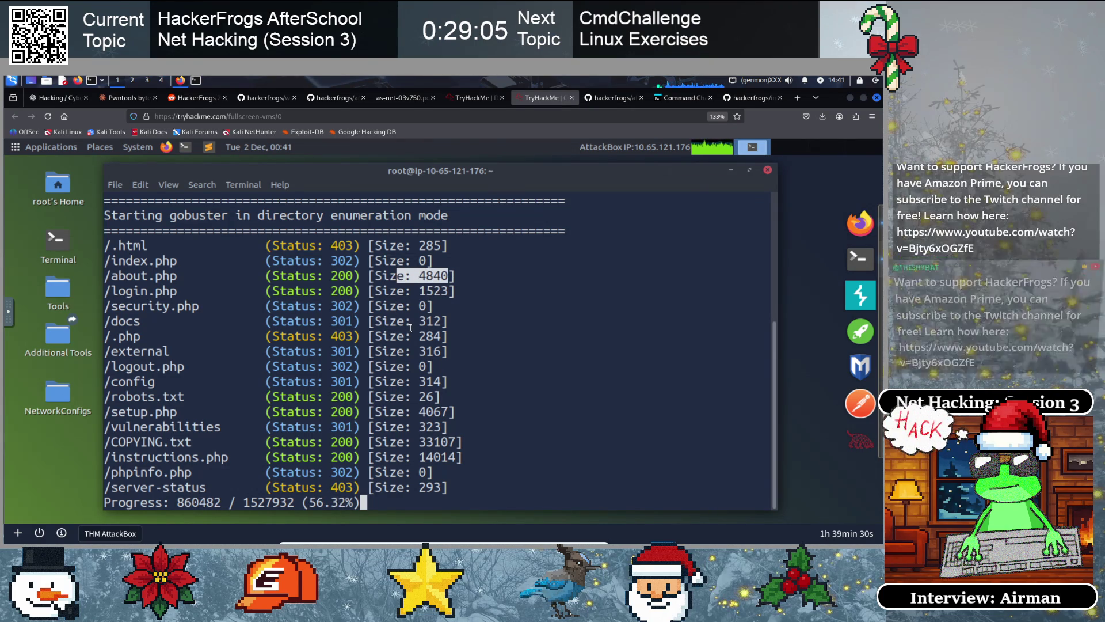
{"action": "left_click", "coordinate": [341, 341]}
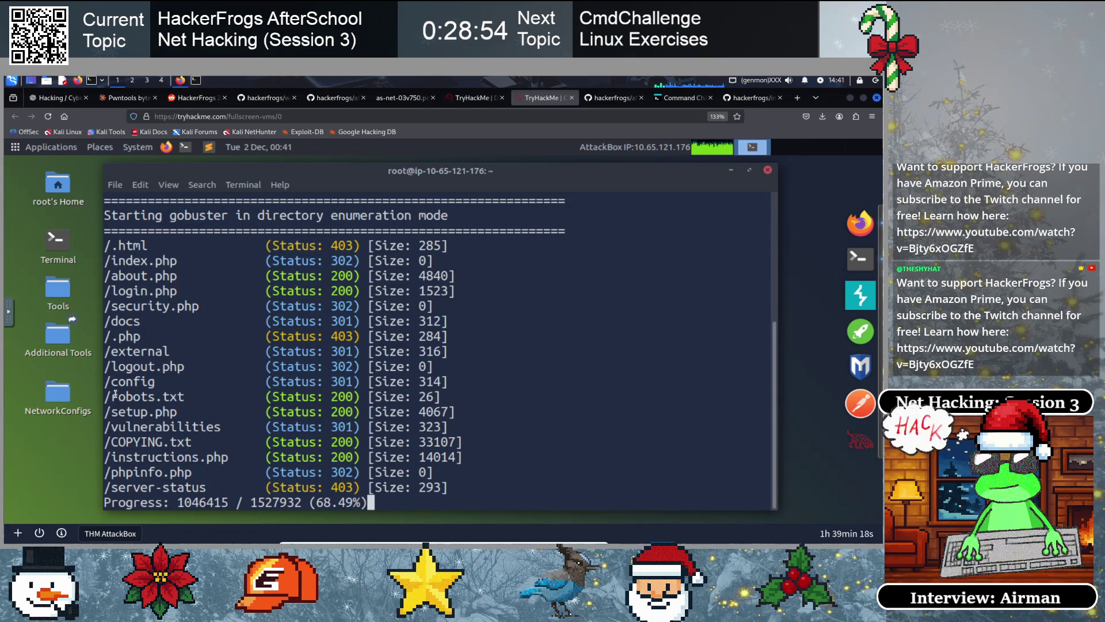
Step: Highlight the /robots.txt result, then go back to the local Kali terminal
{"action": "left_click_drag", "start_coordinate": [115, 396], "coordinate": [230, 396]}
{"action": "left_click", "coordinate": [249, 386]}
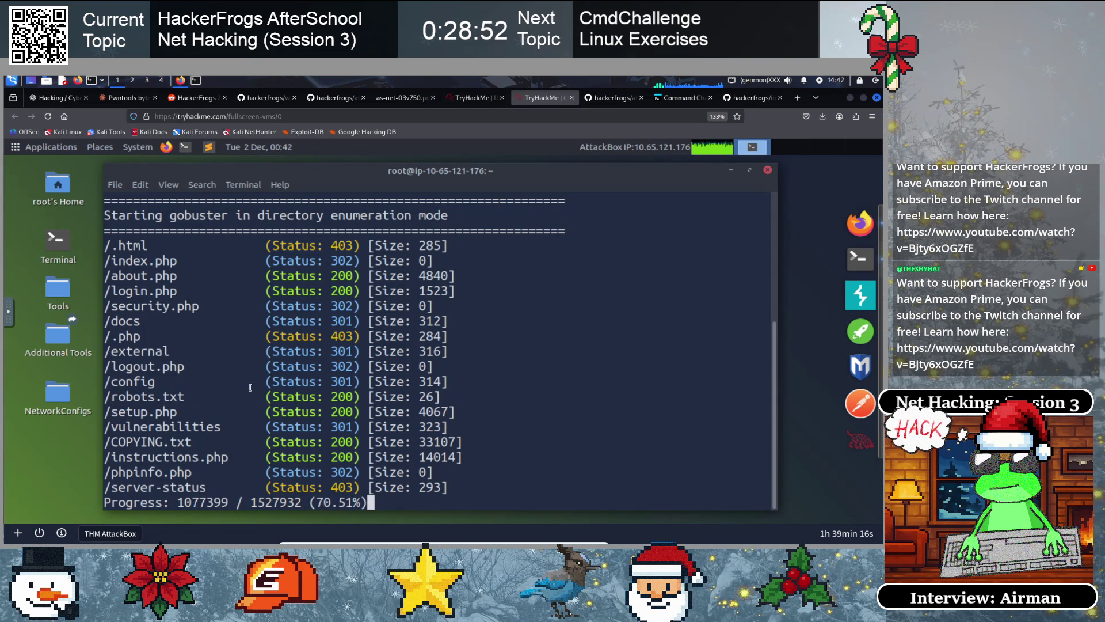
{"action": "double_click", "coordinate": [178, 396]}
{"action": "left_click", "coordinate": [214, 396]}
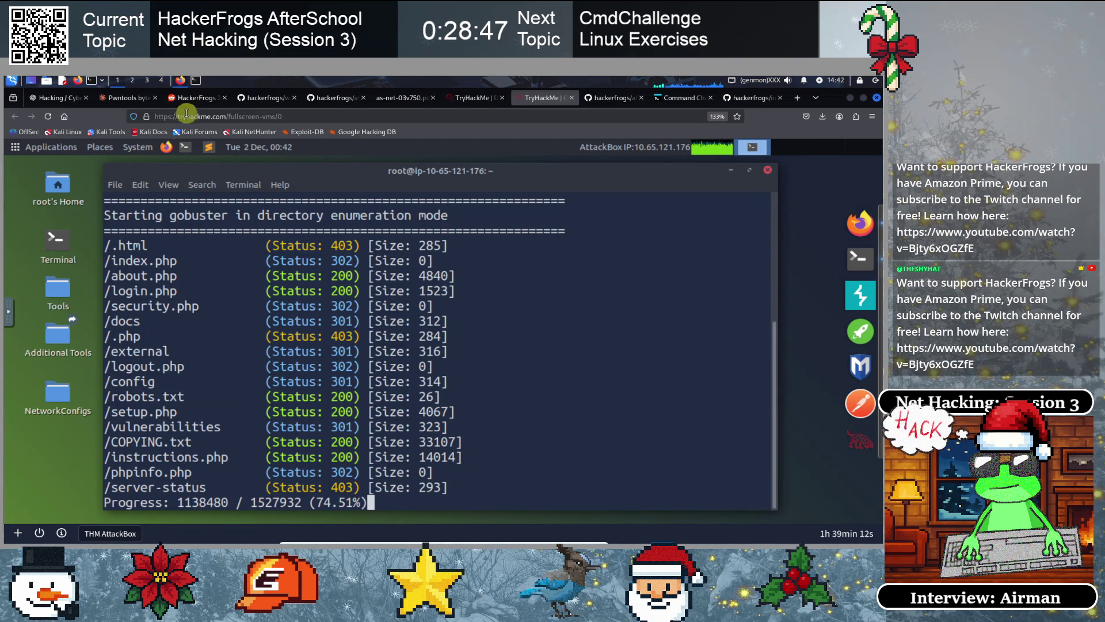
{"action": "left_click", "coordinate": [196, 80]}
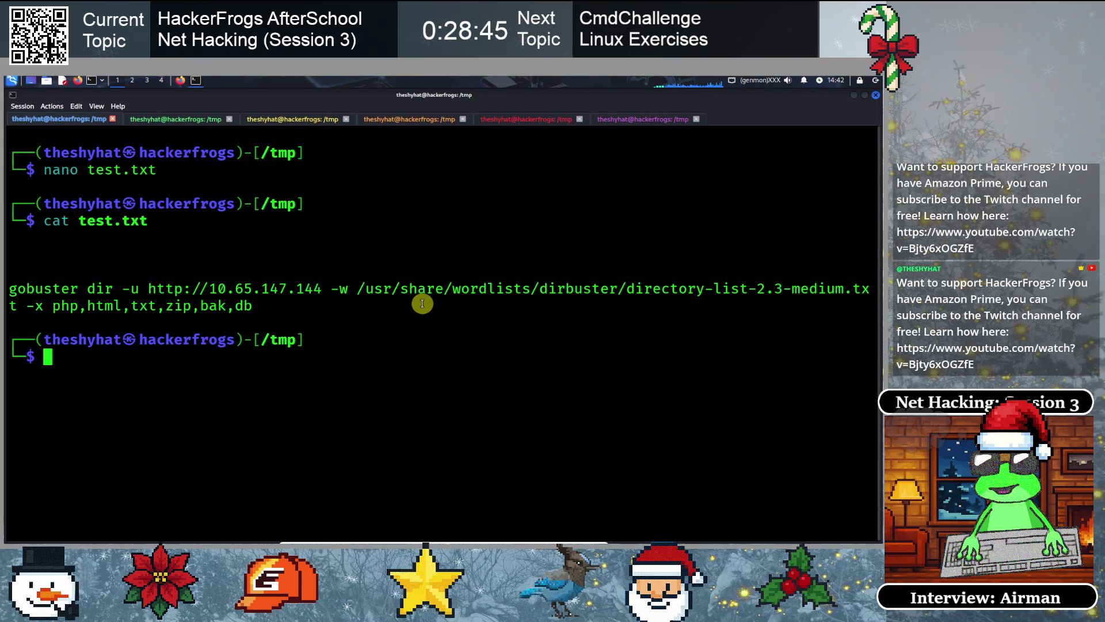
Step: Reopen test.txt in nano and start an indented blank line for a new note
{"action": "key", "text": "Up"}
{"action": "key", "text": "Up"}
{"action": "key", "text": "Return"}
{"action": "key", "text": "Down"}
{"action": "key", "text": "Down"}
{"action": "key", "text": "Down"}
{"action": "key", "text": "Return"}
{"action": "key", "text": "Return"}
{"action": "key", "text": "Return"}
{"action": "key", "text": "Return"}
{"action": "key", "text": "Return"}
{"action": "key", "text": "Return"}
{"action": "key", "text": "Up"}
{"action": "key", "text": "Up"}
{"action": "key", "text": "Up"}
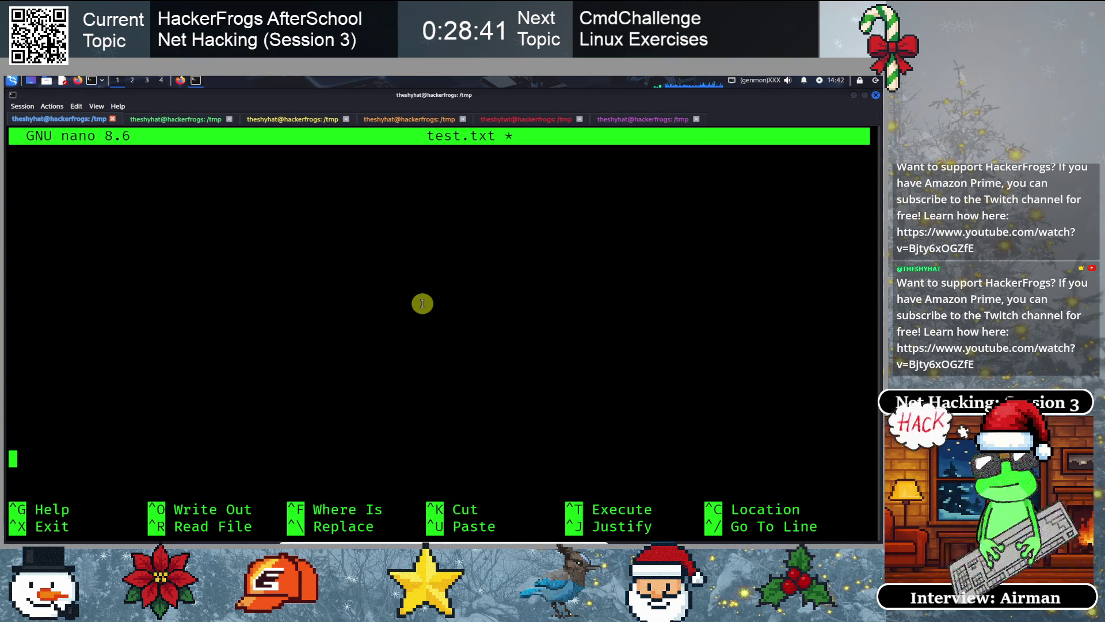
{"action": "key", "text": "Up"}
{"action": "key", "text": "Up"}
{"action": "key", "text": "Up"}
{"action": "key", "text": "Tab"}
{"action": "key", "text": "Tab"}
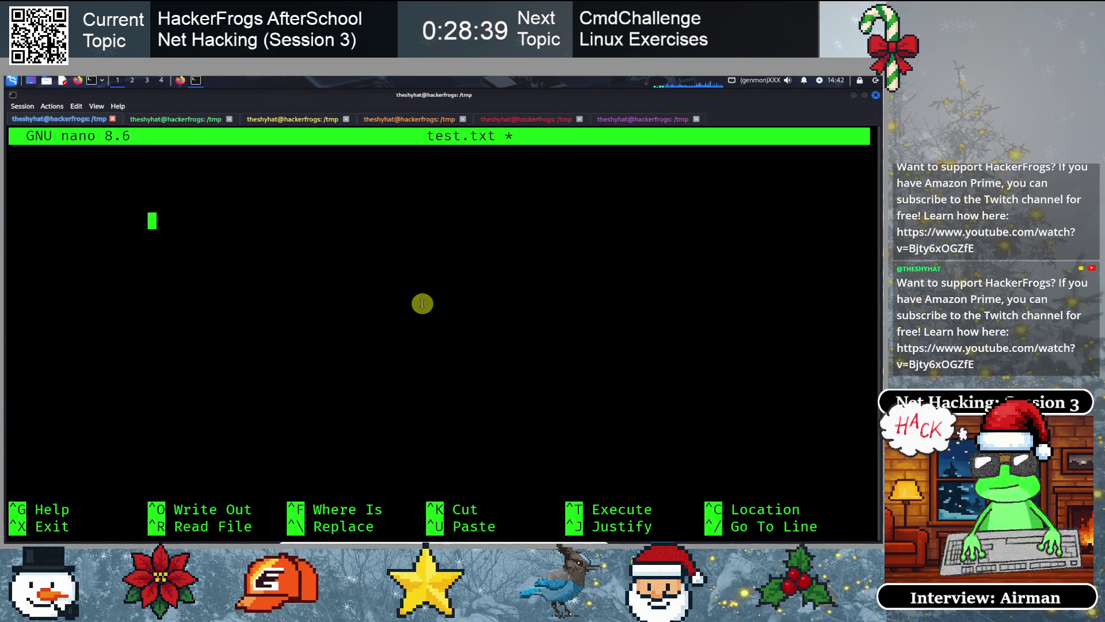
Step: Write the Robots.txt note: a web app root directory file telling search engines what they can index
{"action": "type", "text": "Robots.txt "}
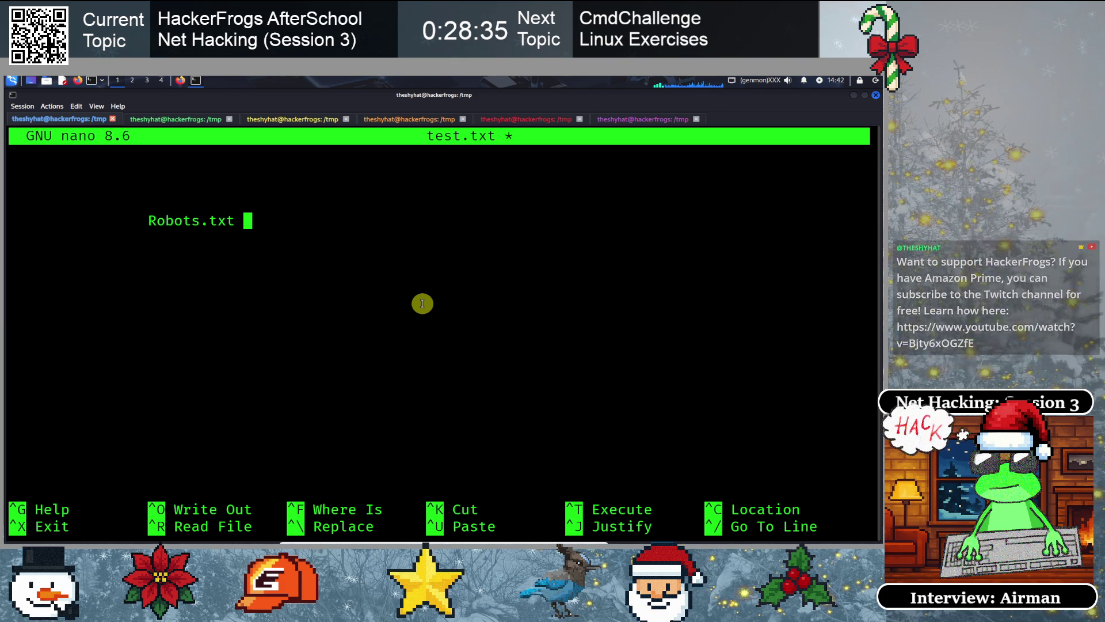
{"action": "type", "text": "<--- "}
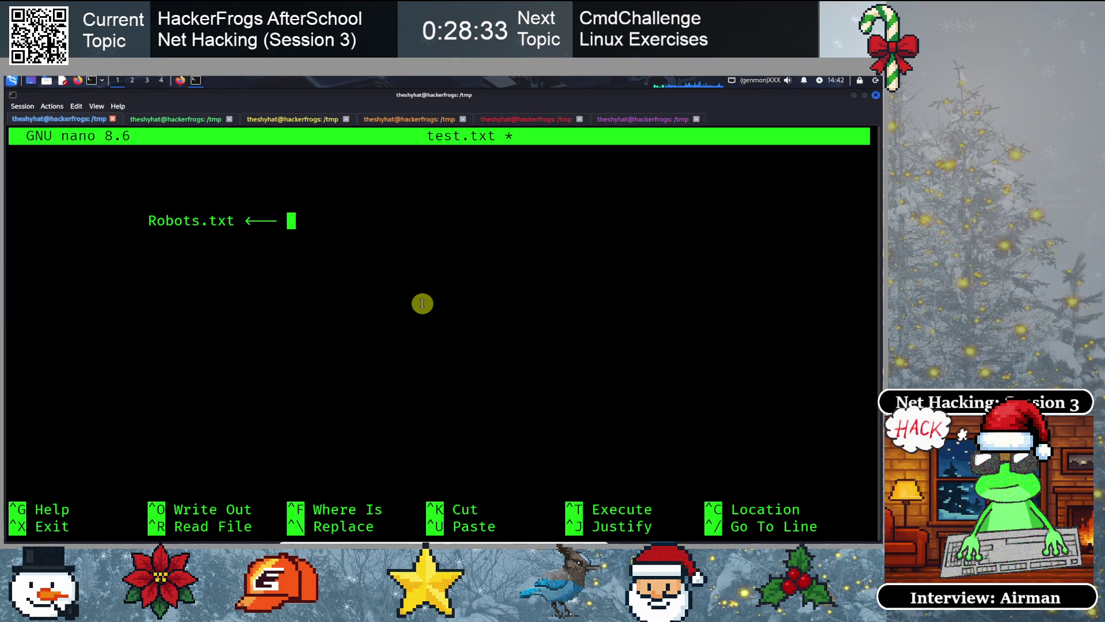
{"action": "type", "text": "a file y"}
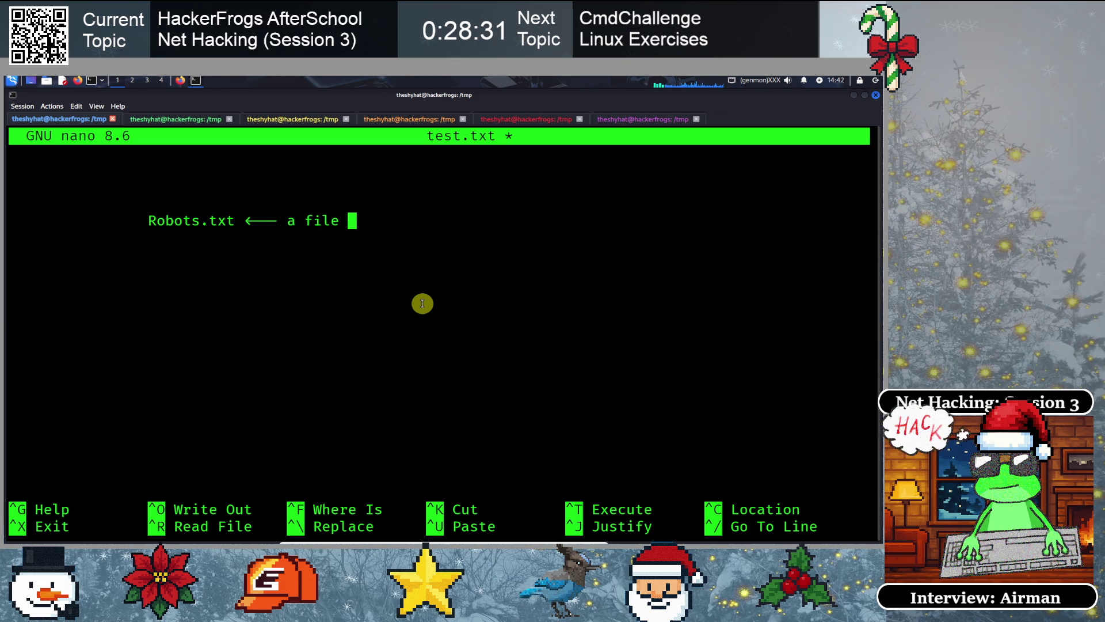
{"action": "type", "text": "ou find in the we"}
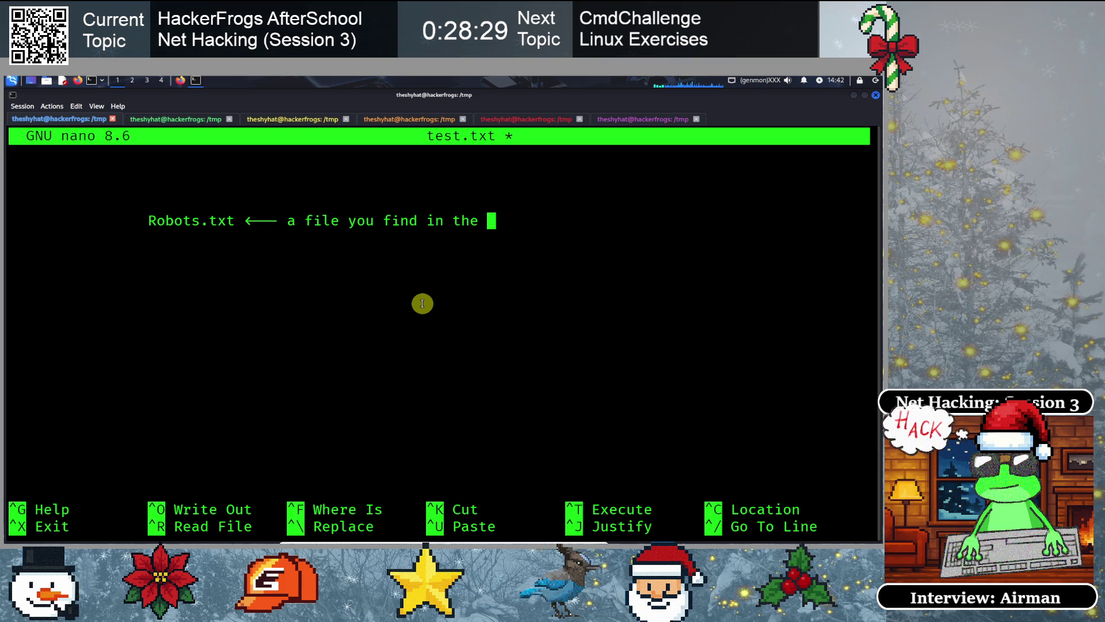
{"action": "key", "text": "BackSpace"}
{"action": "type", "text": "b app root"}
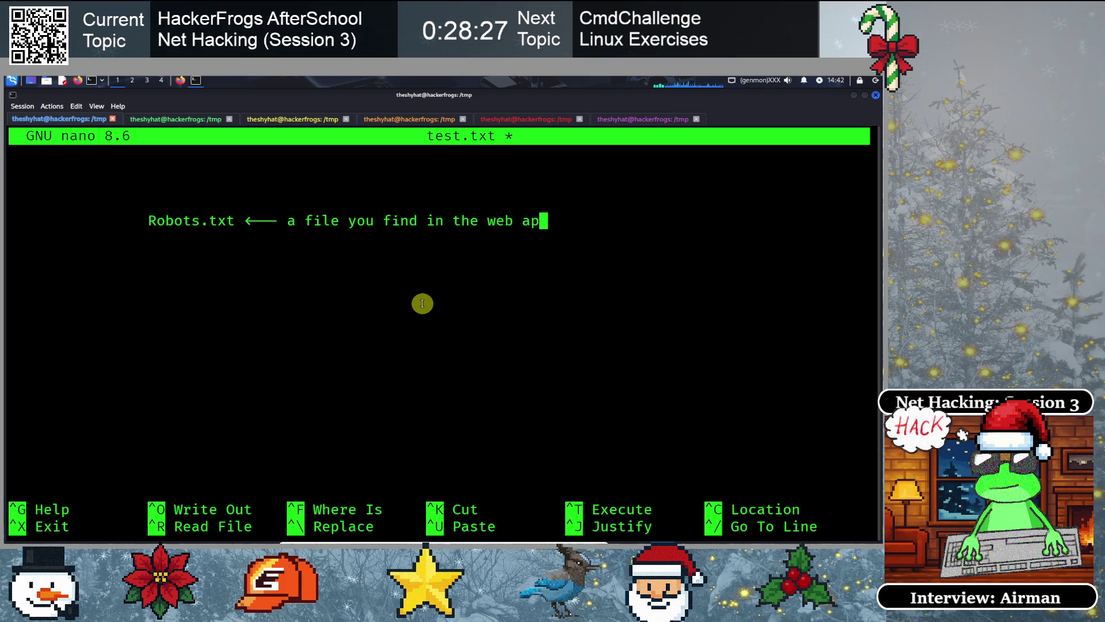
{"action": "key", "text": "BackSpace"}
{"action": "key", "text": "BackSpace"}
{"action": "key", "text": "BackSpace"}
{"action": "type", "text": "root directory"}
{"action": "key", "text": "Return"}
{"action": "key", "text": "Return"}
{"action": "key", "text": "Tab"}
{"action": "key", "text": "Tab"}
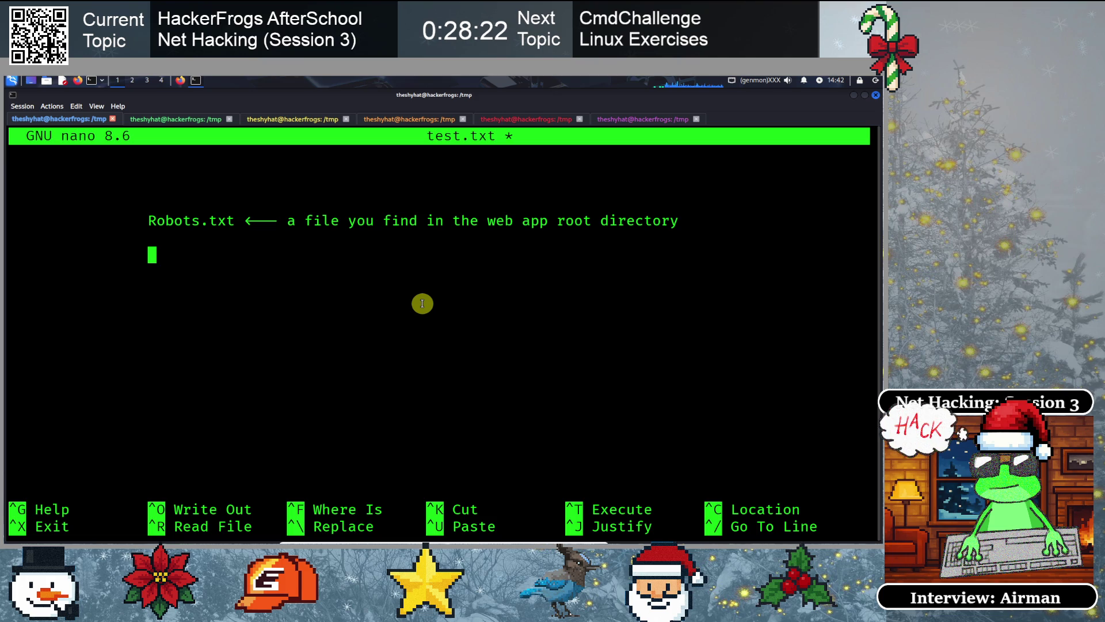
{"action": "type", "text": "tells search e"}
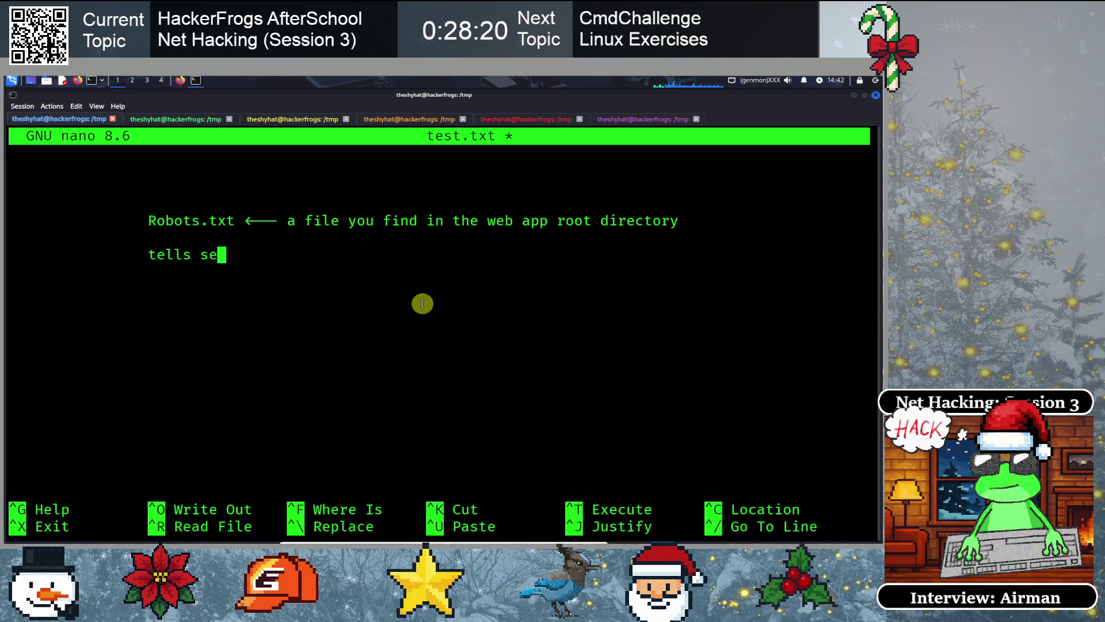
{"action": "type", "text": "ngines which di"}
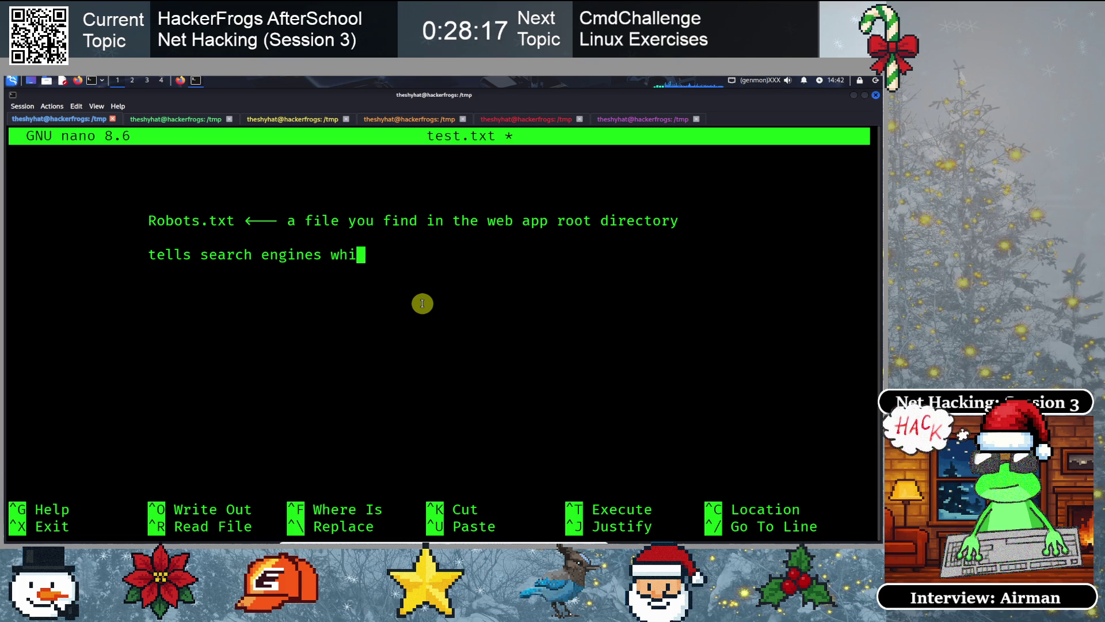
{"action": "type", "text": "rectories and "}
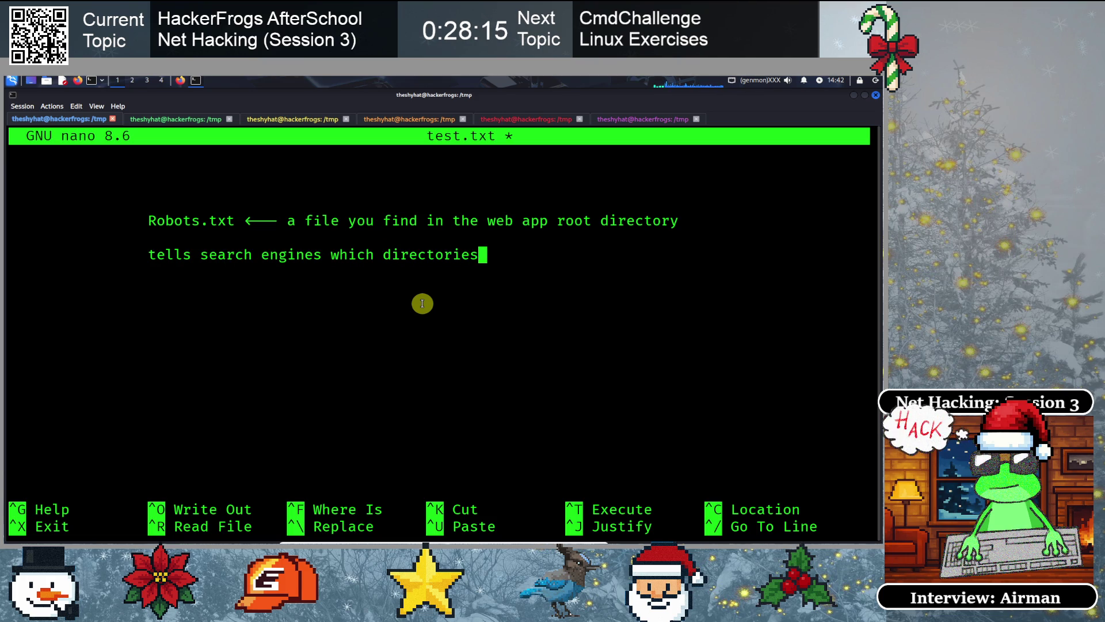
{"action": "type", "text": "webpages i"}
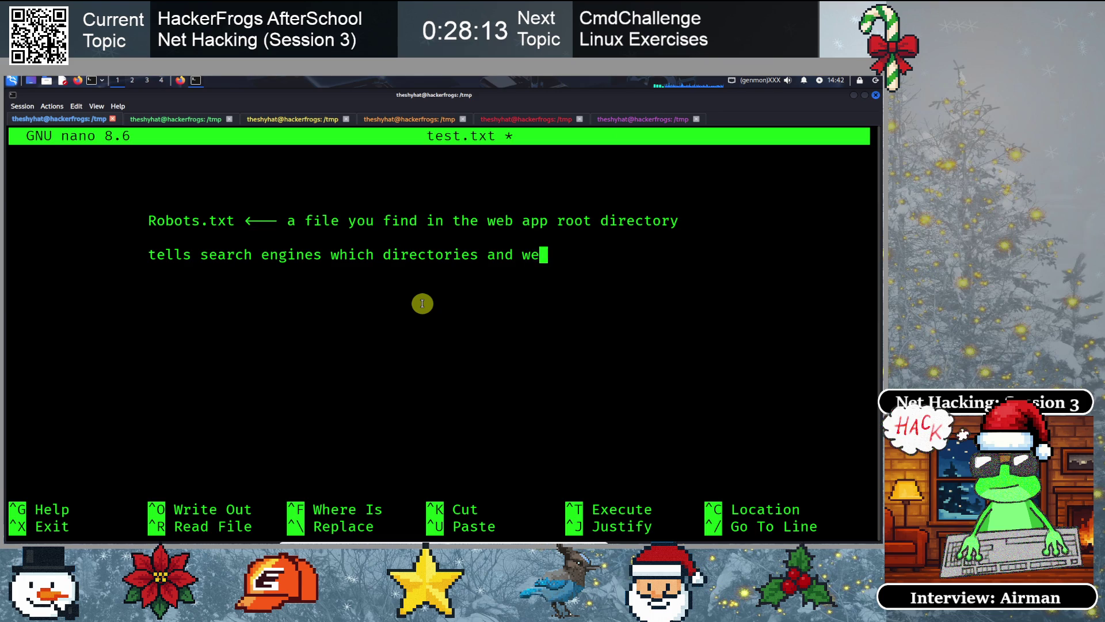
{"action": "type", "text": "t can and can"}
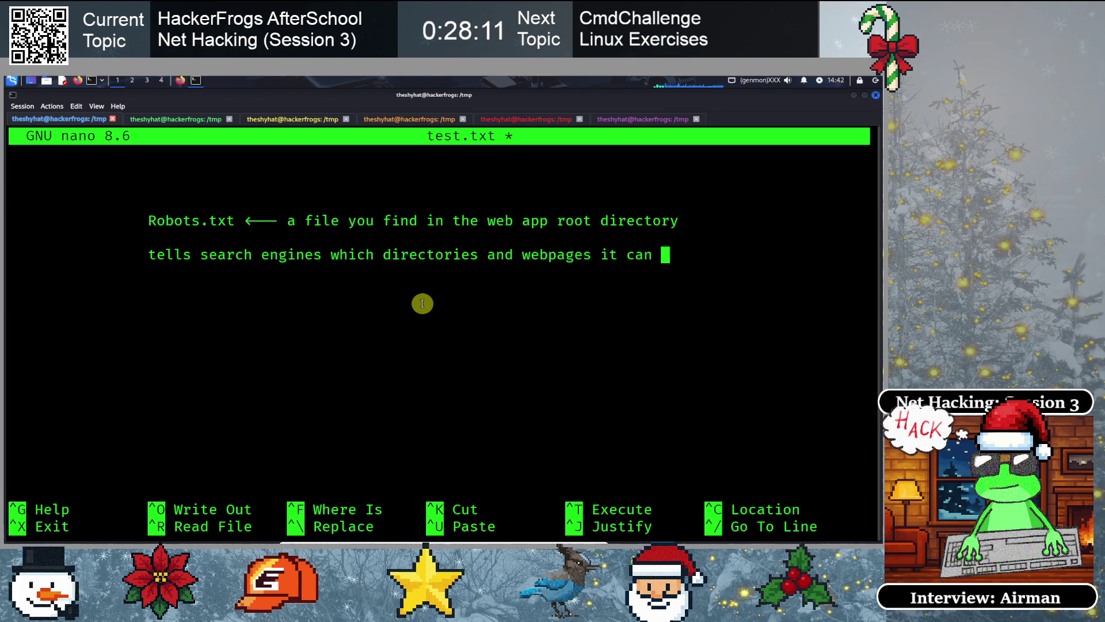
{"action": "type", "text": "not "}
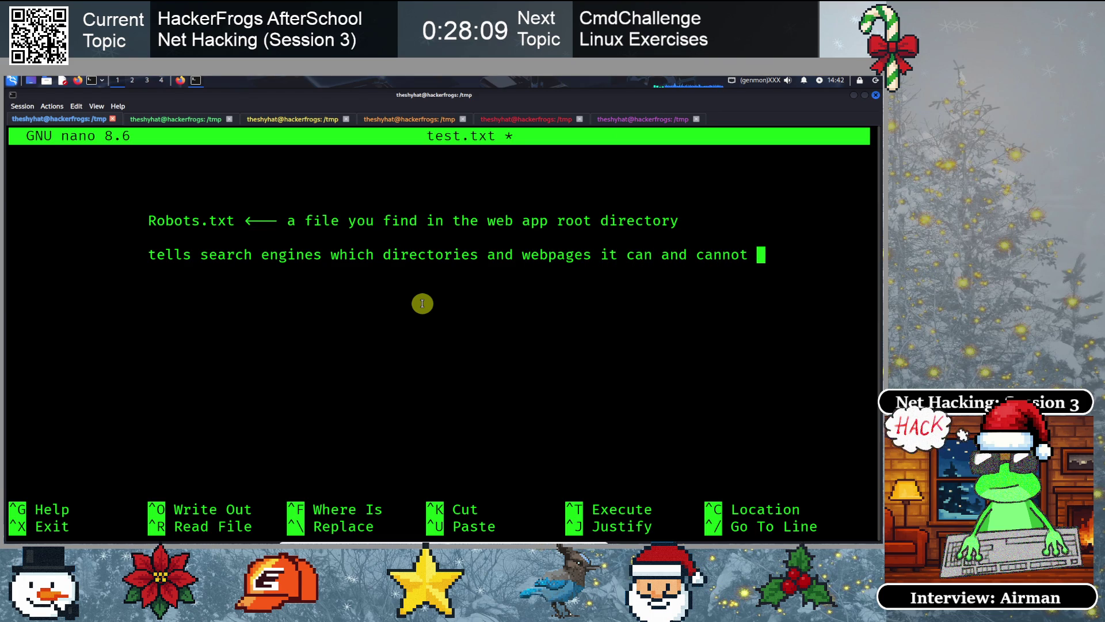
{"action": "type", "text": "index"}
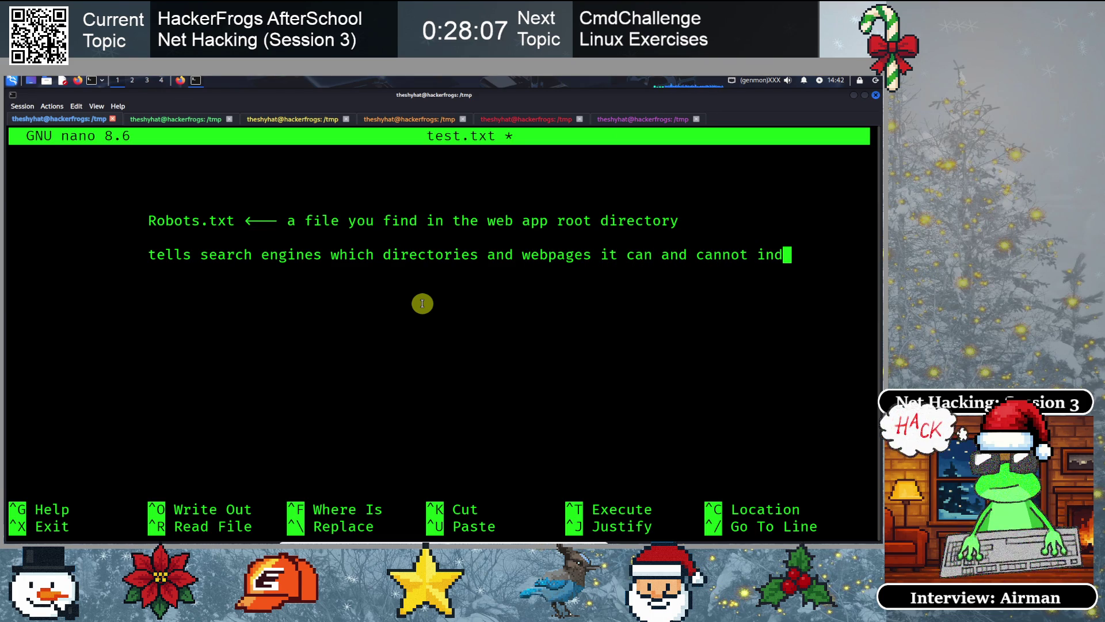
{"action": "key", "text": "Return"}
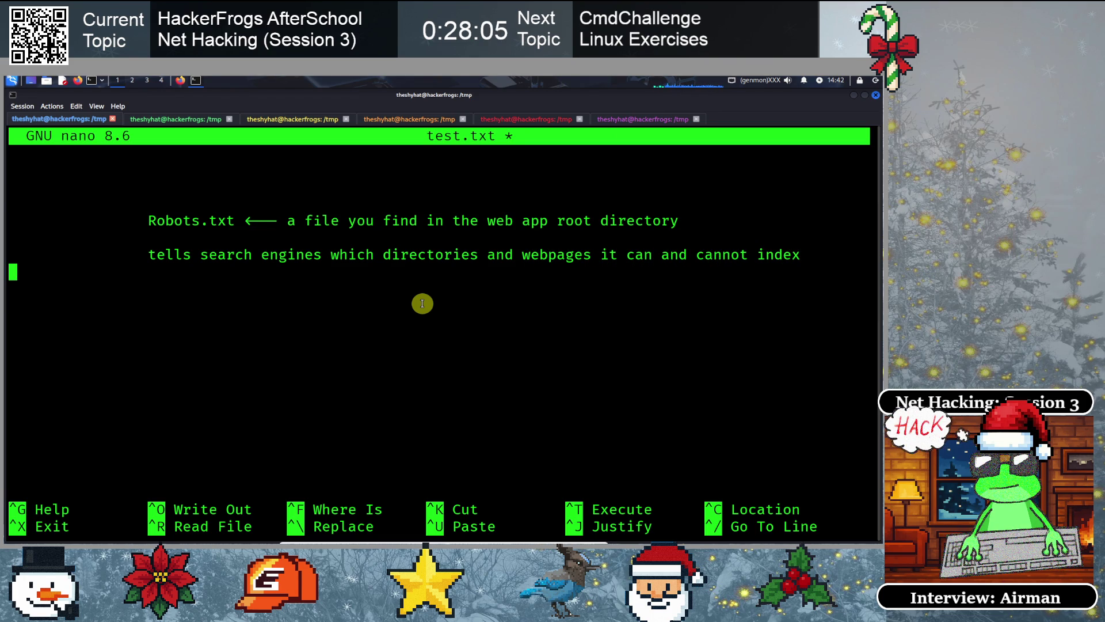
Step: Highlight the Robots.txt note and heading, then return to the browser's hackerfrogs GitHub page
{"action": "mouse_move", "coordinate": [800, 254]}
{"action": "left_mouse_down"}
{"action": "mouse_move", "coordinate": [442, 268]}
{"action": "mouse_move", "coordinate": [301, 247]}
{"action": "mouse_move", "coordinate": [135, 254]}
{"action": "left_mouse_up"}
{"action": "left_click", "coordinate": [412, 288]}
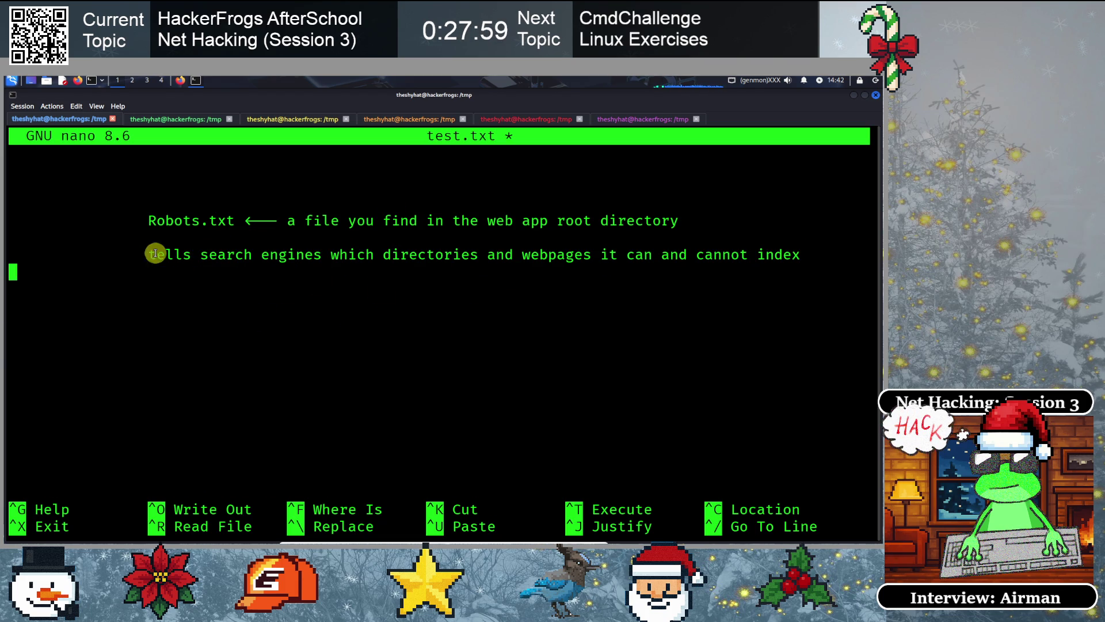
{"action": "mouse_move", "coordinate": [140, 217]}
{"action": "left_mouse_down"}
{"action": "mouse_move", "coordinate": [201, 207]}
{"action": "mouse_move", "coordinate": [239, 218]}
{"action": "left_mouse_up"}
{"action": "left_click", "coordinate": [199, 243]}
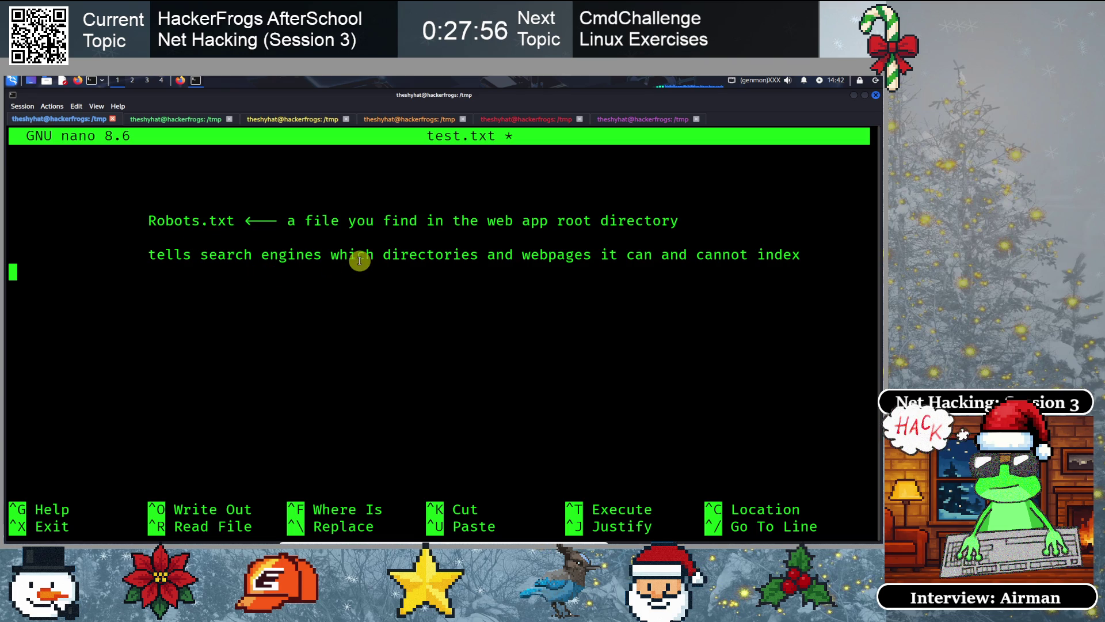
{"action": "left_click", "coordinate": [180, 80]}
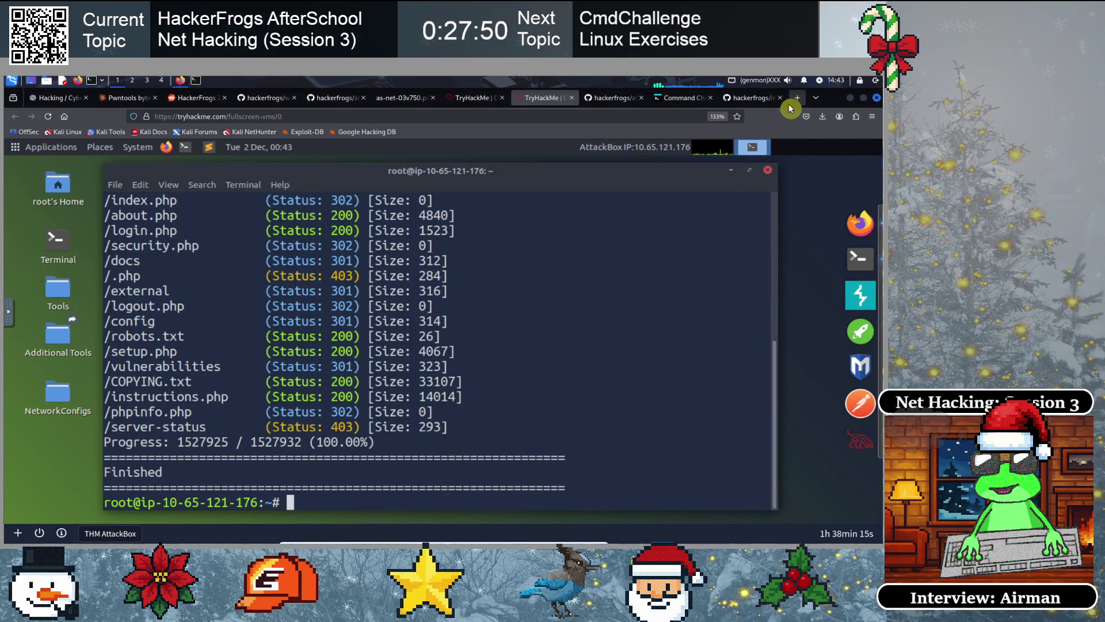
{"action": "left_click", "coordinate": [745, 98]}
Step: Load google.com in a new tab, then append /robots to view Google's robots.txt
{"action": "left_click", "coordinate": [312, 118]}
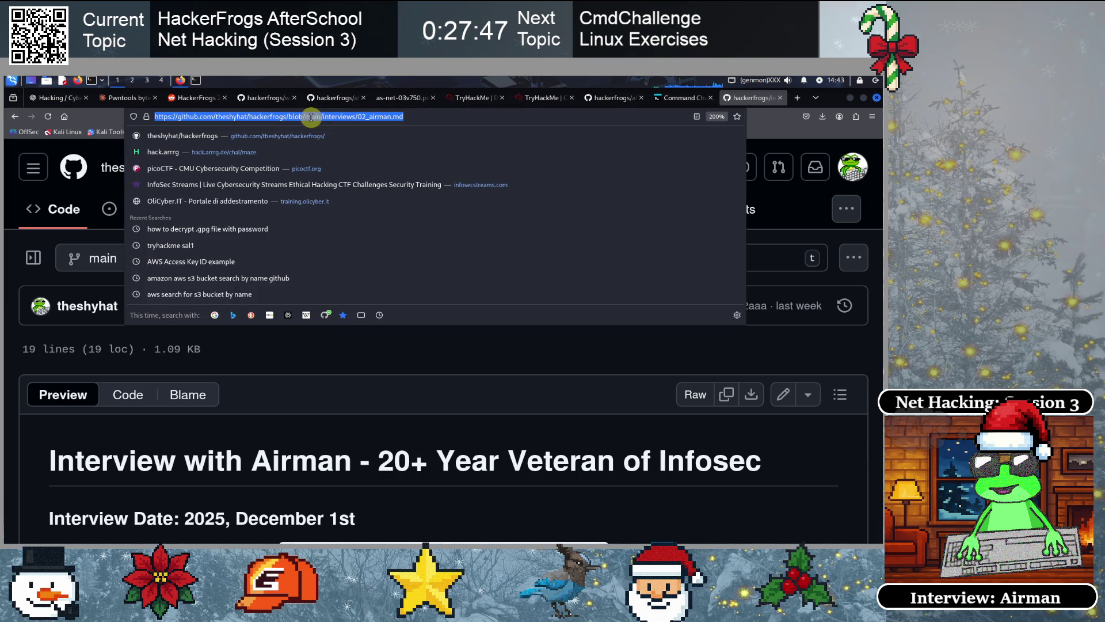
{"action": "left_click", "coordinate": [797, 98]}
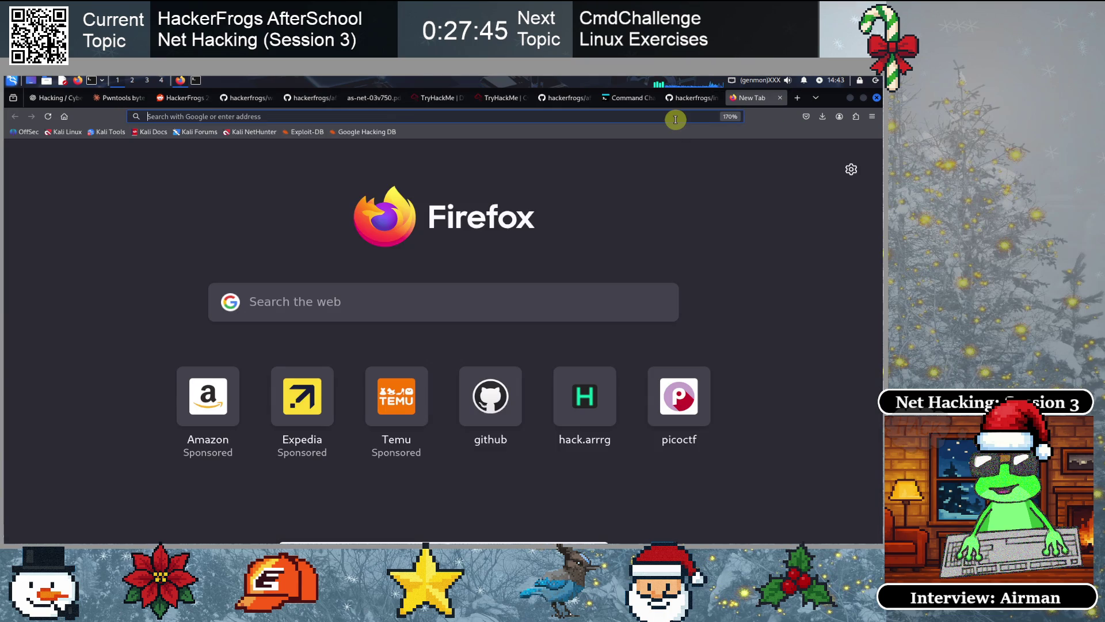
{"action": "type", "text": "google.com/"}
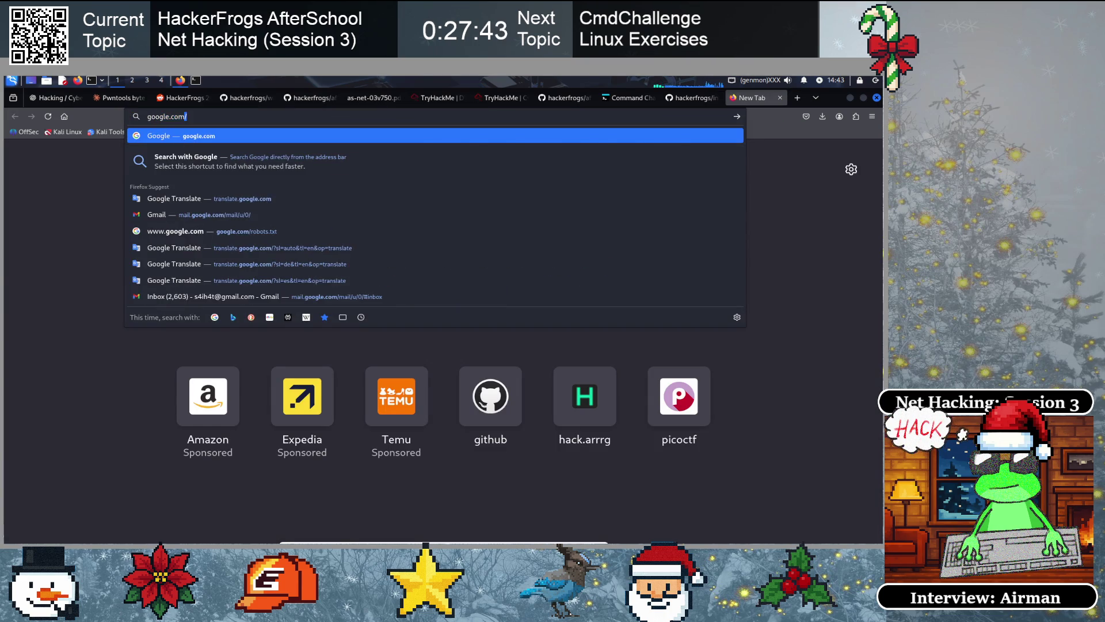
{"action": "key", "text": "Return"}
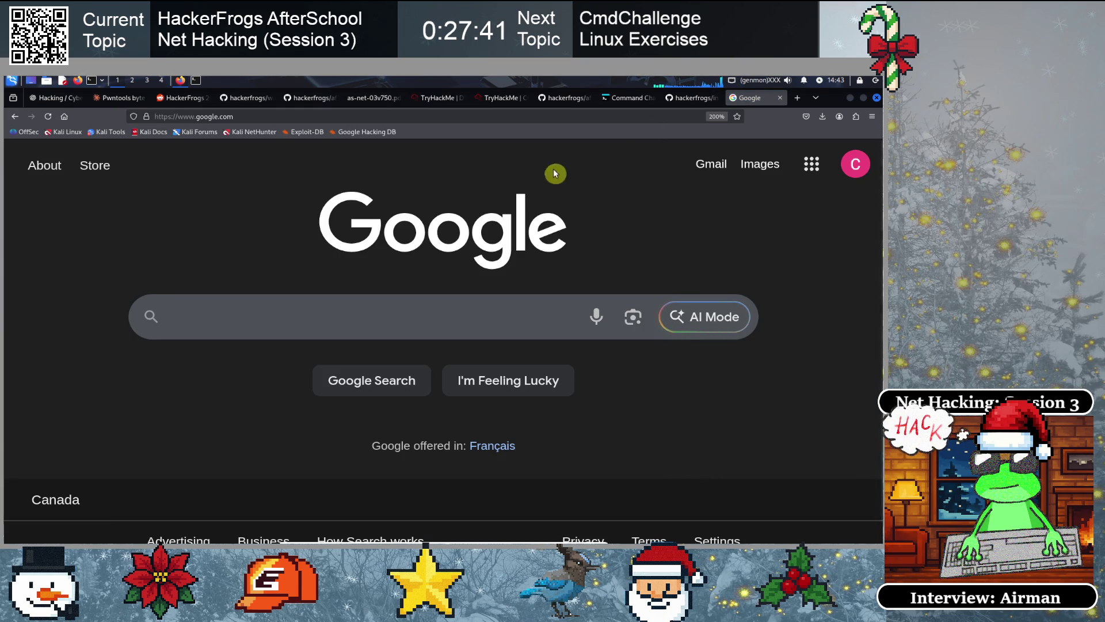
{"action": "left_click", "coordinate": [255, 115]}
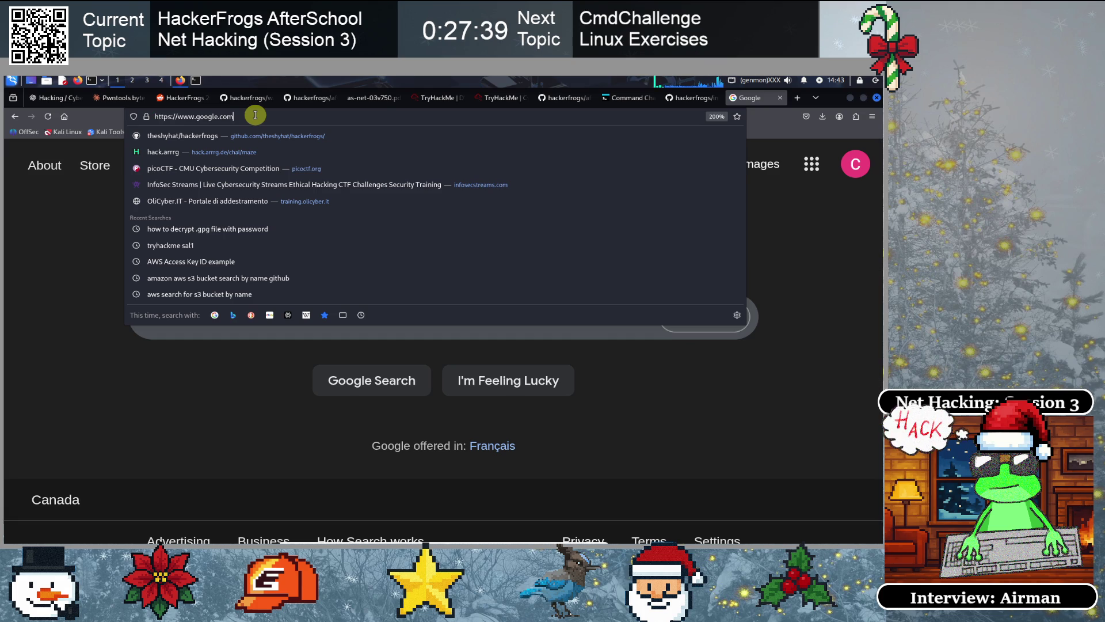
{"action": "type", "text": "/"}
{"action": "type", "text": "robots.txt"}
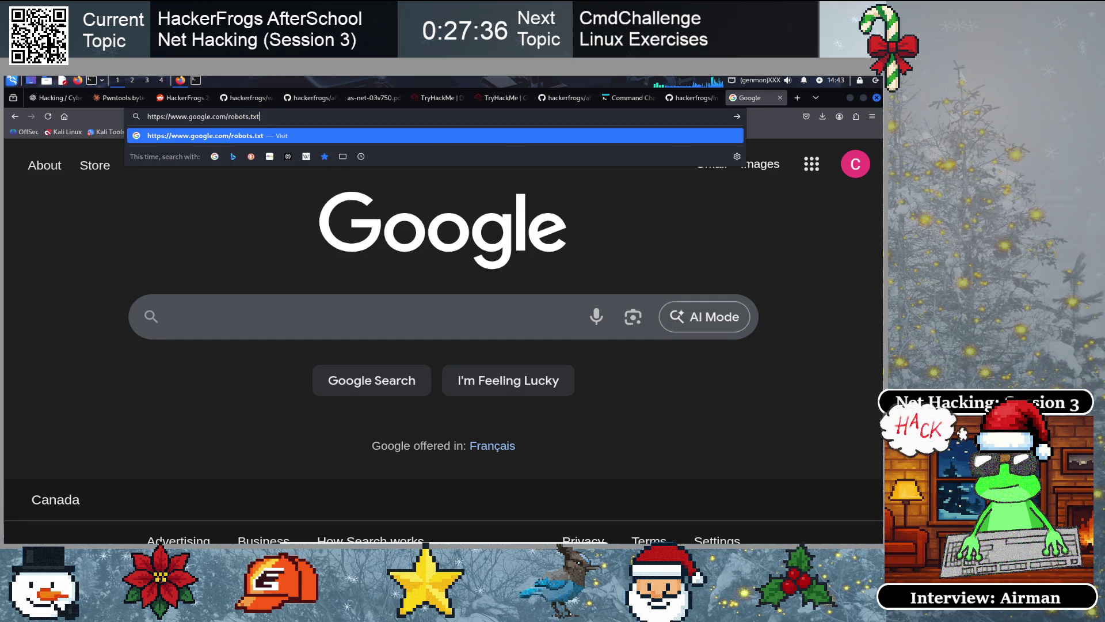
{"action": "key", "text": "Return"}
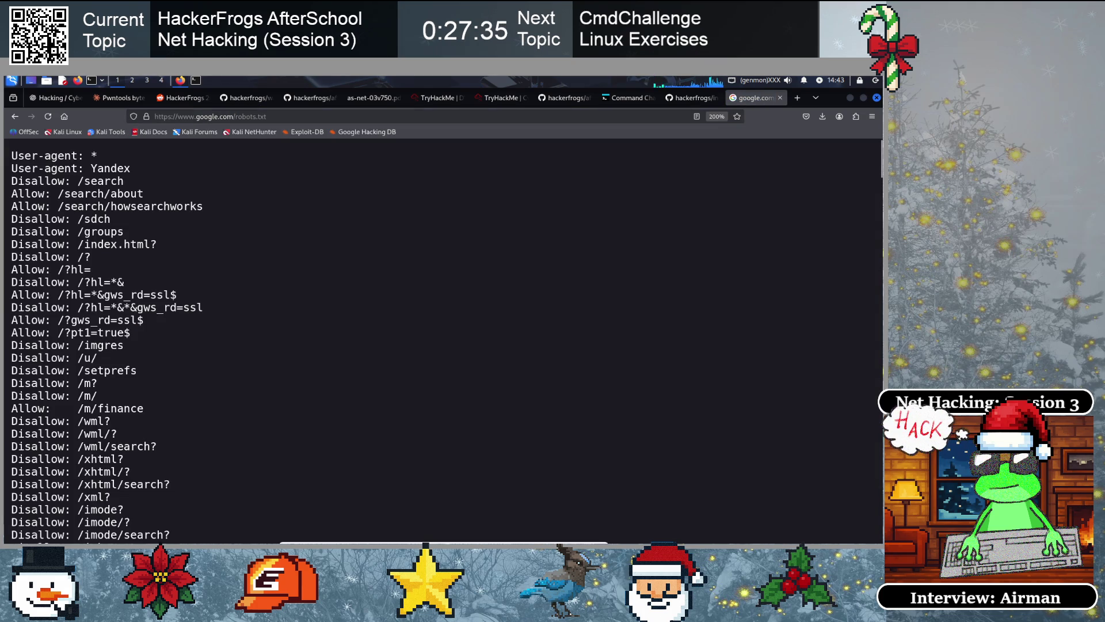
{"action": "scroll", "coordinate": [164, 286], "scroll_direction": "down", "scroll_amount": 20}
{"action": "scroll", "coordinate": [164, 286], "scroll_direction": "down", "scroll_amount": 15}
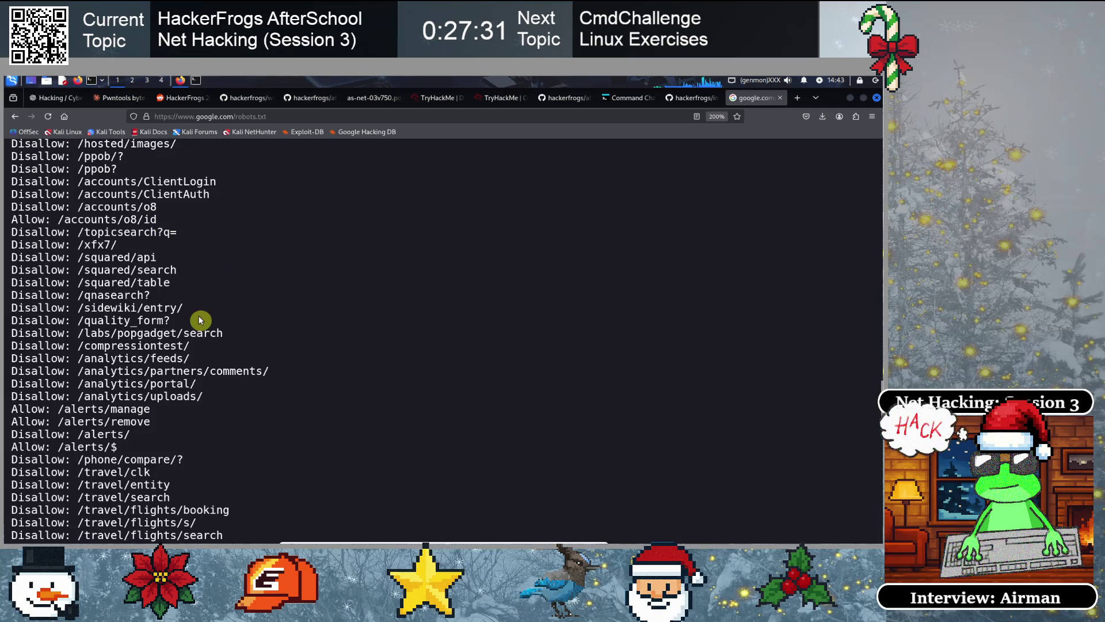
{"action": "scroll", "coordinate": [201, 320], "scroll_direction": "down", "scroll_amount": 10}
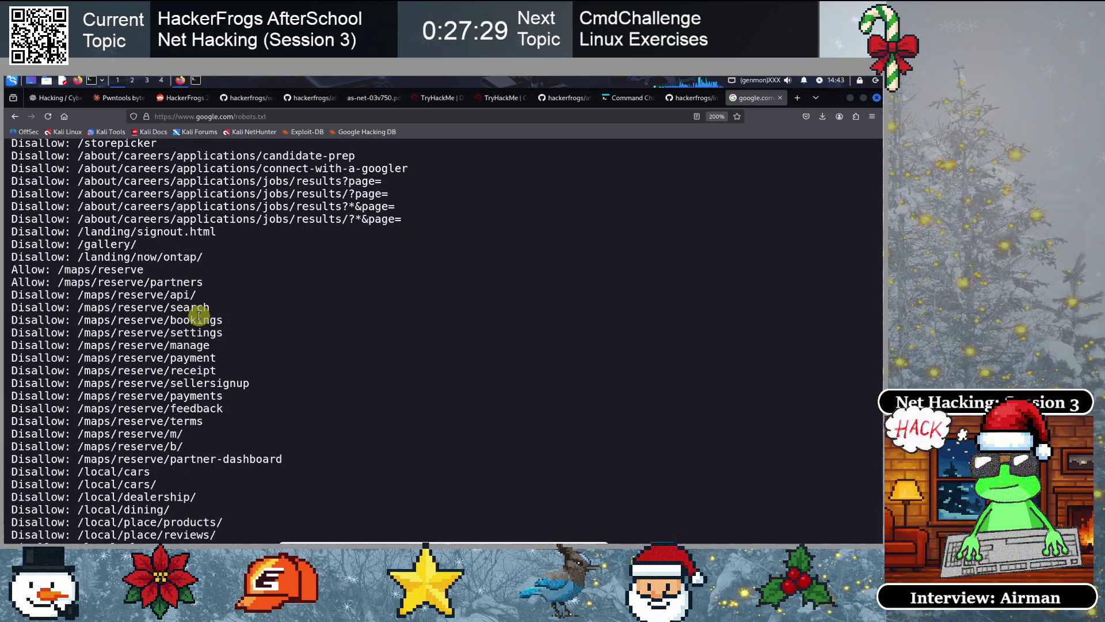
{"action": "scroll", "coordinate": [199, 316], "scroll_direction": "up", "scroll_amount": 12}
{"action": "scroll", "coordinate": [197, 314], "scroll_direction": "down", "scroll_amount": 5}
{"action": "left_click_drag", "start_coordinate": [17, 199], "coordinate": [190, 202]}
{"action": "left_click", "coordinate": [84, 223]}
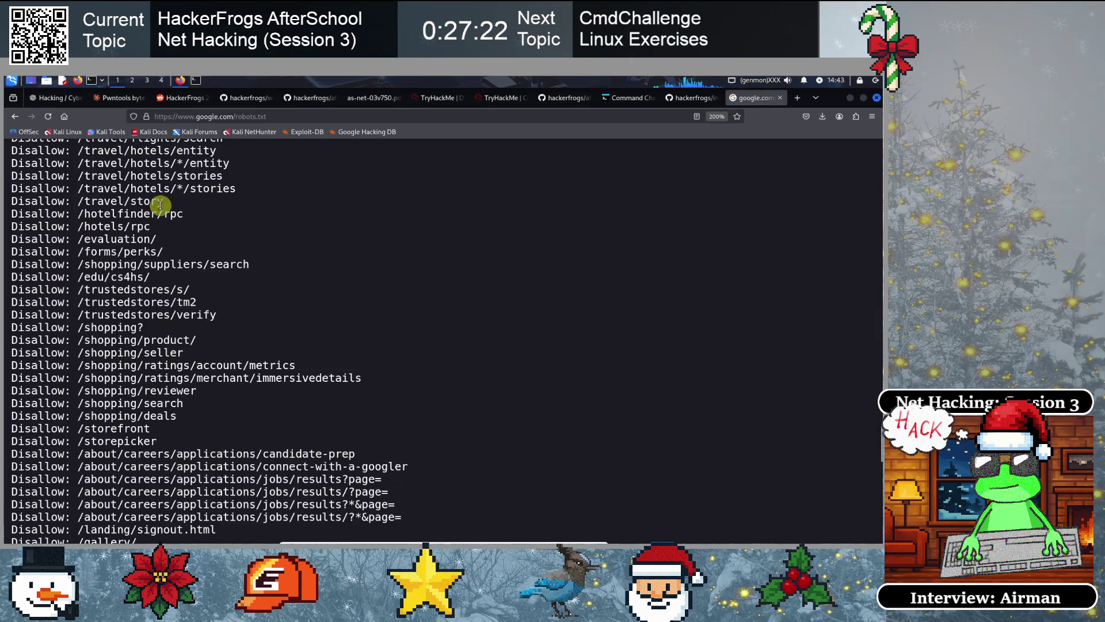
{"action": "mouse_move", "coordinate": [45, 188]}
{"action": "left_mouse_down"}
{"action": "mouse_move", "coordinate": [115, 303]}
{"action": "mouse_move", "coordinate": [173, 433]}
{"action": "left_mouse_up"}
{"action": "left_click", "coordinate": [126, 328]}
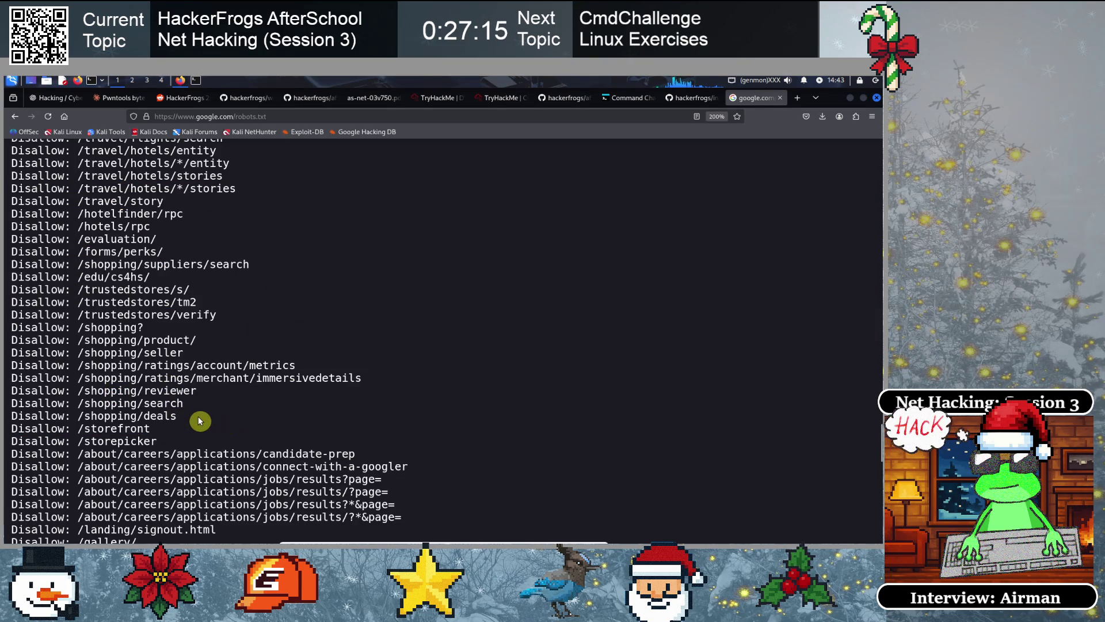
{"action": "scroll", "coordinate": [199, 418], "scroll_direction": "up", "scroll_amount": 6}
{"action": "scroll", "coordinate": [153, 377], "scroll_direction": "up", "scroll_amount": 5}
{"action": "scroll", "coordinate": [150, 381], "scroll_direction": "down", "scroll_amount": 5}
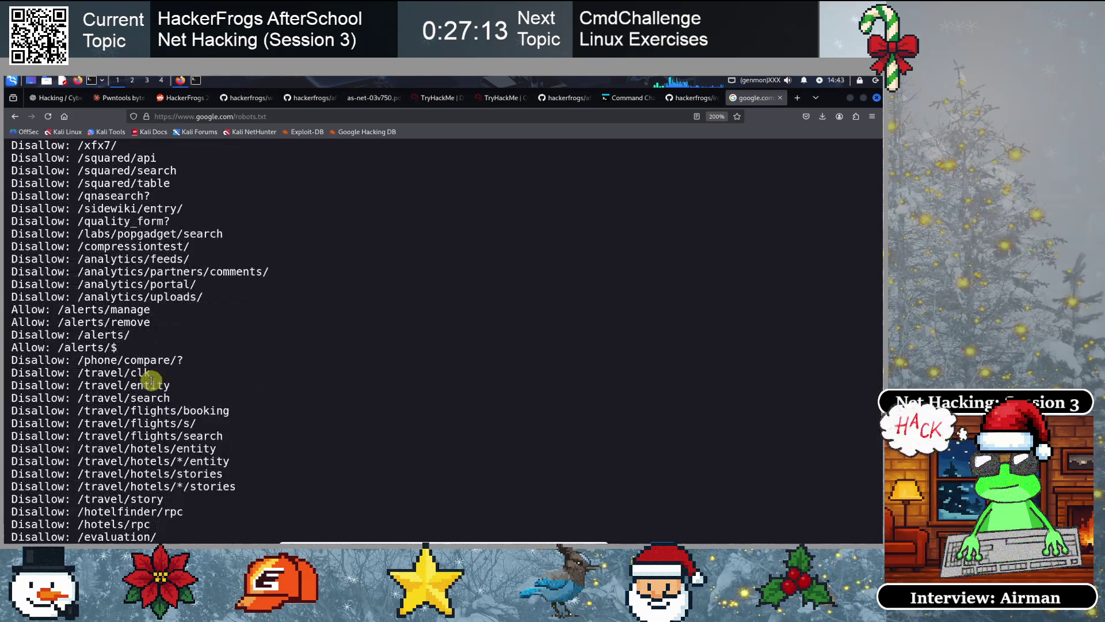
{"action": "left_click_drag", "start_coordinate": [18, 309], "coordinate": [110, 309]}
{"action": "left_click", "coordinate": [167, 314]}
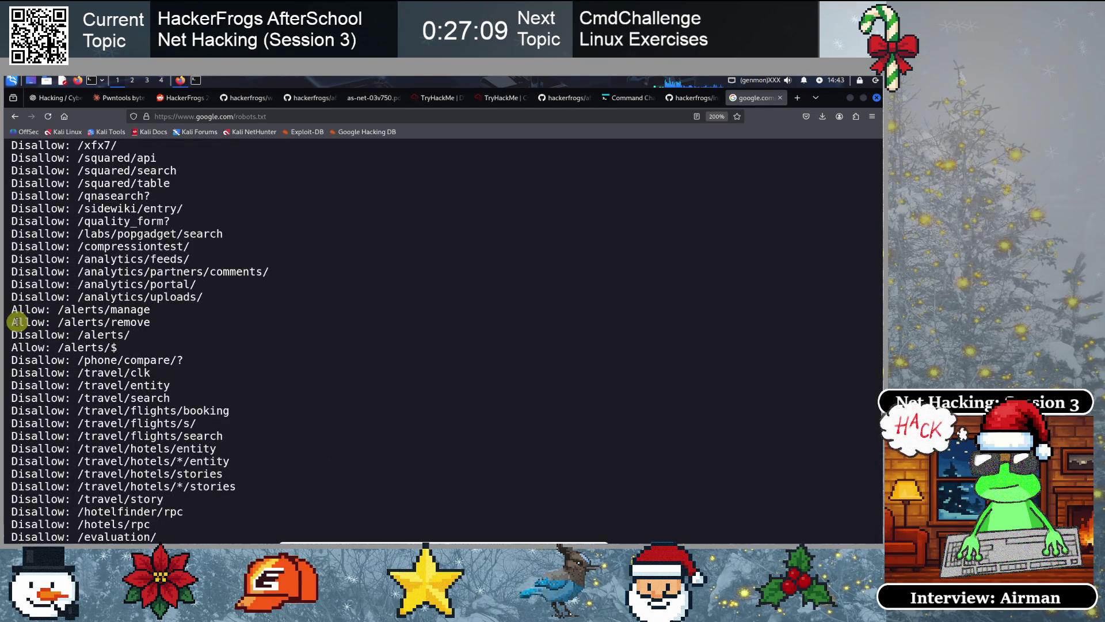
{"action": "left_click_drag", "start_coordinate": [18, 321], "coordinate": [151, 324]}
{"action": "left_click_drag", "start_coordinate": [18, 347], "coordinate": [172, 347]}
{"action": "left_click", "coordinate": [146, 384]}
{"action": "scroll", "coordinate": [173, 346], "scroll_direction": "up", "scroll_amount": 10}
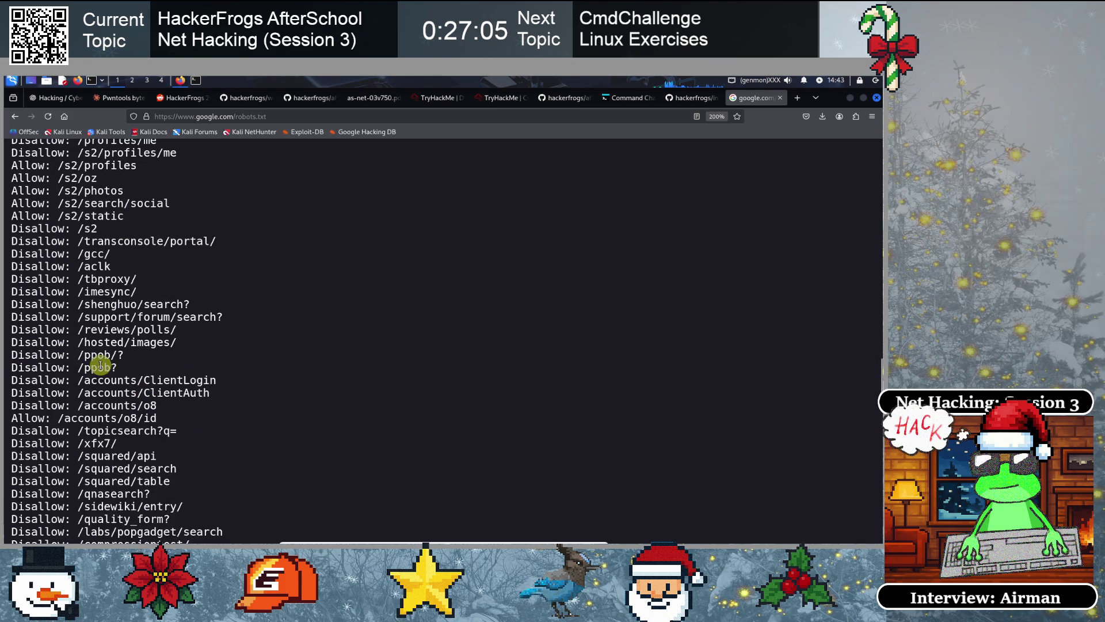
{"action": "scroll", "coordinate": [104, 360], "scroll_direction": "up", "scroll_amount": 10}
{"action": "scroll", "coordinate": [100, 364], "scroll_direction": "up", "scroll_amount": 15}
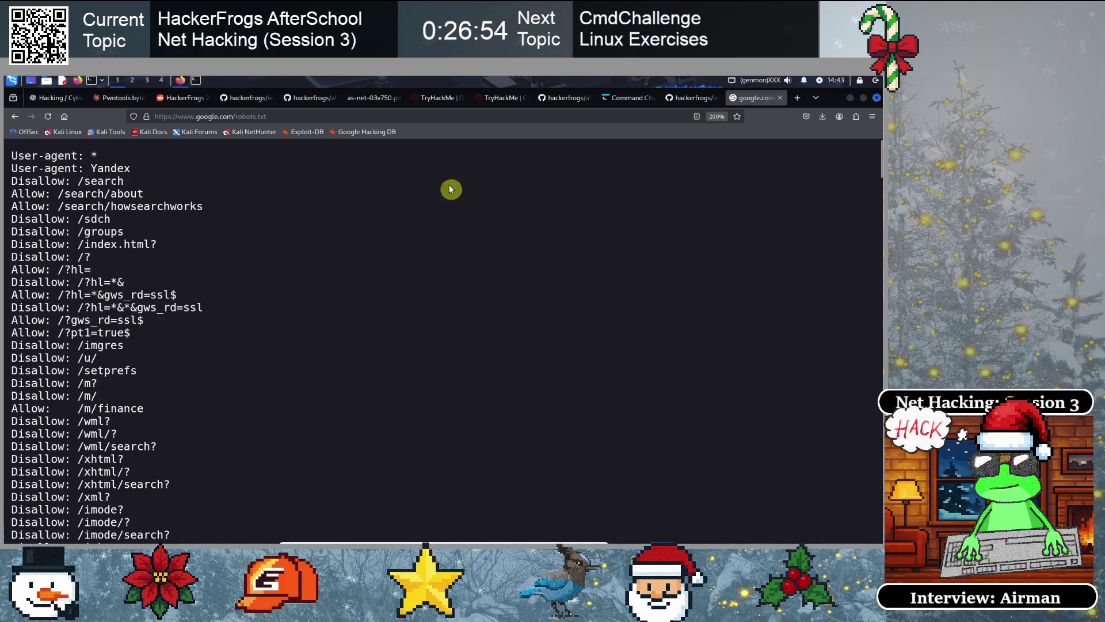
{"action": "left_click", "coordinate": [499, 99]}
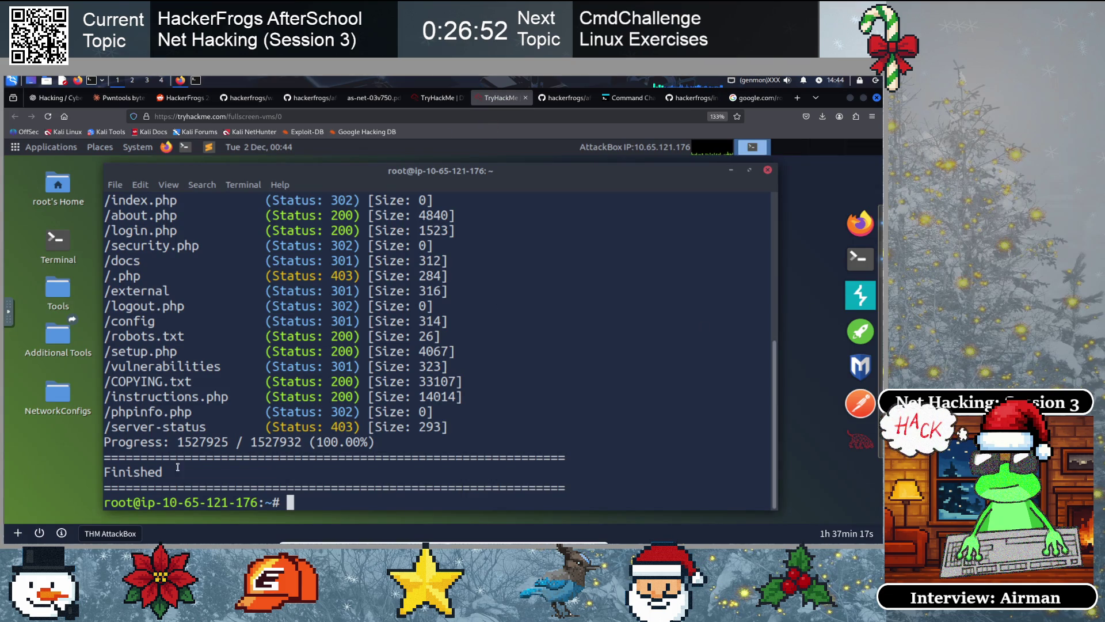
{"action": "left_click", "coordinate": [822, 238]}
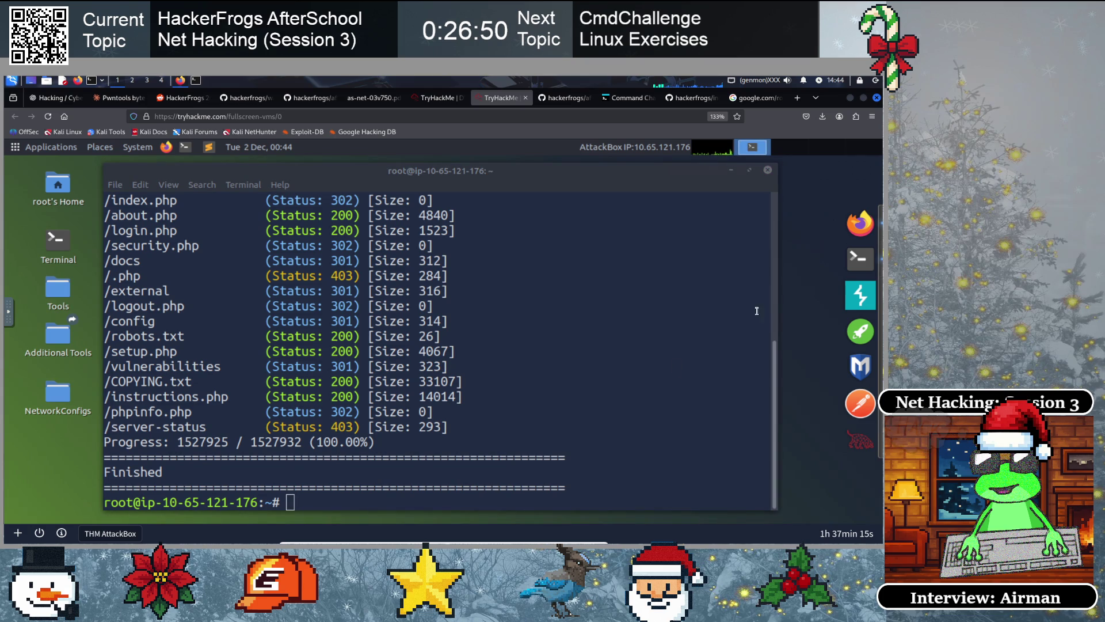
{"action": "left_click", "coordinate": [860, 223]}
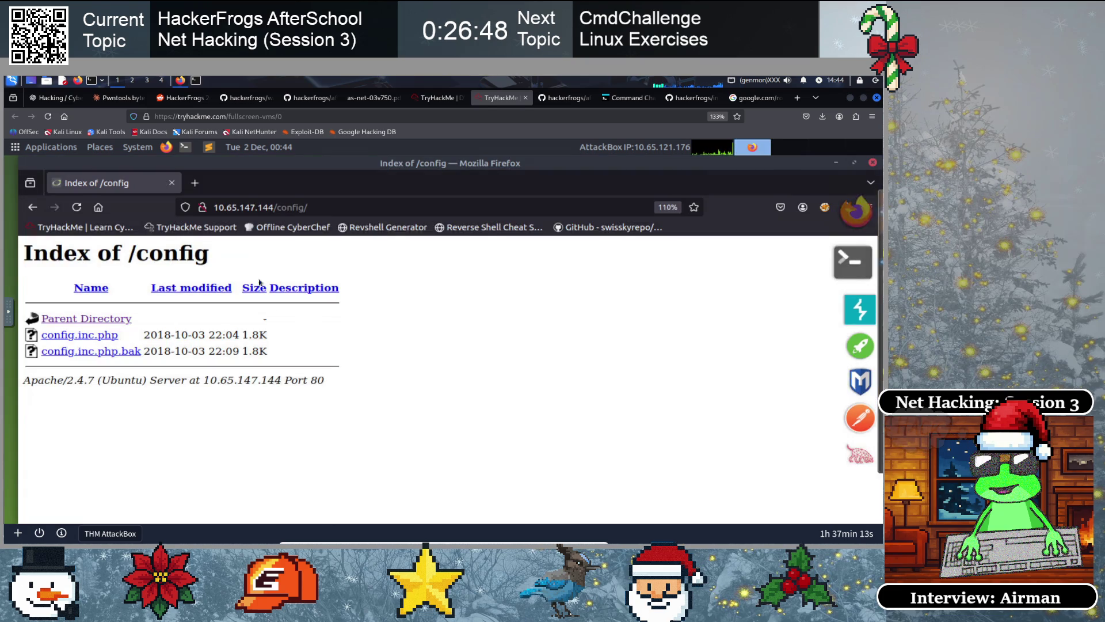
{"action": "left_click", "coordinate": [310, 208]}
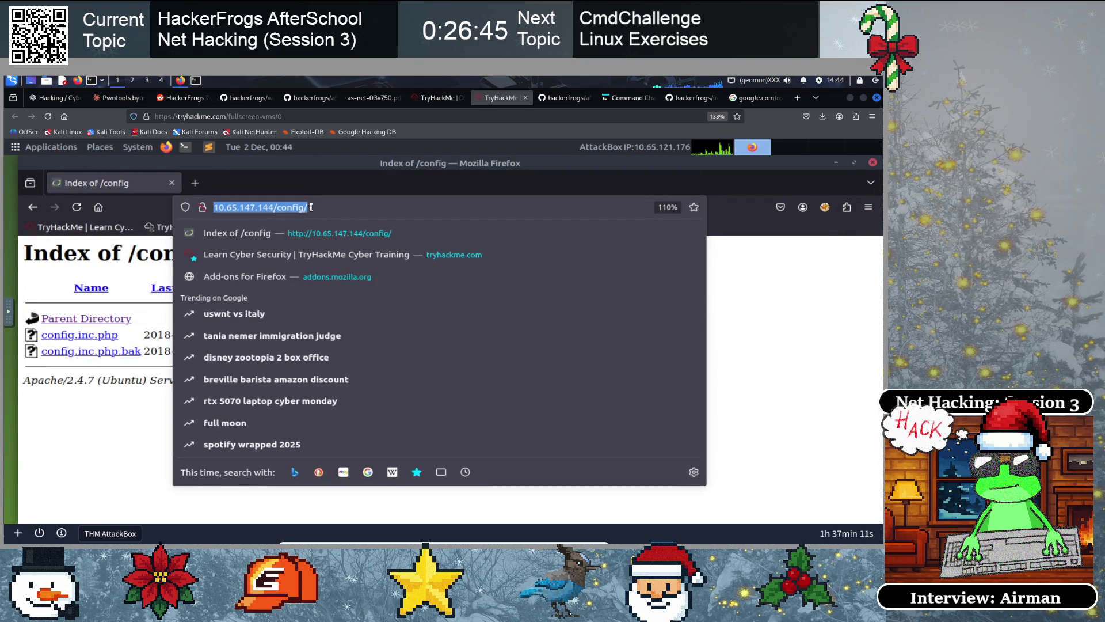
{"action": "double_click", "coordinate": [310, 207]}
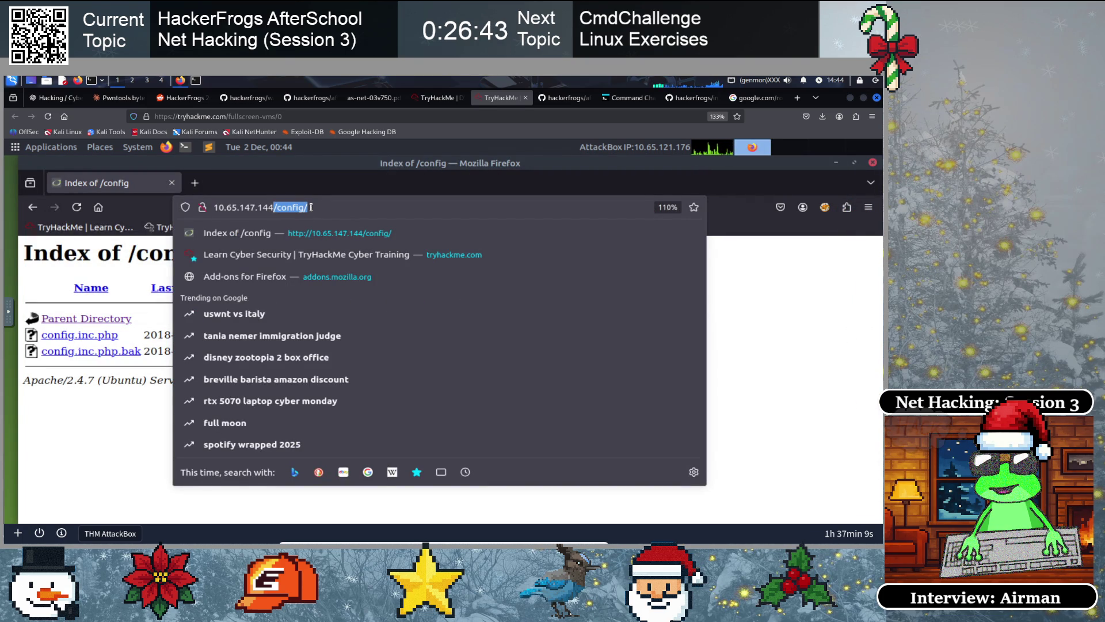
{"action": "type", "text": "robots.txt"}
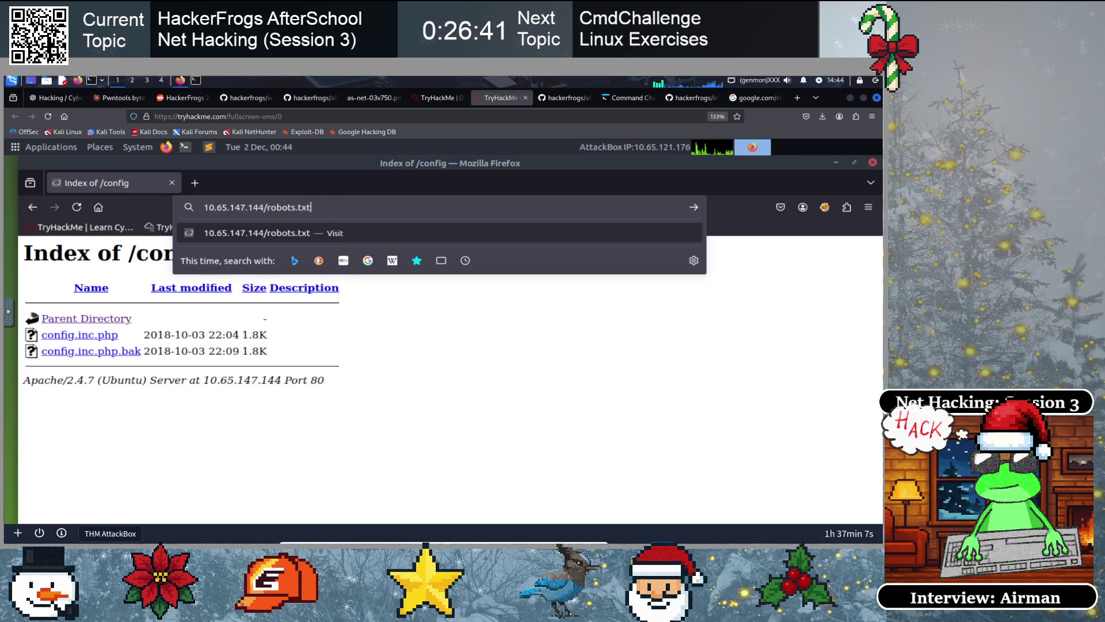
{"action": "key", "text": "Return"}
{"action": "key", "text": "ctrl+plus"}
{"action": "key", "text": "ctrl+plus"}
{"action": "key", "text": "ctrl+plus"}
{"action": "key", "text": "ctrl+plus"}
{"action": "key", "text": "ctrl+plus"}
{"action": "key", "text": "ctrl+plus"}
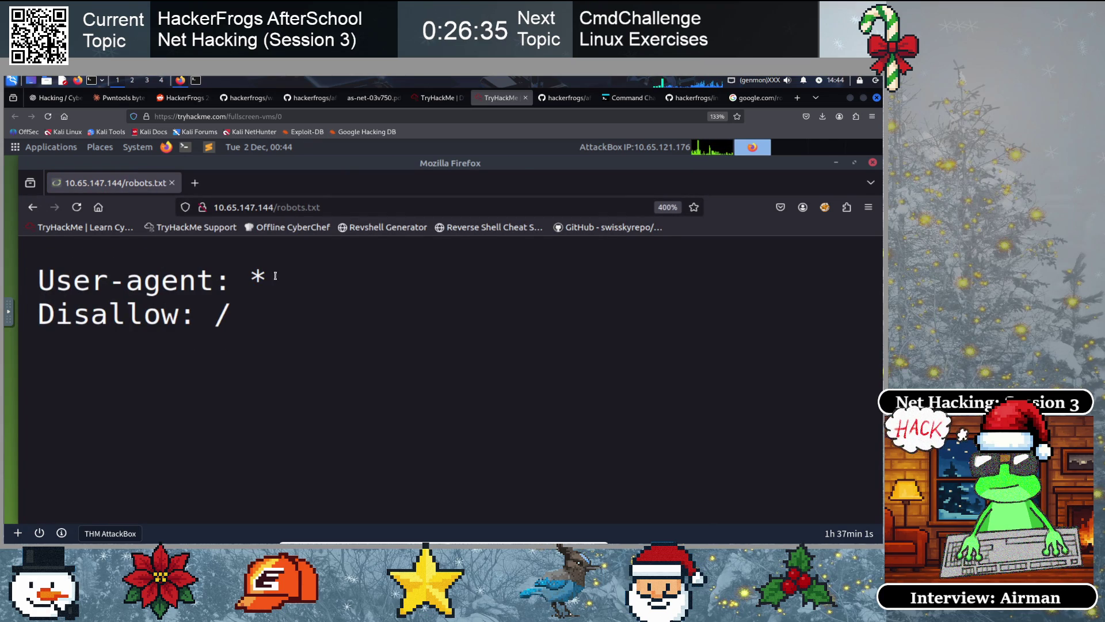
{"action": "left_click_drag", "start_coordinate": [240, 276], "coordinate": [305, 279]}
{"action": "left_click", "coordinate": [186, 293]}
{"action": "left_click_drag", "start_coordinate": [212, 279], "coordinate": [33, 279]}
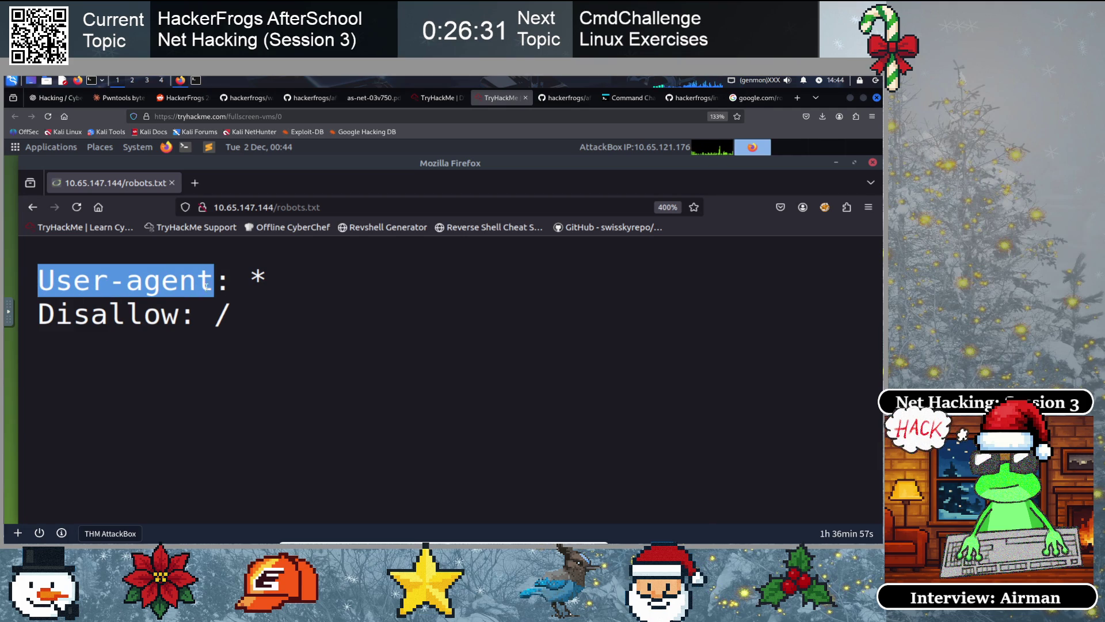
{"action": "left_click", "coordinate": [258, 312]}
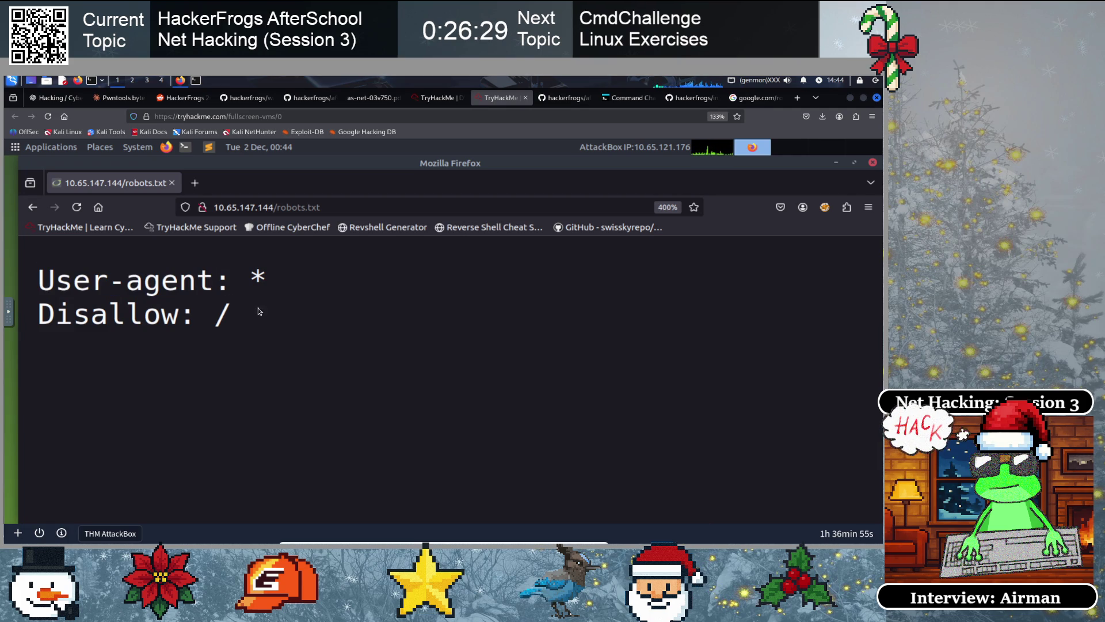
{"action": "left_click_drag", "start_coordinate": [246, 274], "coordinate": [316, 277]}
{"action": "left_click", "coordinate": [145, 319]}
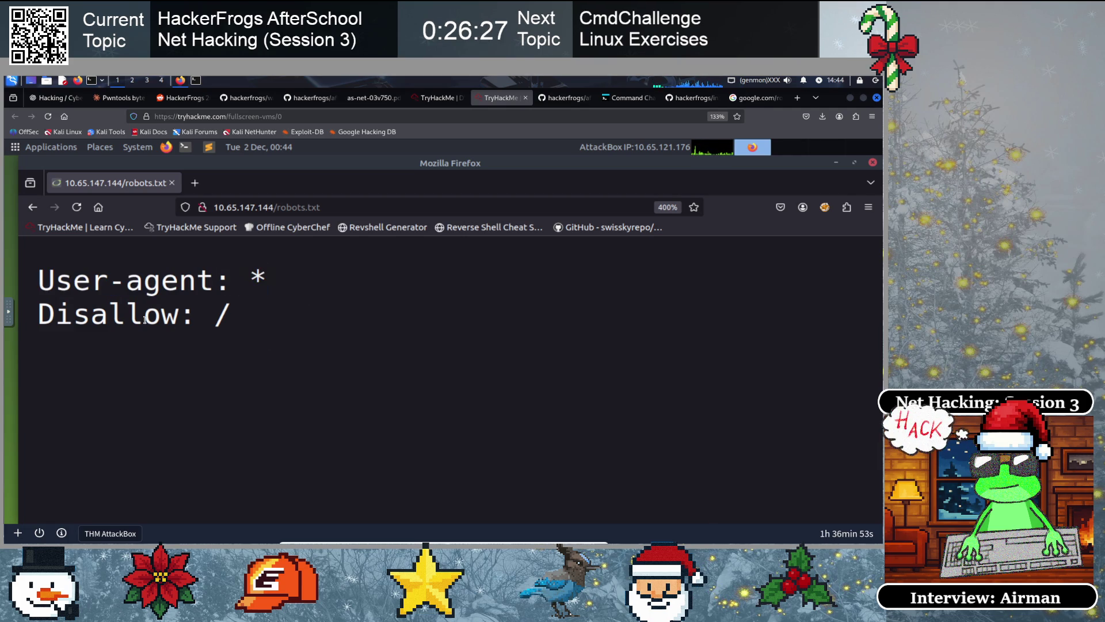
{"action": "left_click_drag", "start_coordinate": [73, 279], "coordinate": [309, 282]}
{"action": "left_click", "coordinate": [57, 337]}
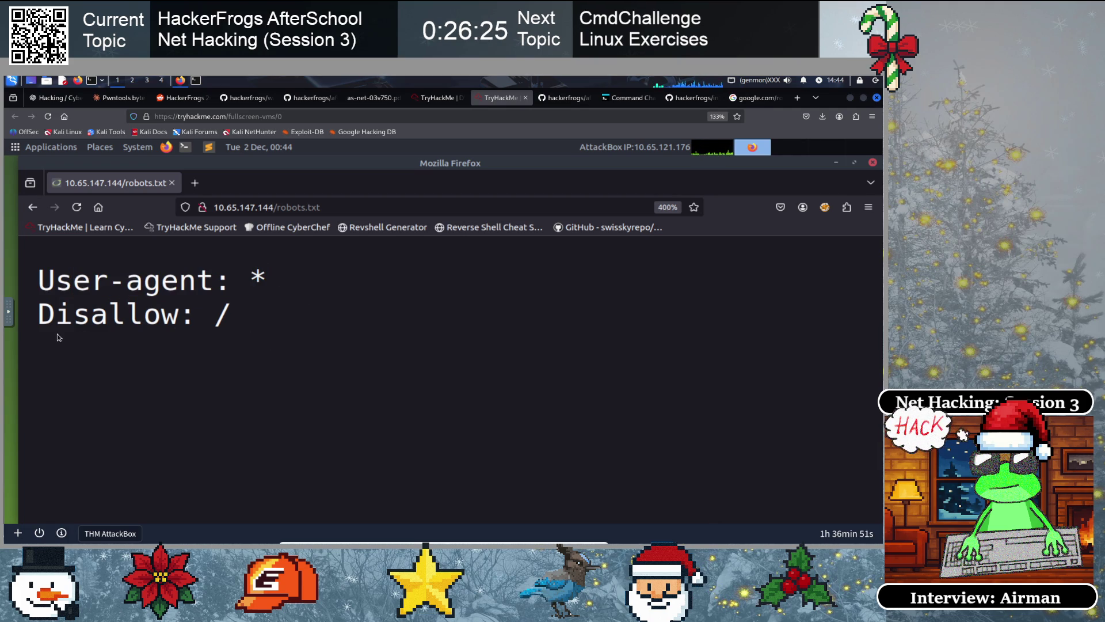
{"action": "mouse_move", "coordinate": [51, 311]}
{"action": "left_mouse_down"}
{"action": "mouse_move", "coordinate": [265, 314]}
{"action": "mouse_move", "coordinate": [254, 354]}
{"action": "left_mouse_up"}
{"action": "left_click", "coordinate": [251, 359]}
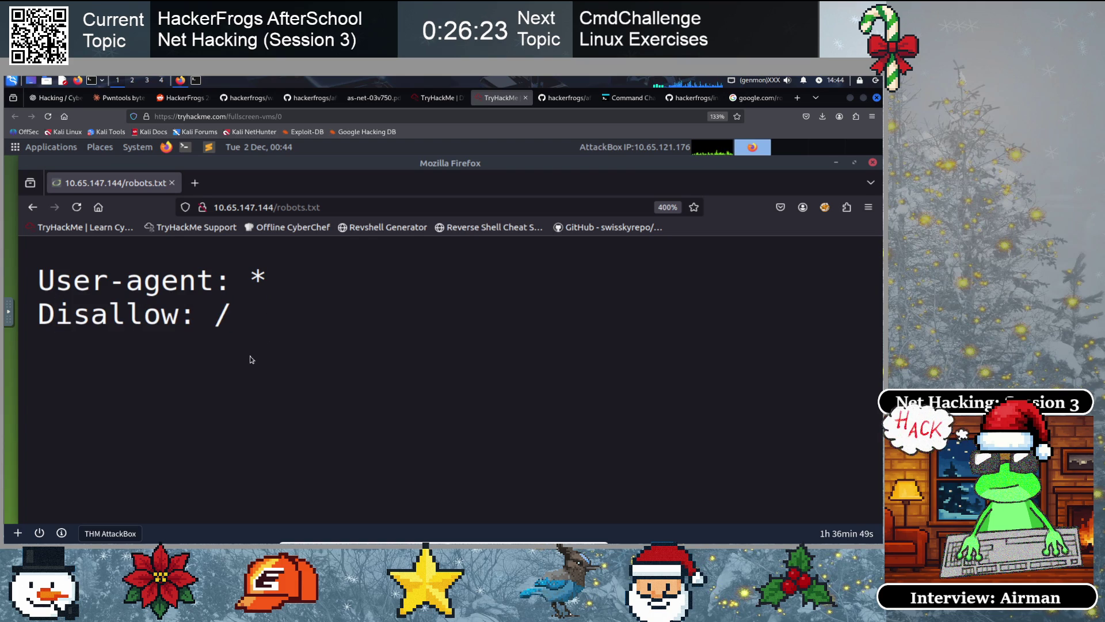
{"action": "left_click_drag", "start_coordinate": [213, 319], "coordinate": [231, 360]}
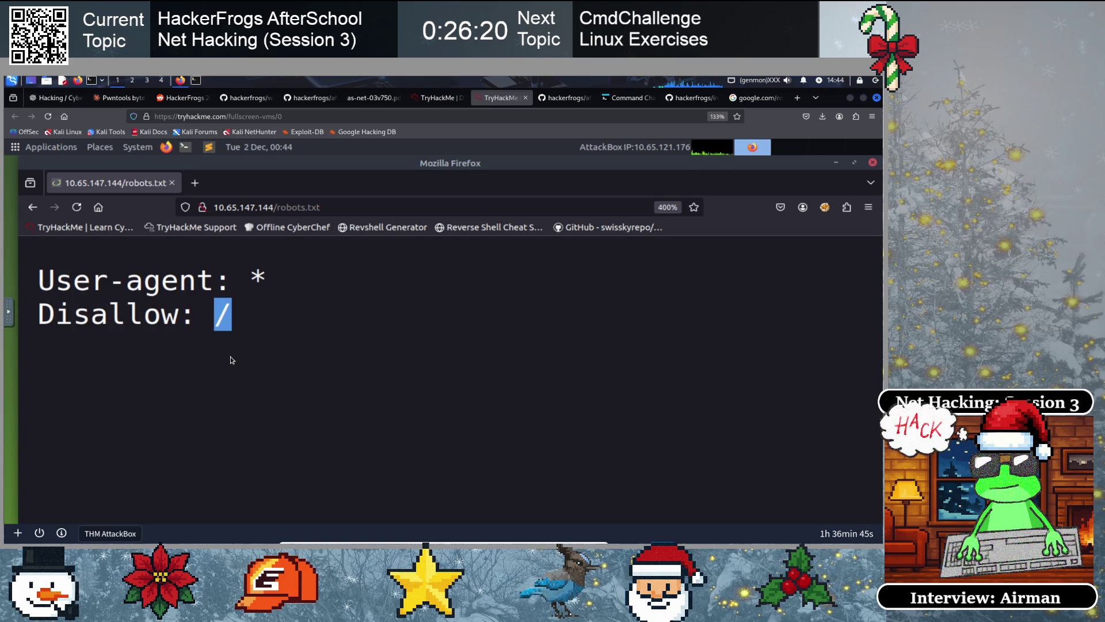
{"action": "left_click", "coordinate": [230, 357]}
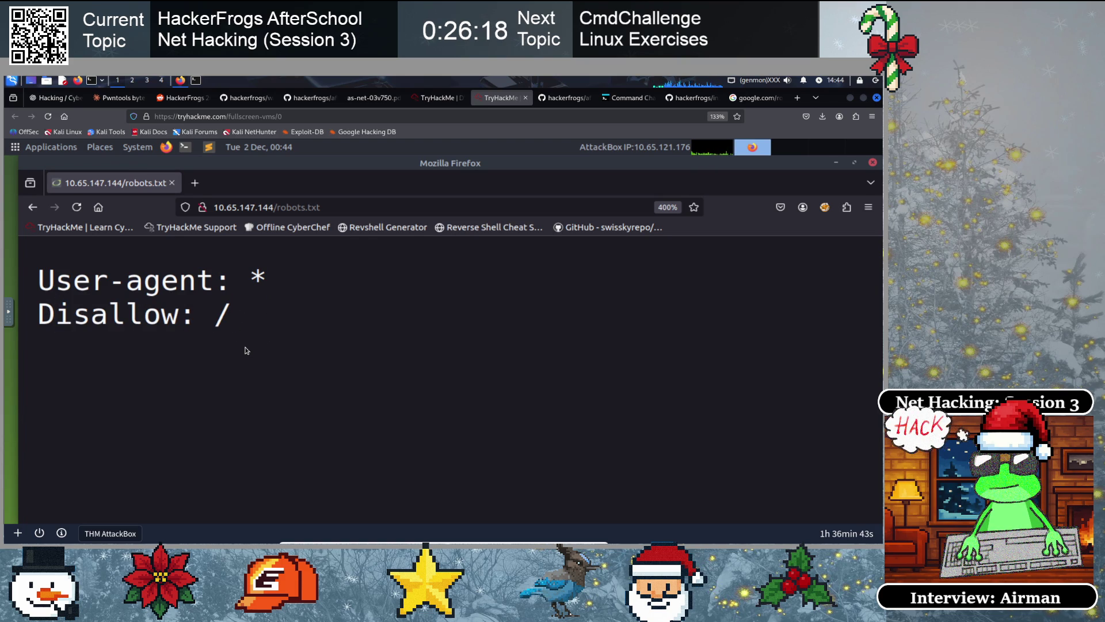
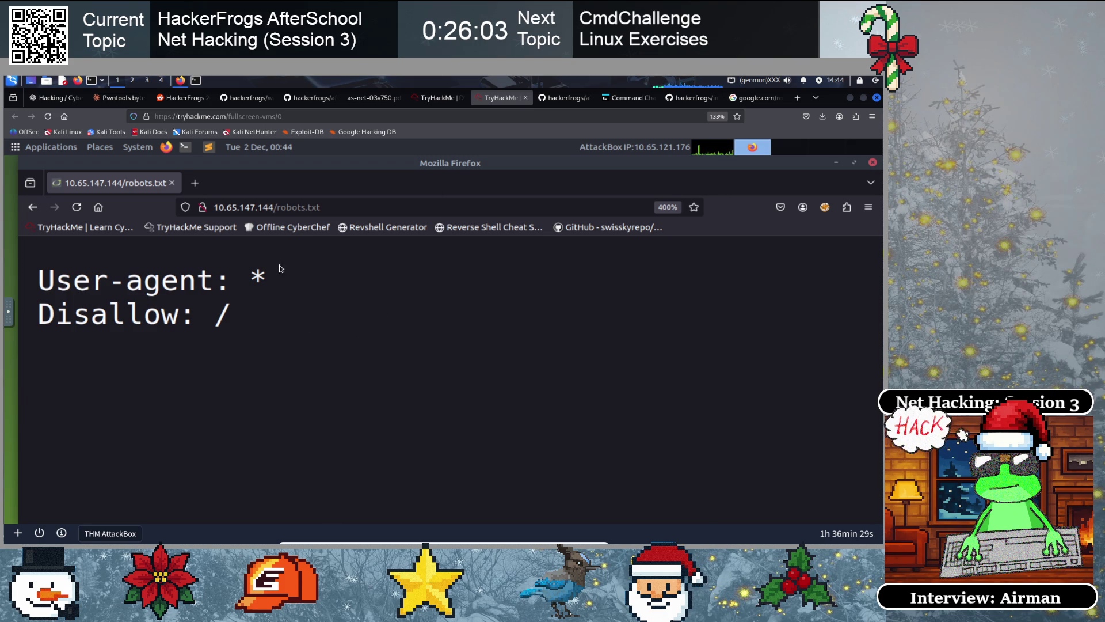
Step: Copy the /phpinfo.php path from the gobuster scan results in the terminal
{"action": "left_click", "coordinate": [838, 164]}
{"action": "left_click_drag", "start_coordinate": [111, 411], "coordinate": [199, 411]}
{"action": "left_click", "coordinate": [116, 412]}
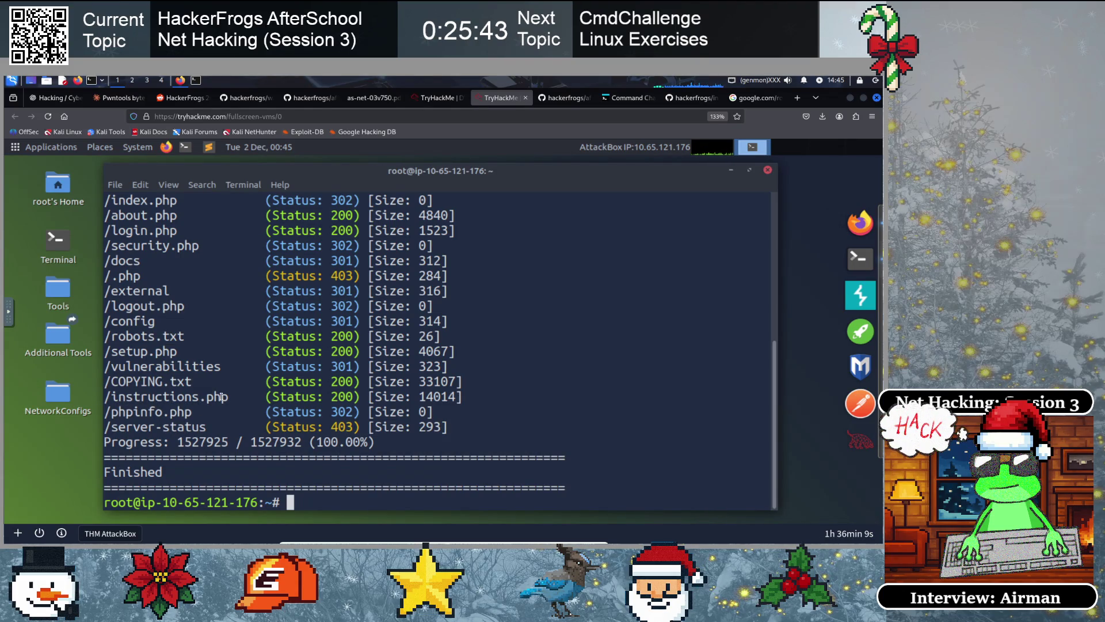
{"action": "left_click_drag", "start_coordinate": [174, 409], "coordinate": [107, 411]}
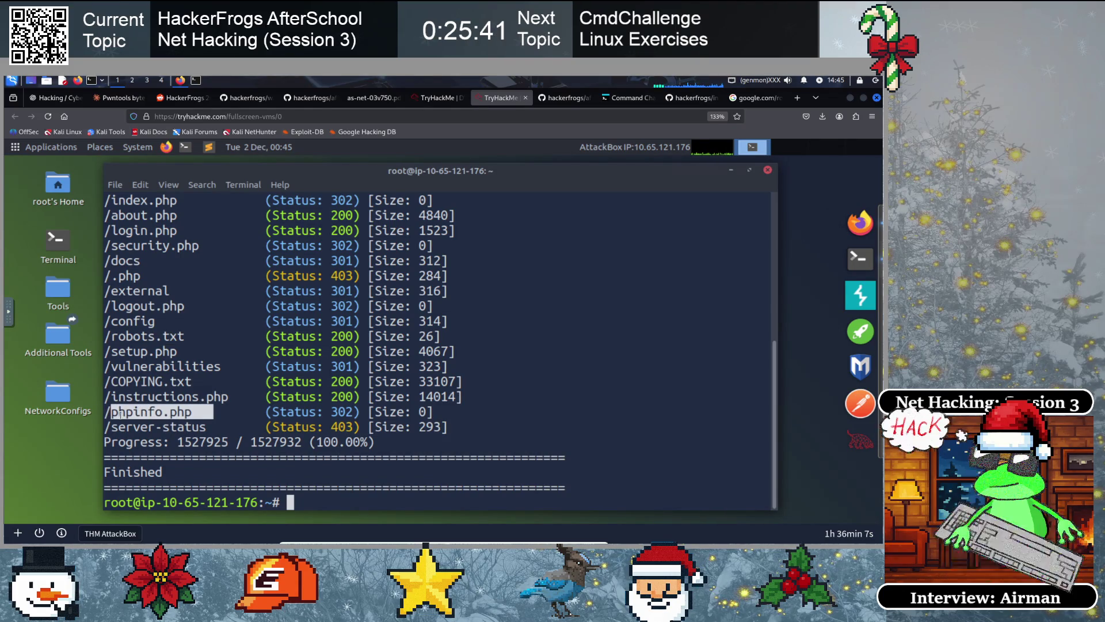
{"action": "left_click", "coordinate": [188, 413]}
{"action": "left_click_drag", "start_coordinate": [192, 412], "coordinate": [116, 411]}
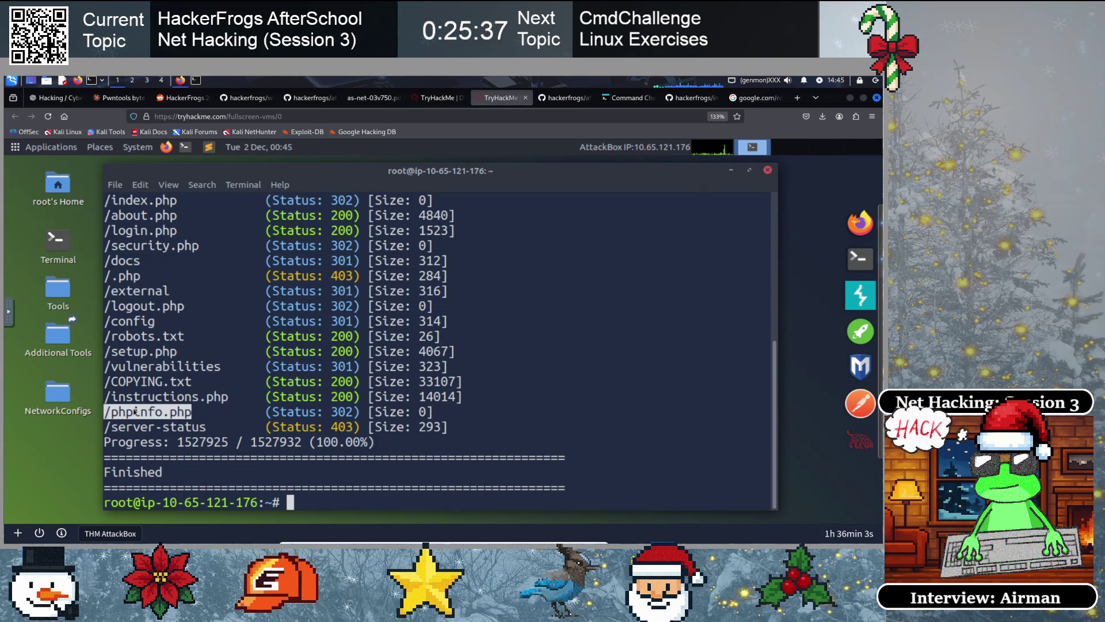
{"action": "right_click", "coordinate": [134, 411]}
{"action": "left_click", "coordinate": [149, 349]}
Step: Clear the terminal selection and bring Firefox back on the target's robots.txt page
{"action": "left_click", "coordinate": [198, 428]}
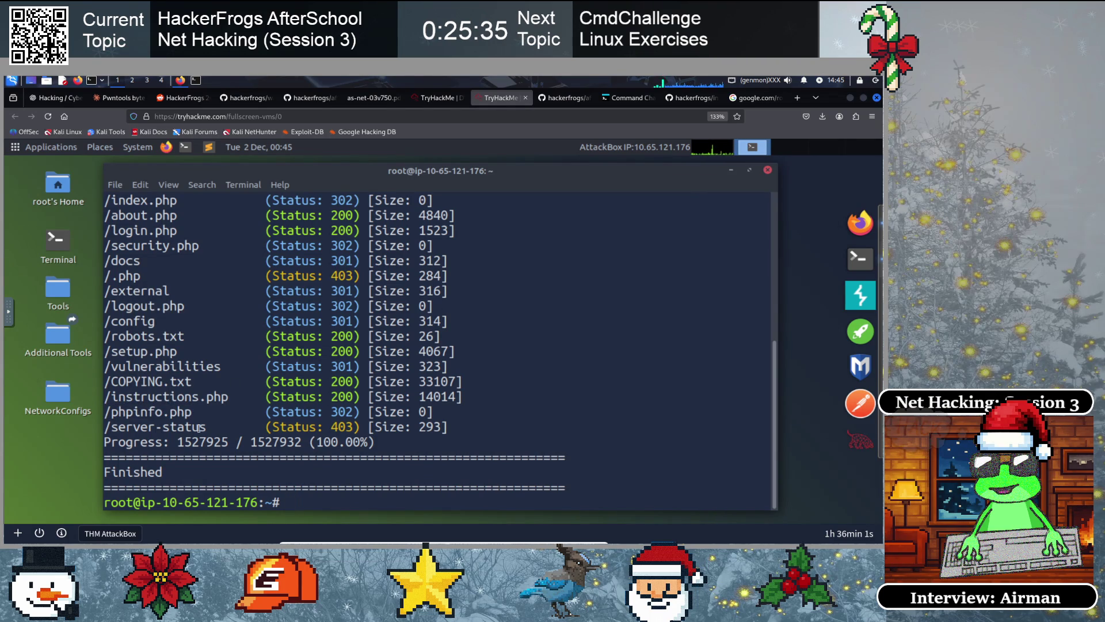
{"action": "left_click_drag", "start_coordinate": [131, 411], "coordinate": [201, 412]}
{"action": "left_click", "coordinate": [606, 323]}
{"action": "left_click", "coordinate": [860, 224]}
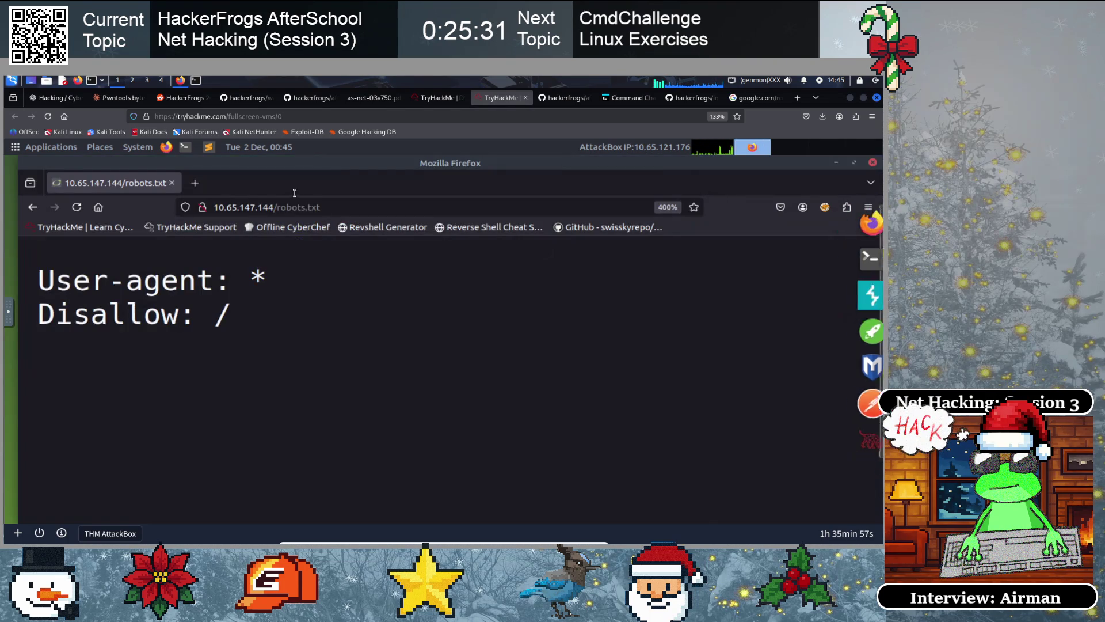
{"action": "left_click", "coordinate": [323, 210]}
Step: Replace robots.txt with /phpinfo.php in the address and load it
{"action": "left_click", "coordinate": [323, 210]}
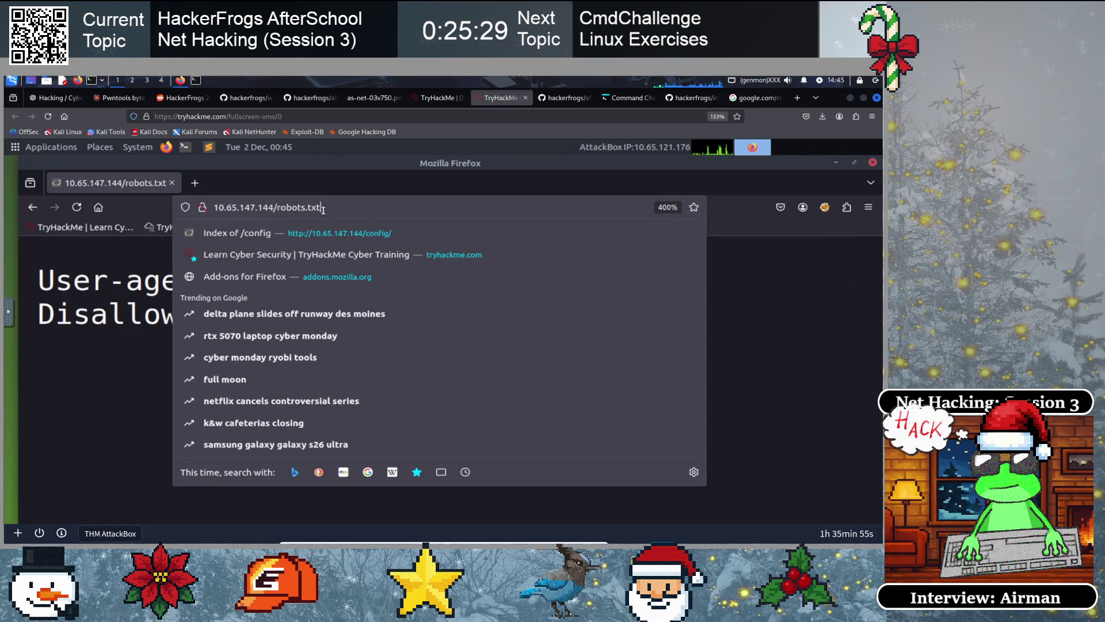
{"action": "key", "text": "shift+Left"}
{"action": "key", "text": "shift+Left"}
{"action": "key", "text": "shift+Left"}
{"action": "type", "text": "/phpinfo.php"}
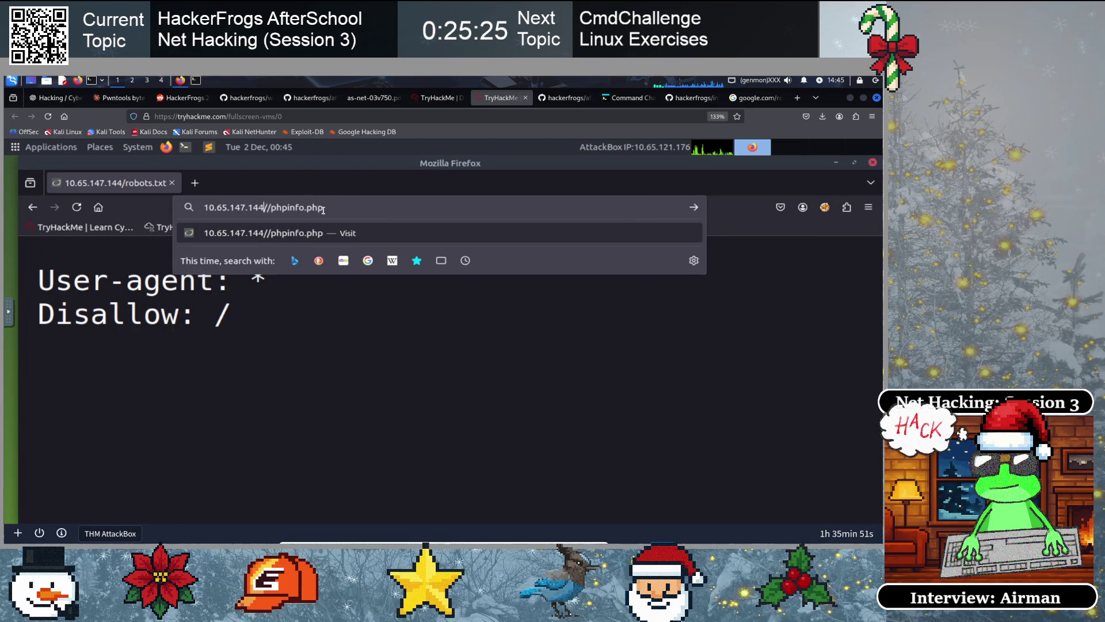
{"action": "key", "text": "Return"}
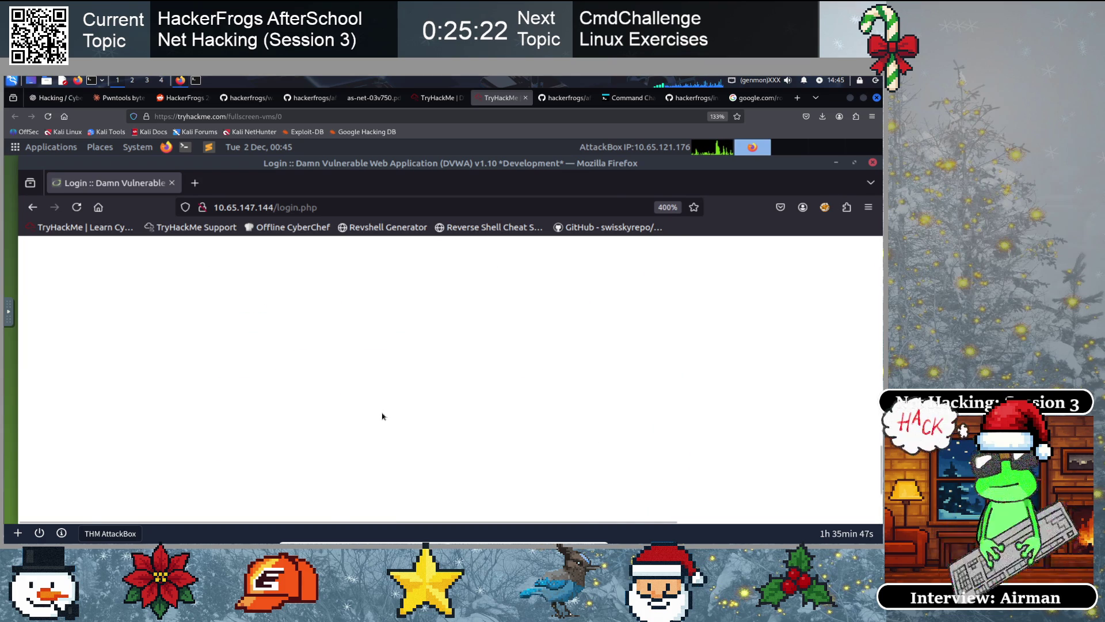
Step: Zoom out twice so the whole DVWA login form fits, then focus Username
{"action": "scroll", "coordinate": [382, 413], "scroll_direction": "down", "scroll_amount": 3}
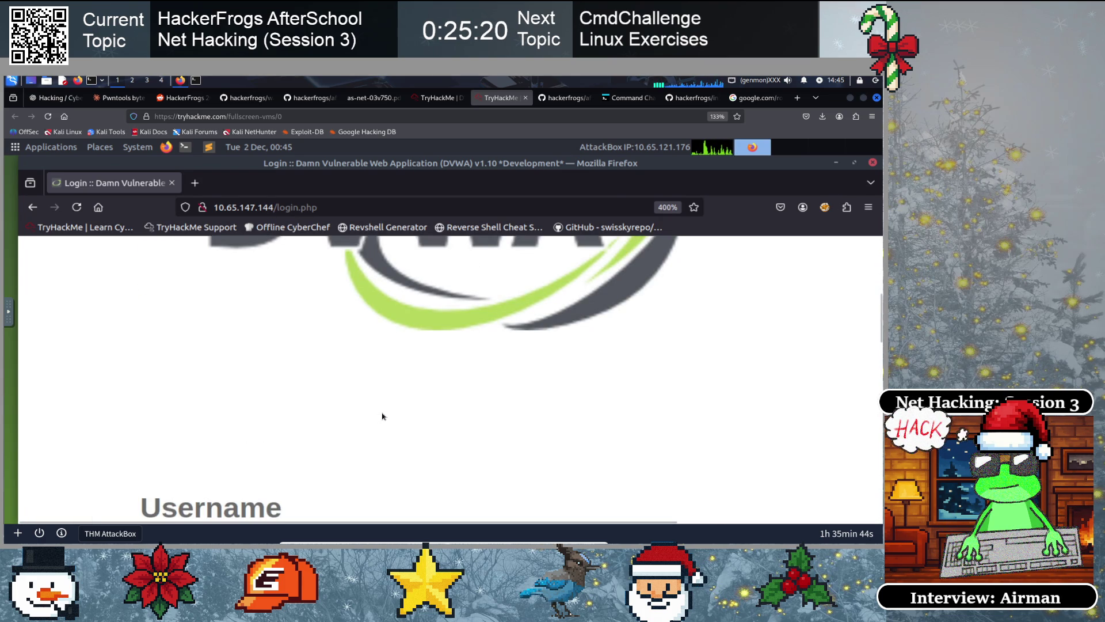
{"action": "key", "text": "ctrl+minus"}
{"action": "key", "text": "ctrl+minus"}
{"action": "key", "text": "ctrl+minus"}
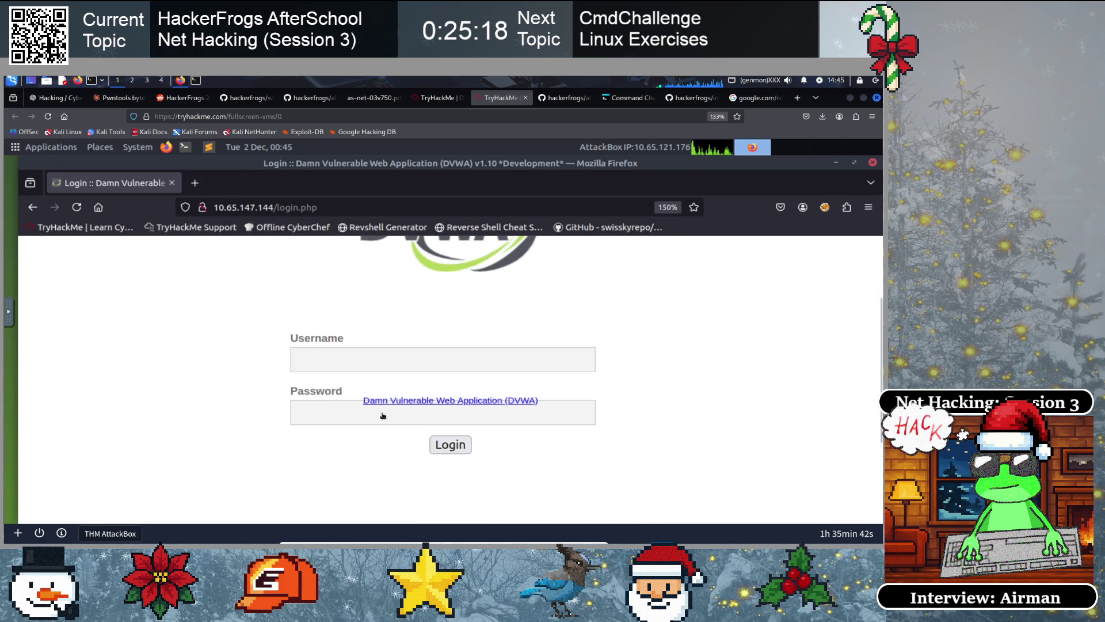
{"action": "key", "text": "ctrl+minus"}
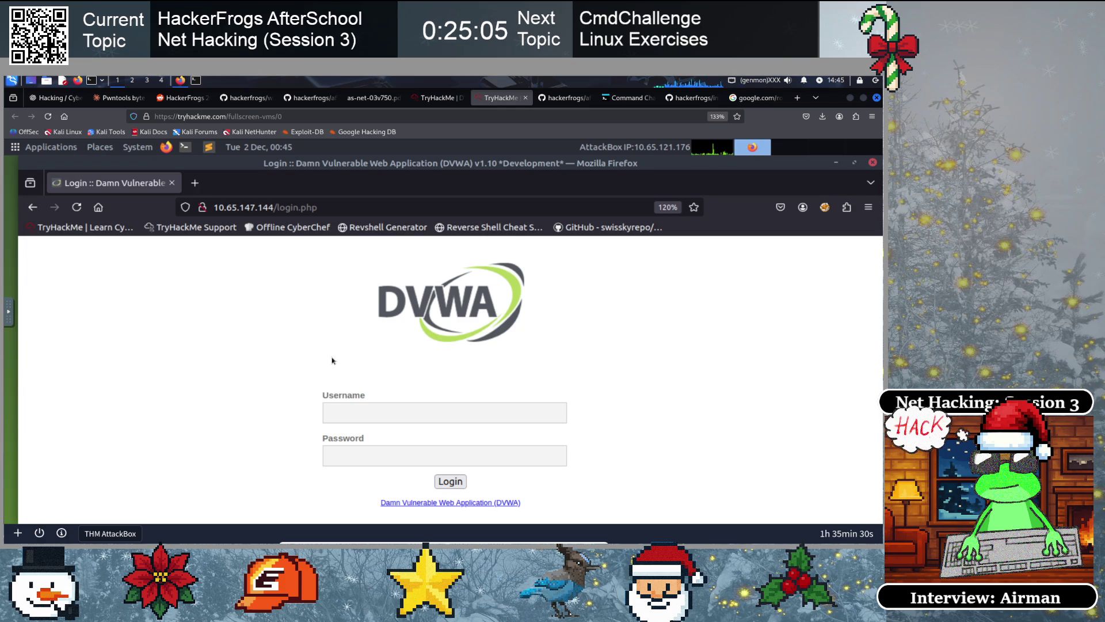
{"action": "left_click", "coordinate": [380, 413]}
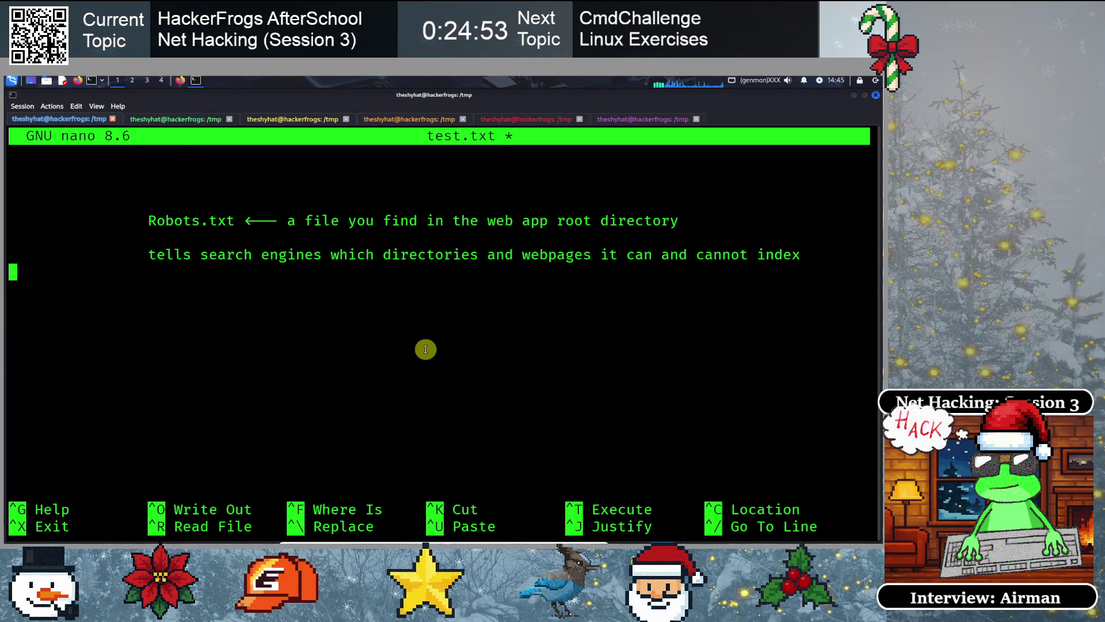
Step: Add an indented 'Default Credentials' heading with the pair admin / admin
{"action": "key", "text": "Return"}
{"action": "key", "text": "Return"}
{"action": "key", "text": "Return"}
{"action": "key", "text": "Tab"}
{"action": "key", "text": "Tab"}
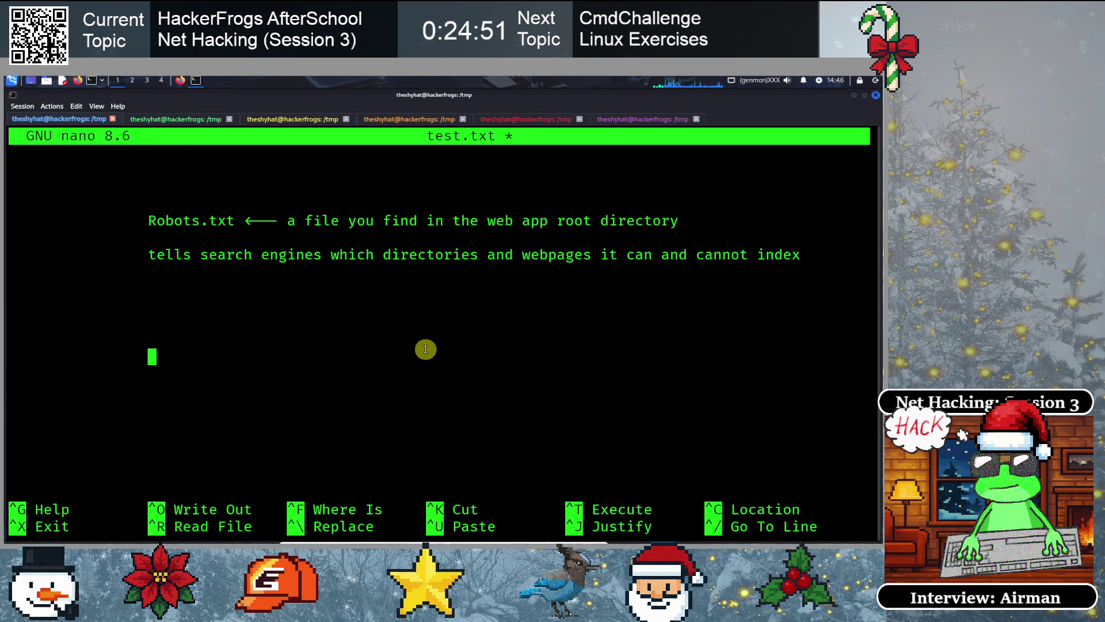
{"action": "type", "text": "Default Creden"}
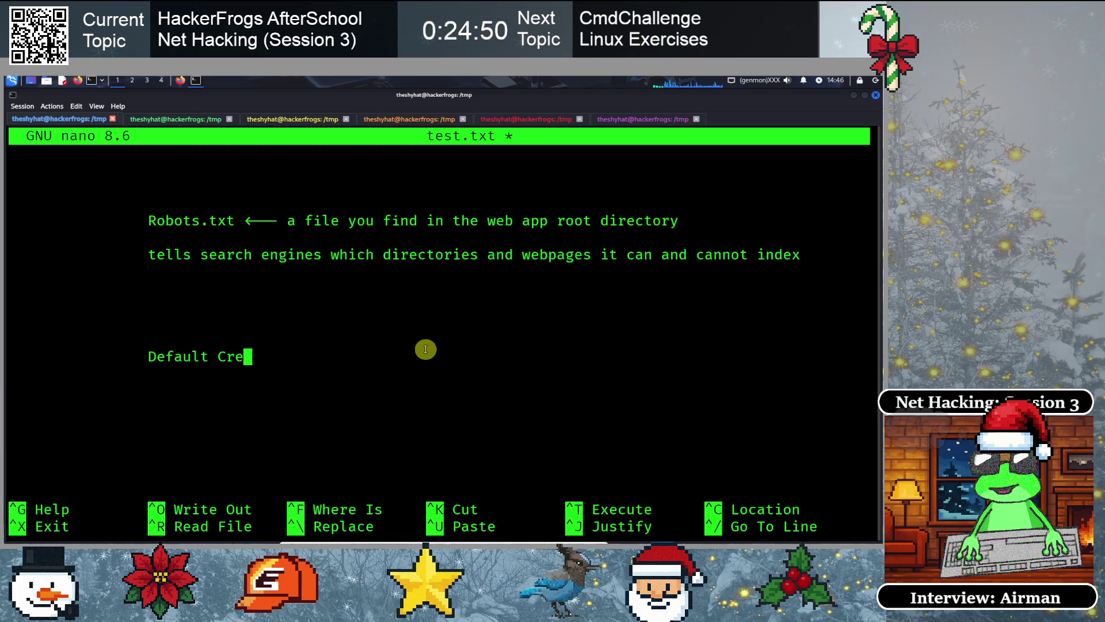
{"action": "type", "text": "tials"}
{"action": "key", "text": "Return"}
{"action": "key", "text": "Return"}
{"action": "key", "text": "Tab"}
{"action": "key", "text": "Tab"}
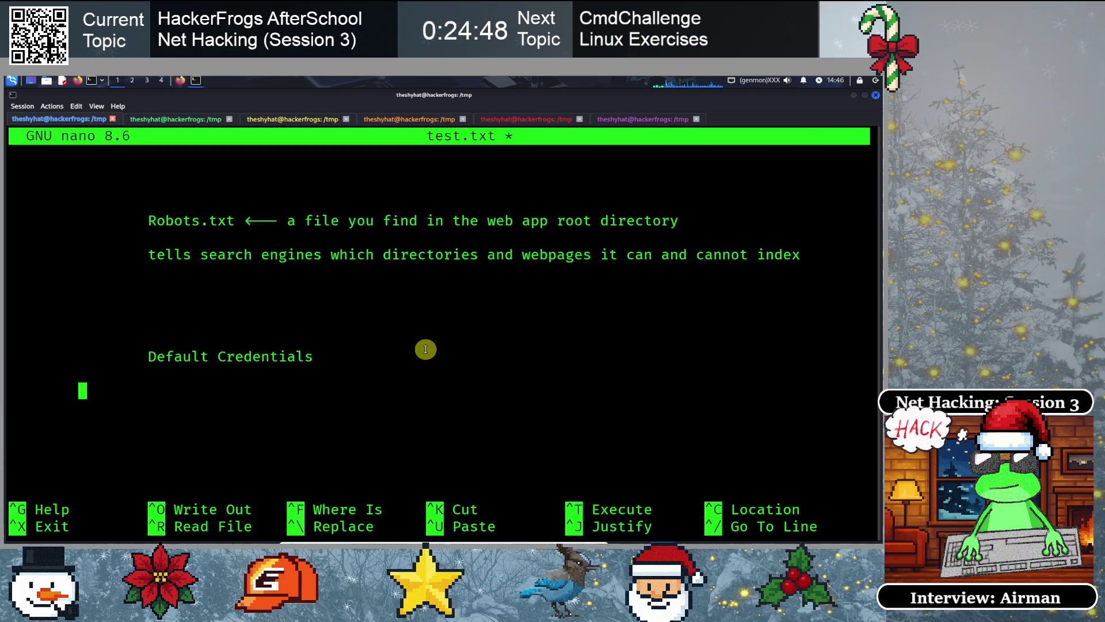
{"action": "type", "text": "admin"}
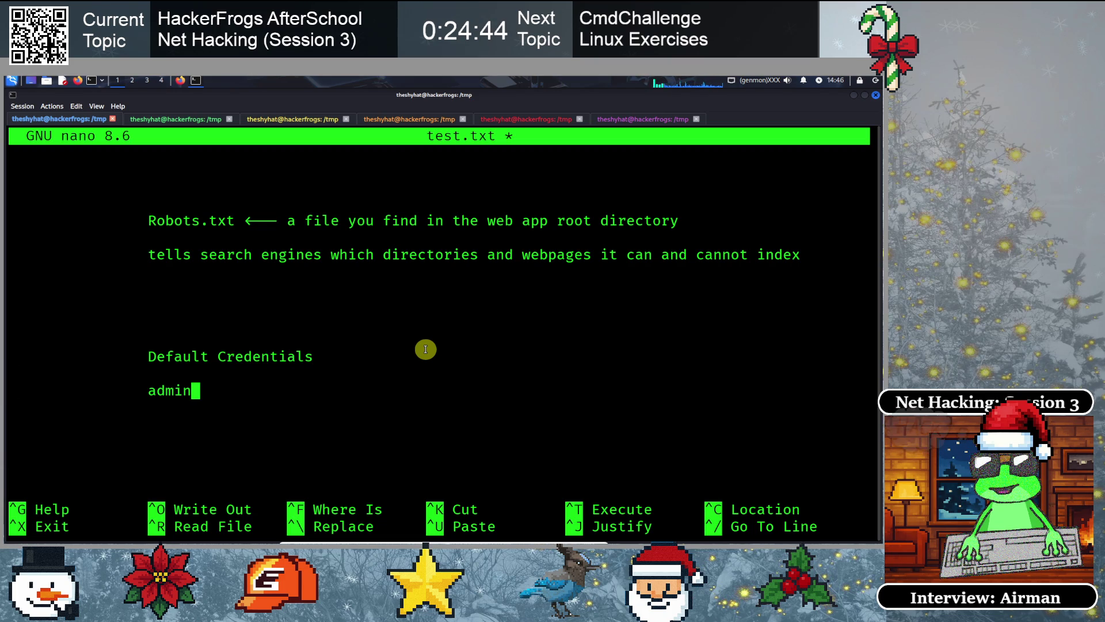
{"action": "type", "text": " / "}
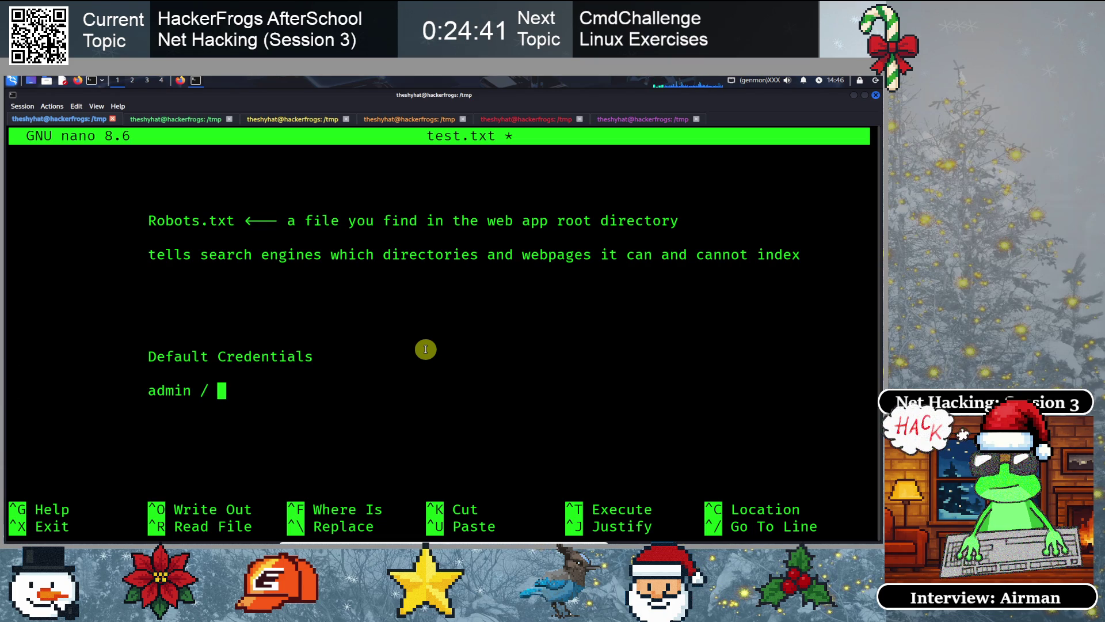
{"action": "type", "text": "admin"}
{"action": "key", "text": "Return"}
{"action": "key", "text": "Tab"}
{"action": "key", "text": "Tab"}
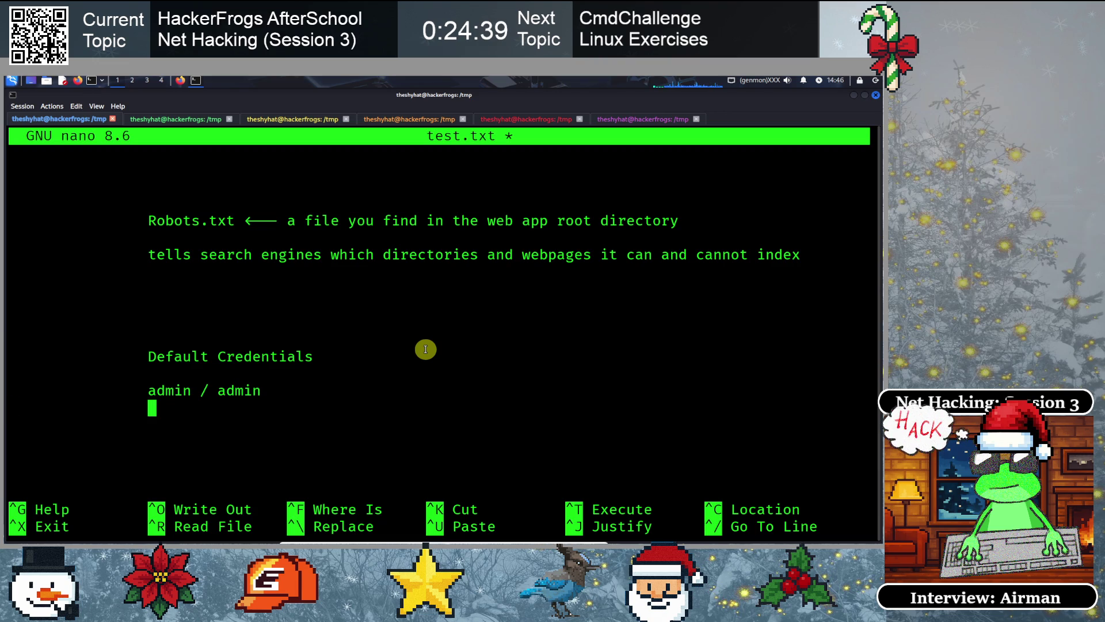
{"action": "type", "text": "administra"}
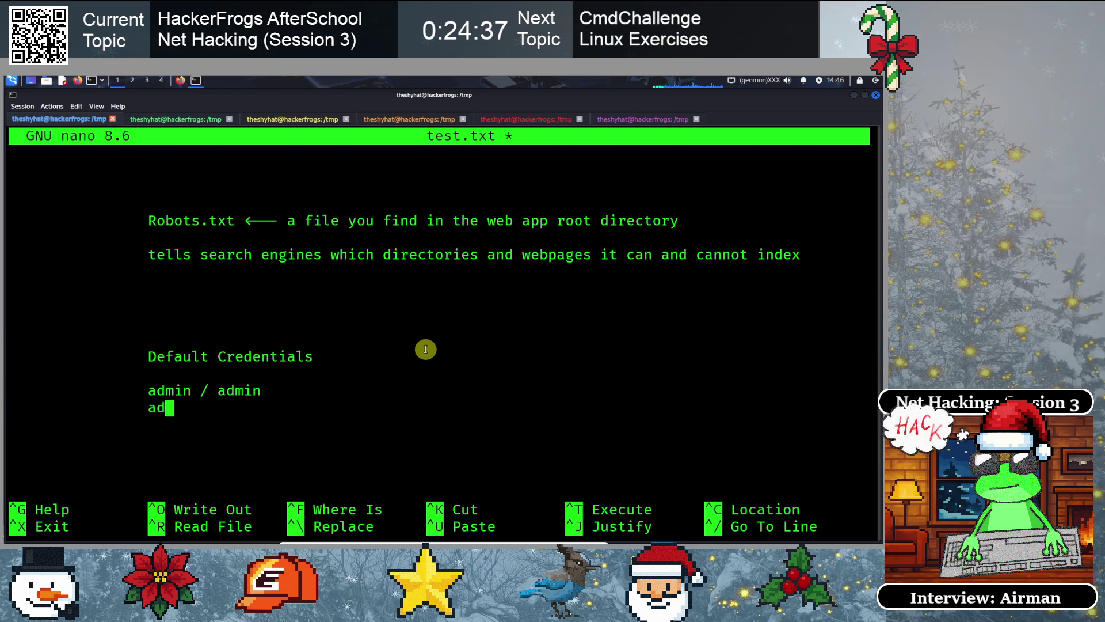
{"action": "type", "text": "tor"}
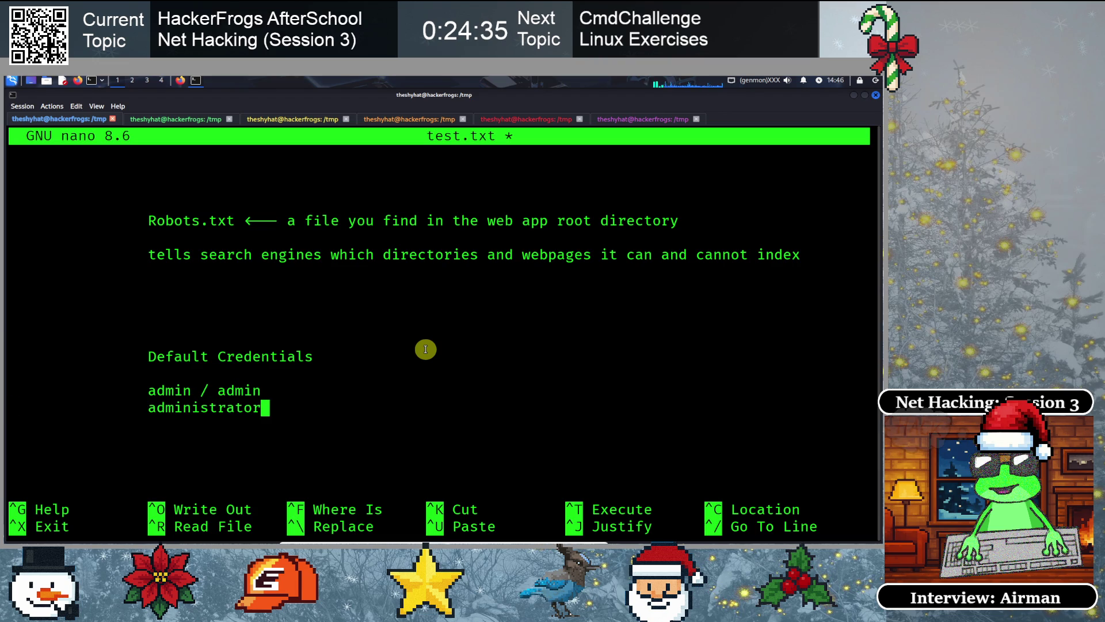
{"action": "type", "text": " / password"}
{"action": "key", "text": "Return"}
{"action": "key", "text": "Tab"}
{"action": "key", "text": "Tab"}
{"action": "type", "text": "root"}
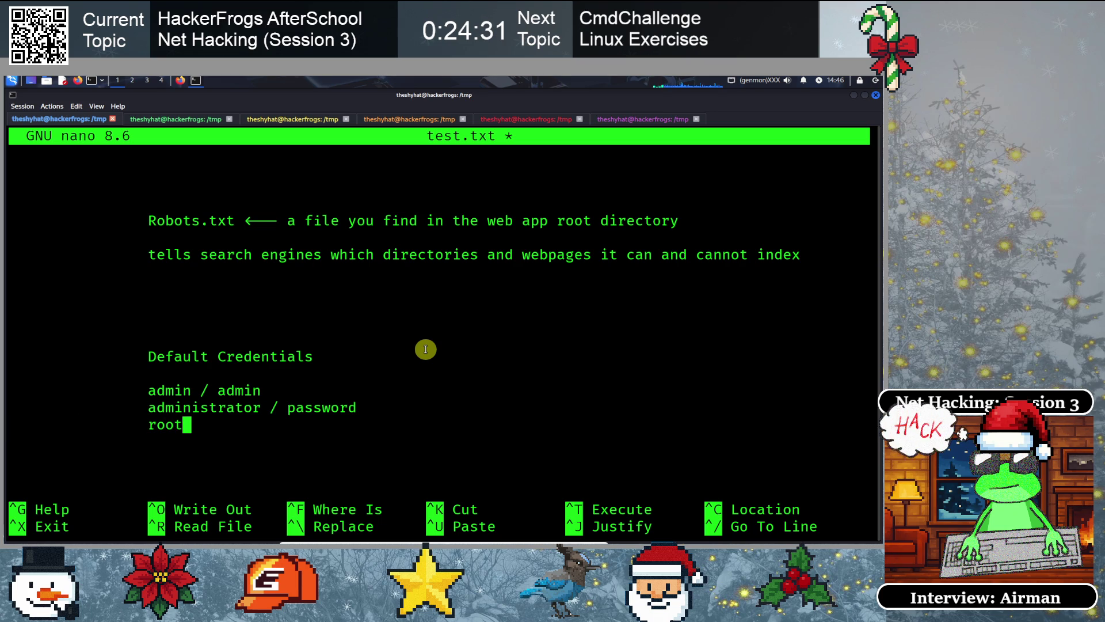
{"action": "type", "text": " / pasw"}
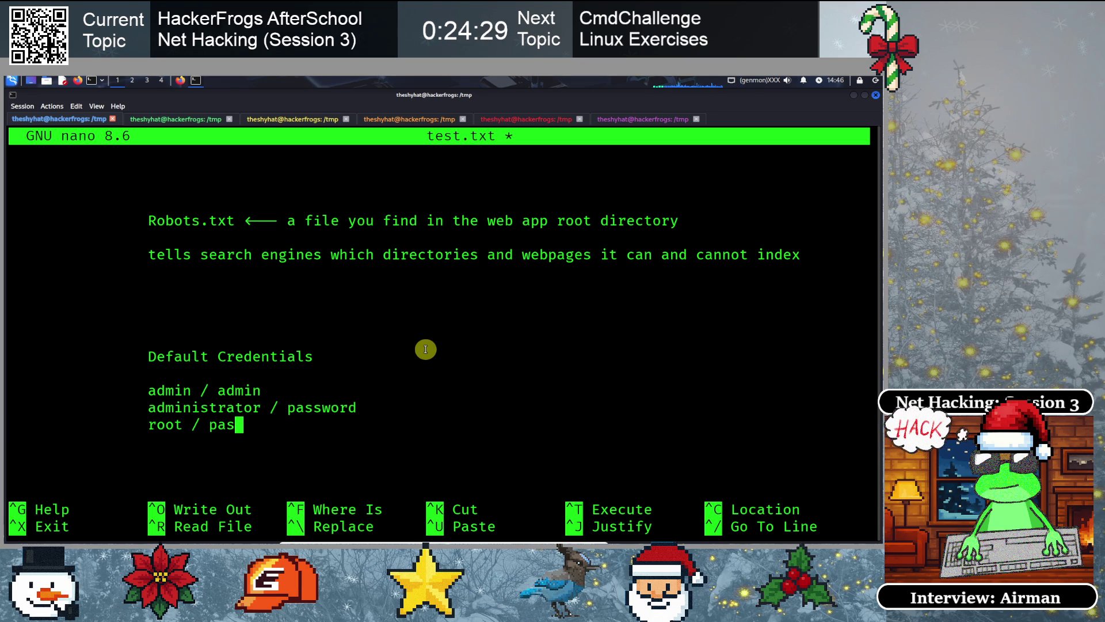
{"action": "key", "text": "BackSpace"}
{"action": "type", "text": "sword123"}
{"action": "key", "text": "Return"}
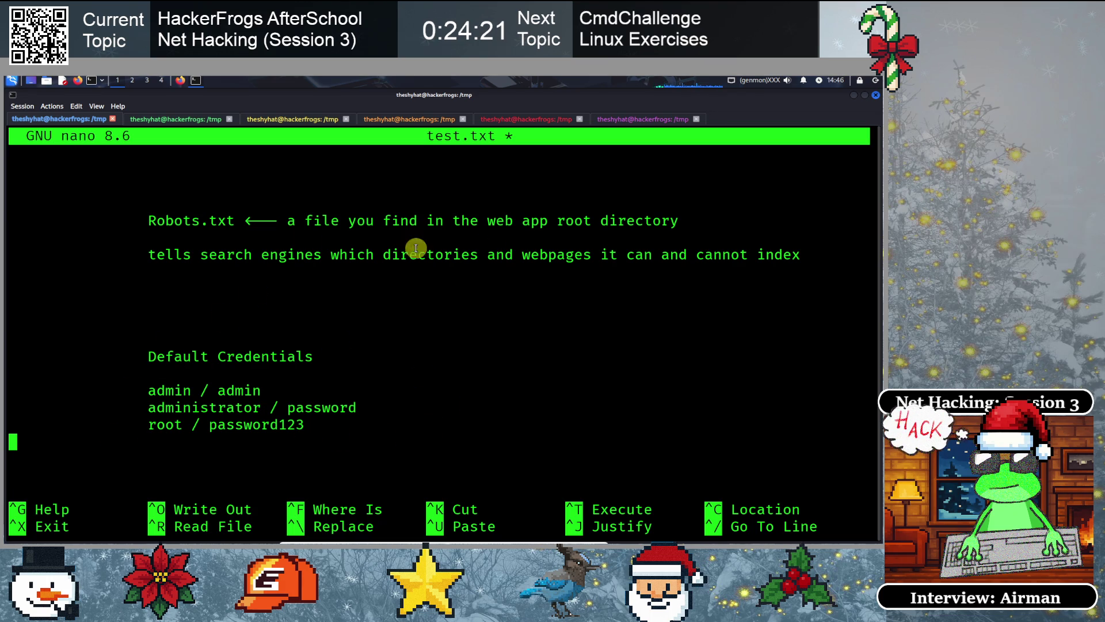
Step: Log into DVWA as admin with the default password and dismiss the save-password prompt
{"action": "left_click", "coordinate": [180, 84]}
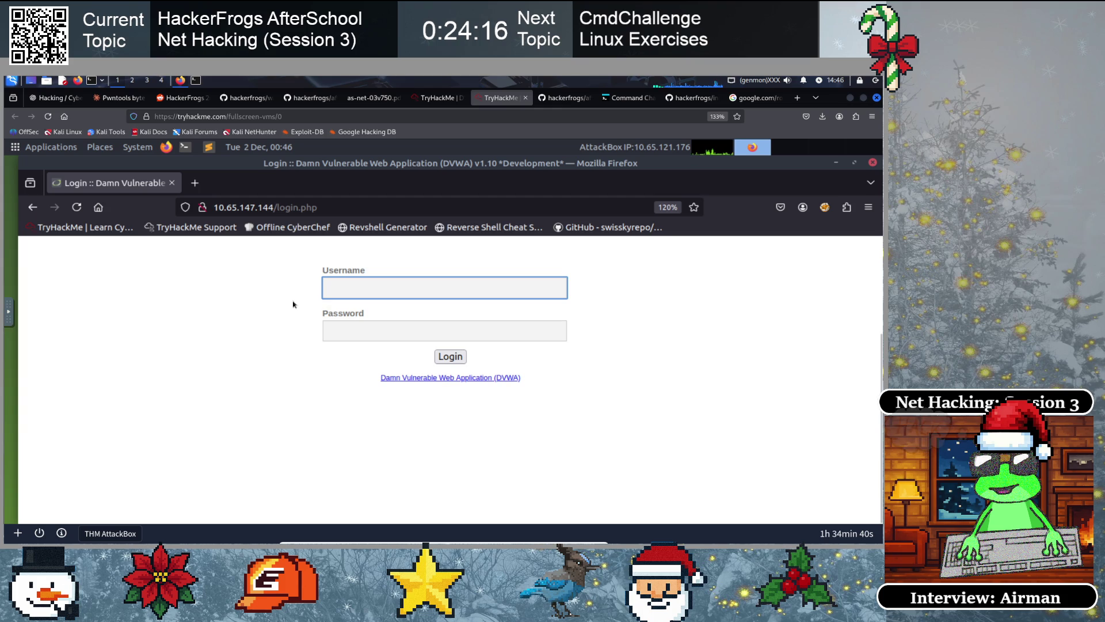
{"action": "type", "text": "admin"}
{"action": "key", "text": "Tab"}
{"action": "type", "text": "passwo"}
{"action": "left_click", "coordinate": [450, 356]}
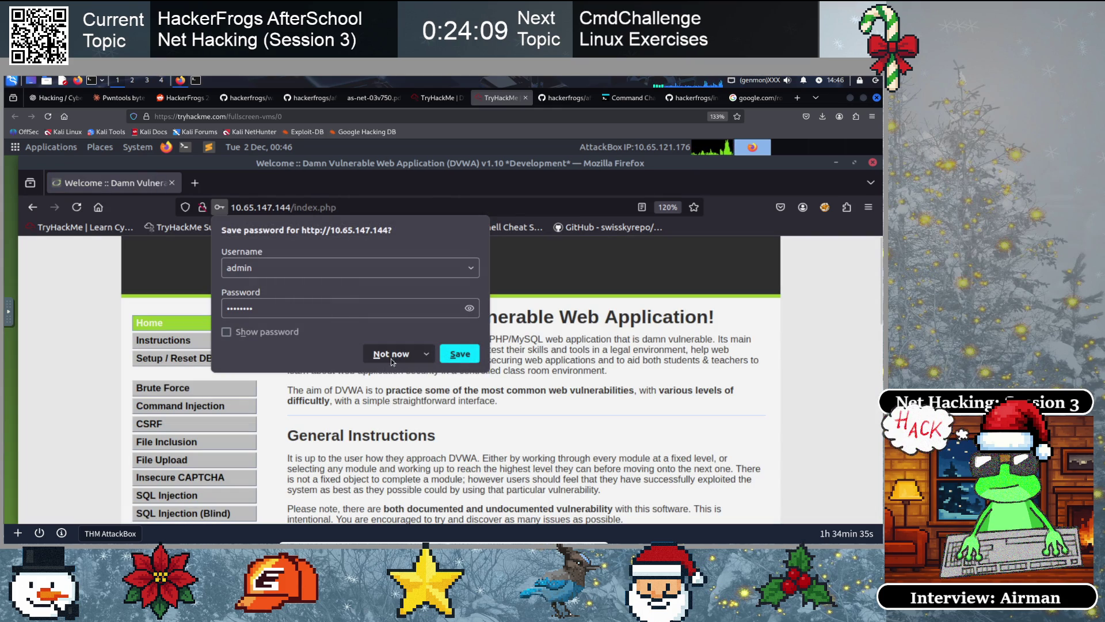
{"action": "left_click", "coordinate": [200, 350]}
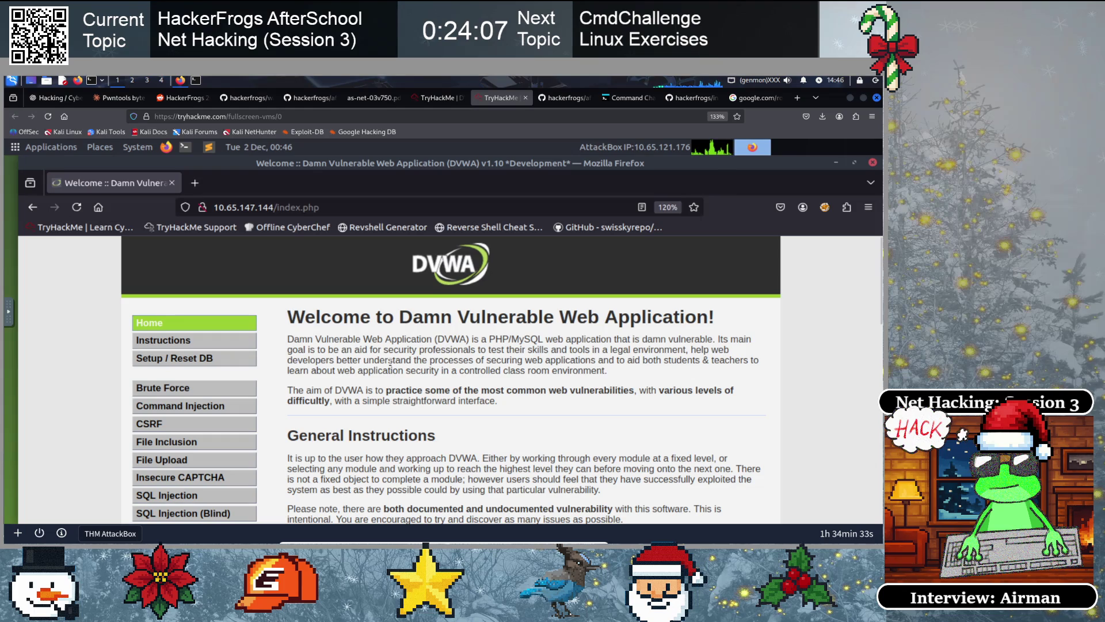
Step: Scroll through the welcome page's introduction, modules and warning, highlighting 'Vulnerable Web Application!'
{"action": "scroll", "coordinate": [403, 360], "scroll_direction": "down", "scroll_amount": 2}
{"action": "scroll", "coordinate": [403, 357], "scroll_direction": "up", "scroll_amount": 2}
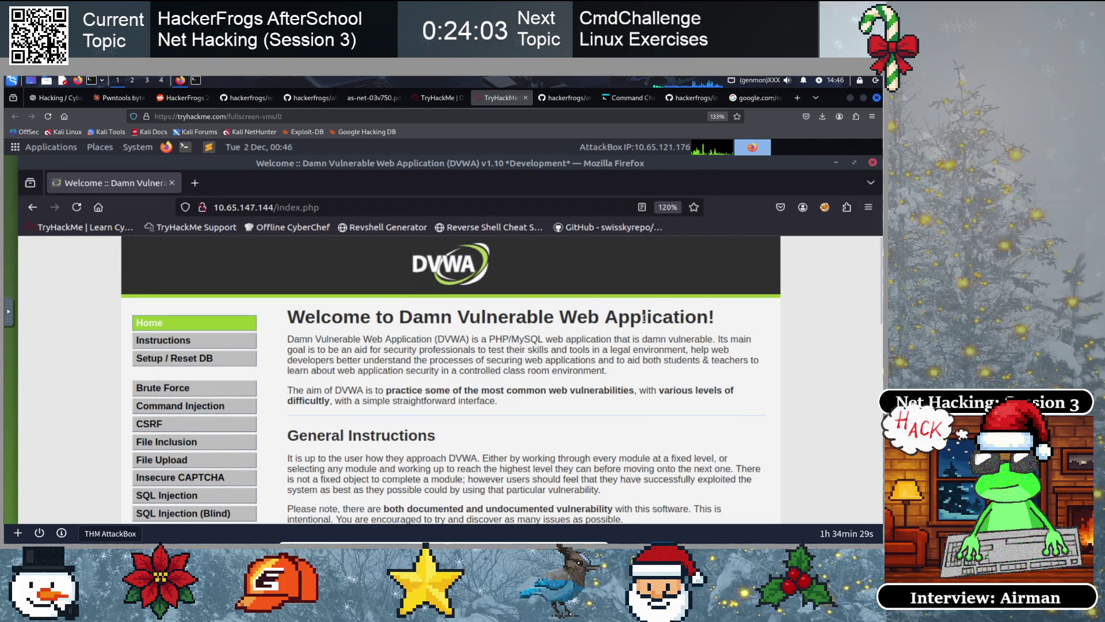
{"action": "left_click_drag", "start_coordinate": [454, 316], "coordinate": [715, 316]}
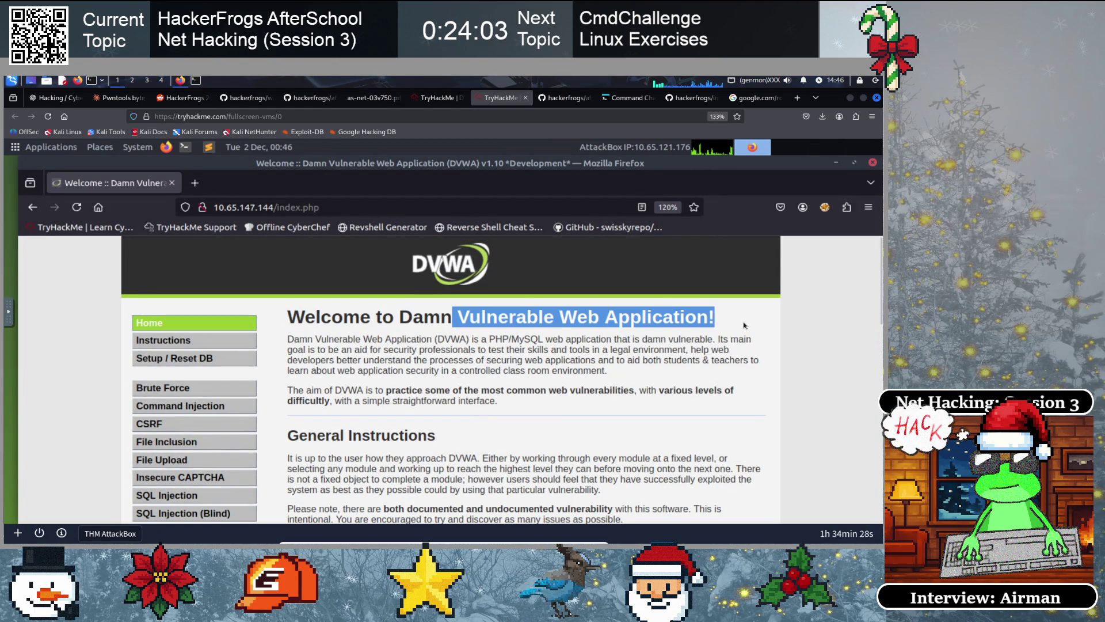
{"action": "left_click", "coordinate": [548, 341]}
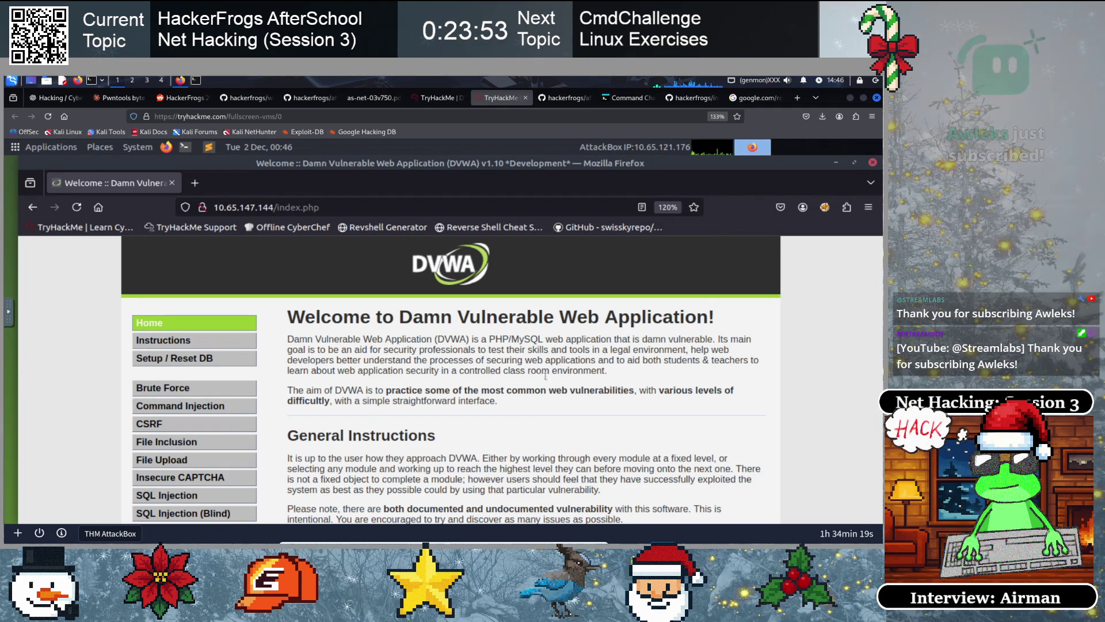
{"action": "scroll", "coordinate": [278, 399], "scroll_direction": "down", "scroll_amount": 3}
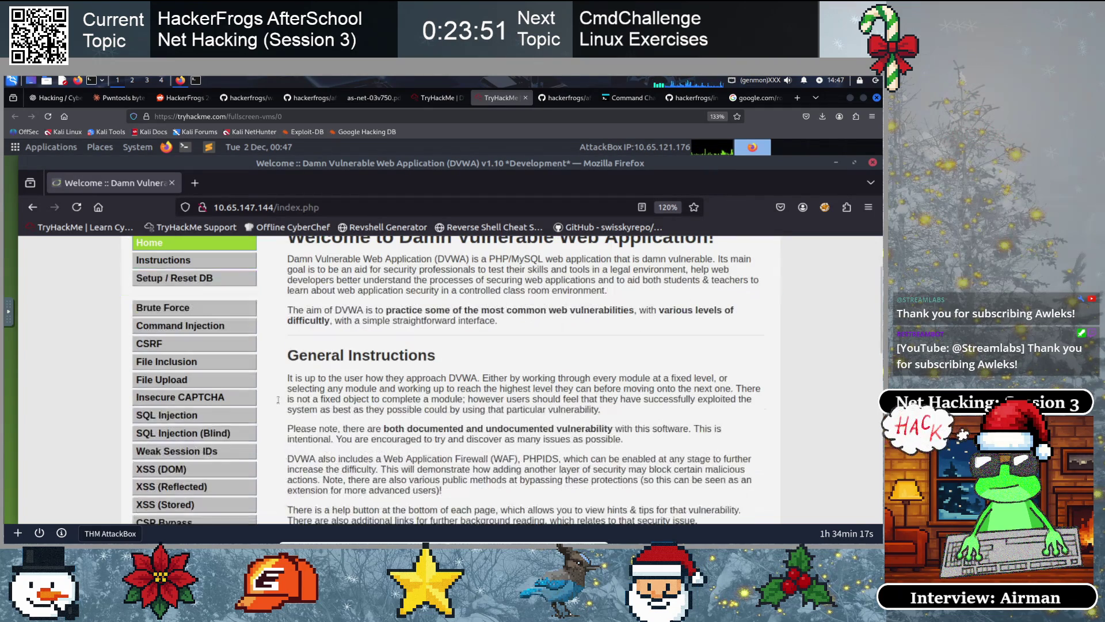
{"action": "scroll", "coordinate": [357, 354], "scroll_direction": "up", "scroll_amount": 3}
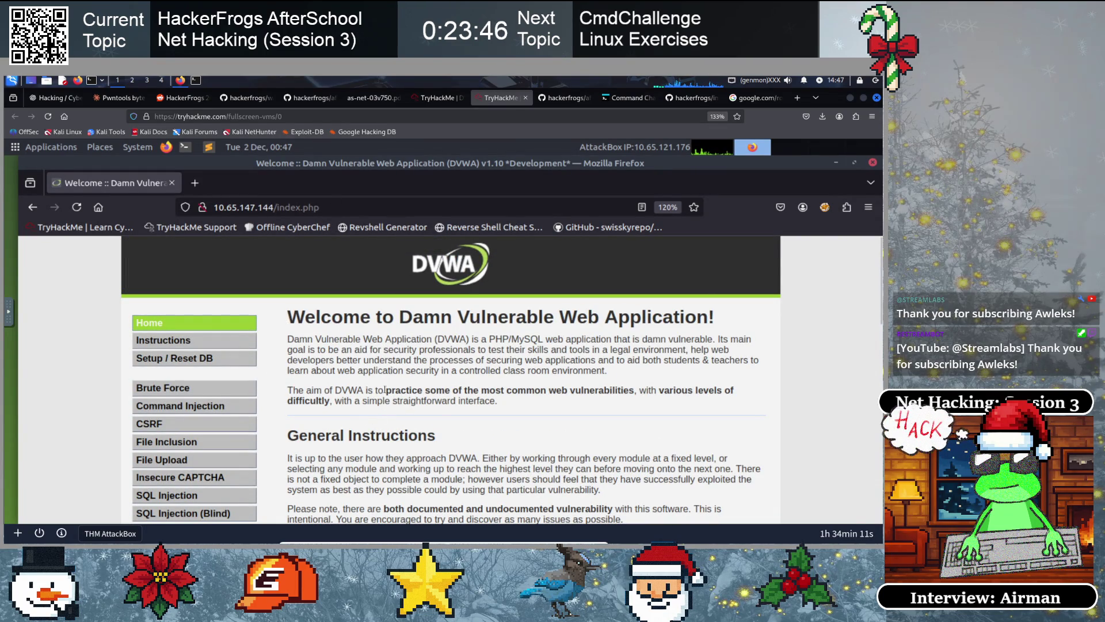
{"action": "scroll", "coordinate": [385, 390], "scroll_direction": "down", "scroll_amount": 3}
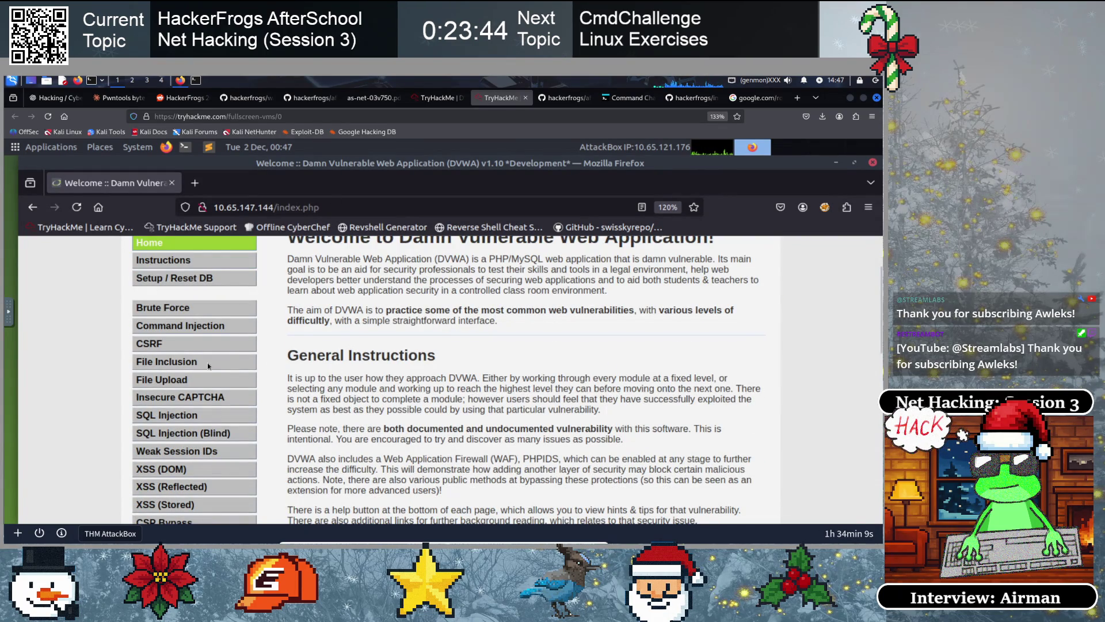
{"action": "scroll", "coordinate": [208, 366], "scroll_direction": "up", "scroll_amount": 3}
{"action": "scroll", "coordinate": [224, 512], "scroll_direction": "down", "scroll_amount": 3}
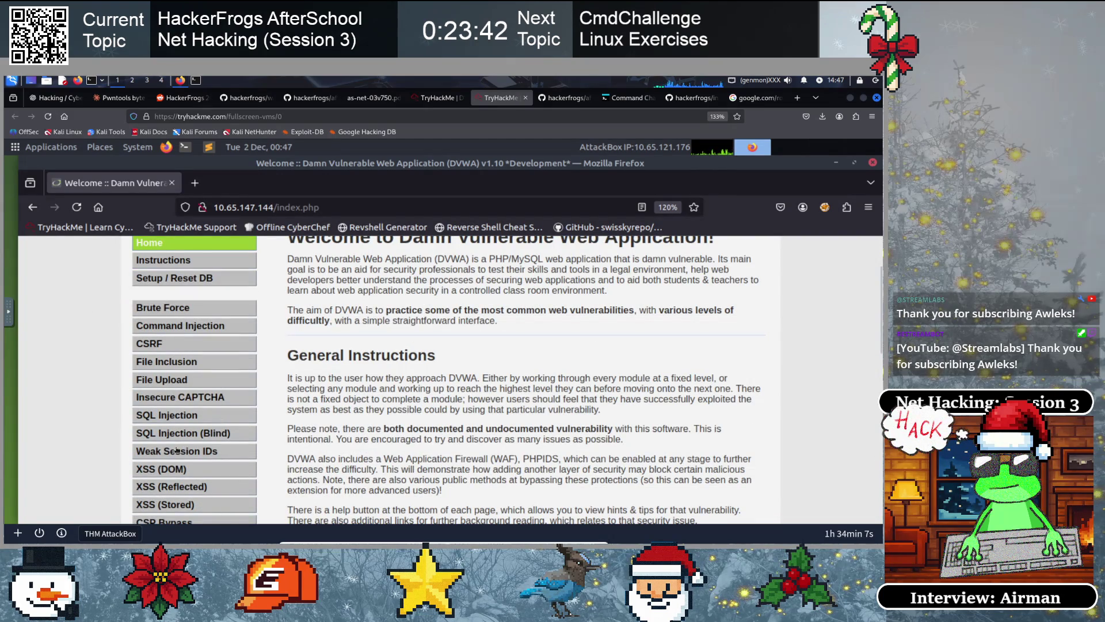
{"action": "scroll", "coordinate": [108, 442], "scroll_direction": "down", "scroll_amount": 3}
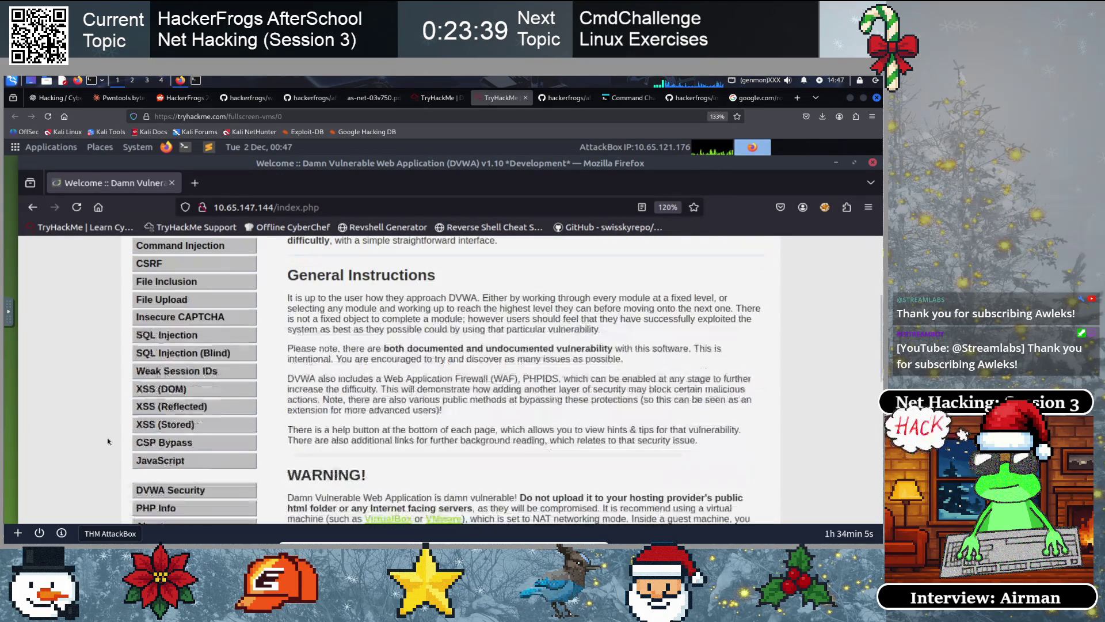
{"action": "scroll", "coordinate": [107, 441], "scroll_direction": "down", "scroll_amount": 3}
{"action": "scroll", "coordinate": [106, 440], "scroll_direction": "up", "scroll_amount": 3}
{"action": "scroll", "coordinate": [112, 426], "scroll_direction": "down", "scroll_amount": 5}
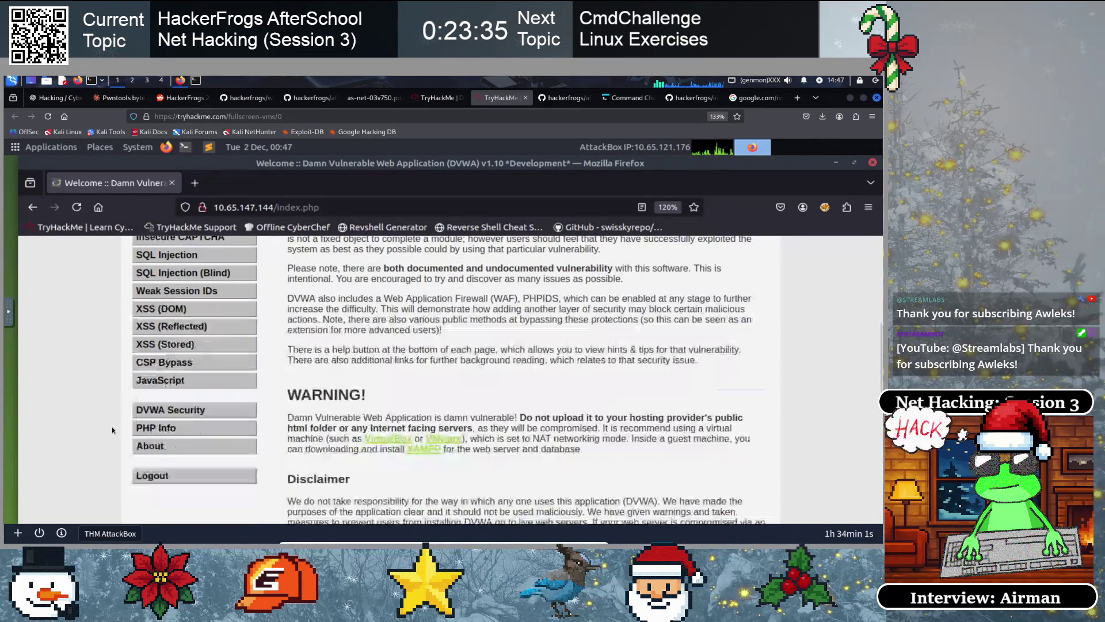
{"action": "scroll", "coordinate": [113, 429], "scroll_direction": "up", "scroll_amount": 2}
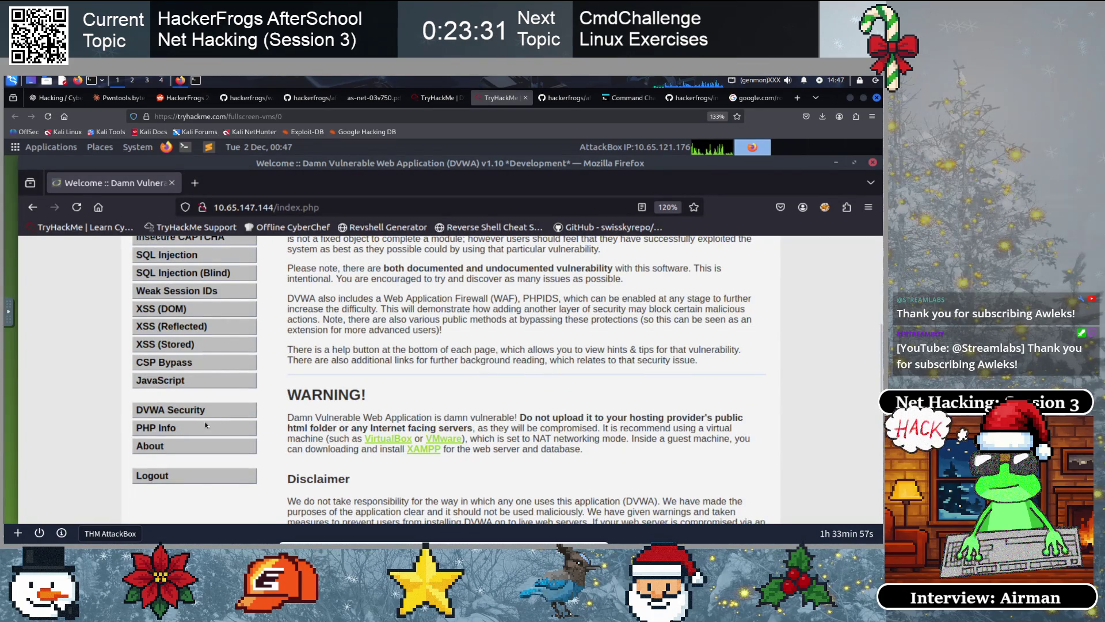
{"action": "left_click", "coordinate": [153, 412]}
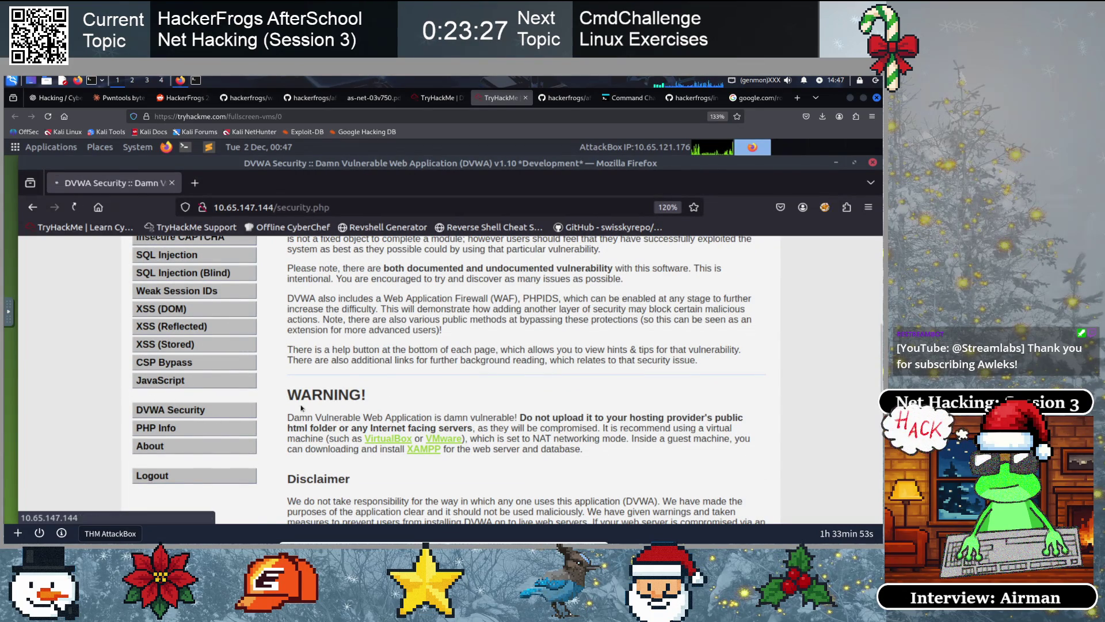
Step: Review the DVWA Security page, highlighting the current impossible security level statement
{"action": "scroll", "coordinate": [448, 402], "scroll_direction": "down", "scroll_amount": 5}
{"action": "scroll", "coordinate": [448, 402], "scroll_direction": "up", "scroll_amount": 5}
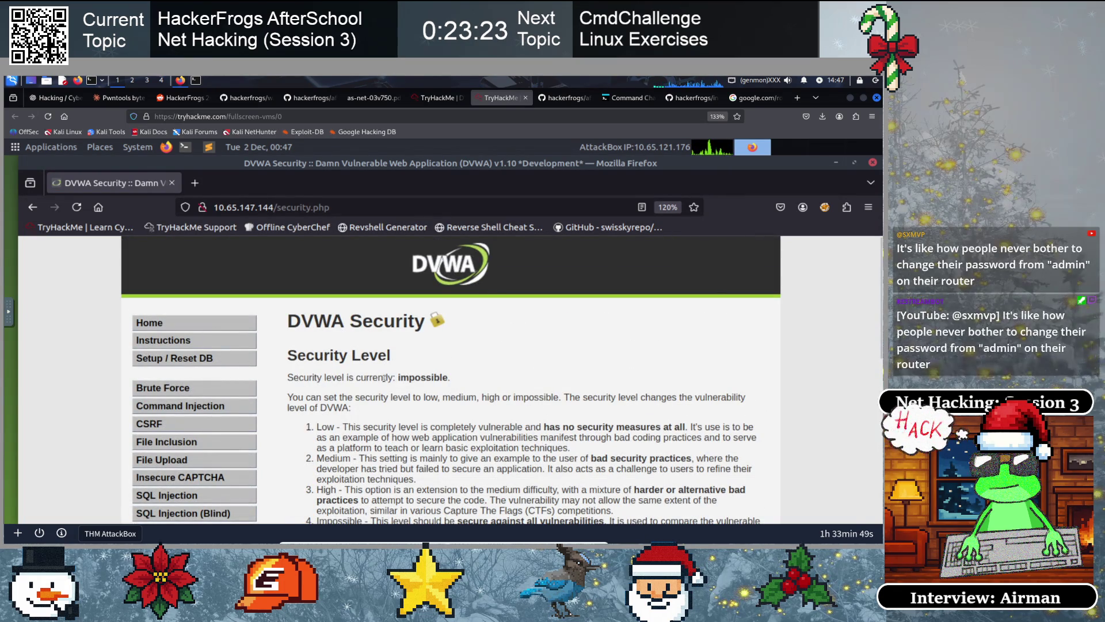
{"action": "left_click_drag", "start_coordinate": [298, 378], "coordinate": [489, 380]}
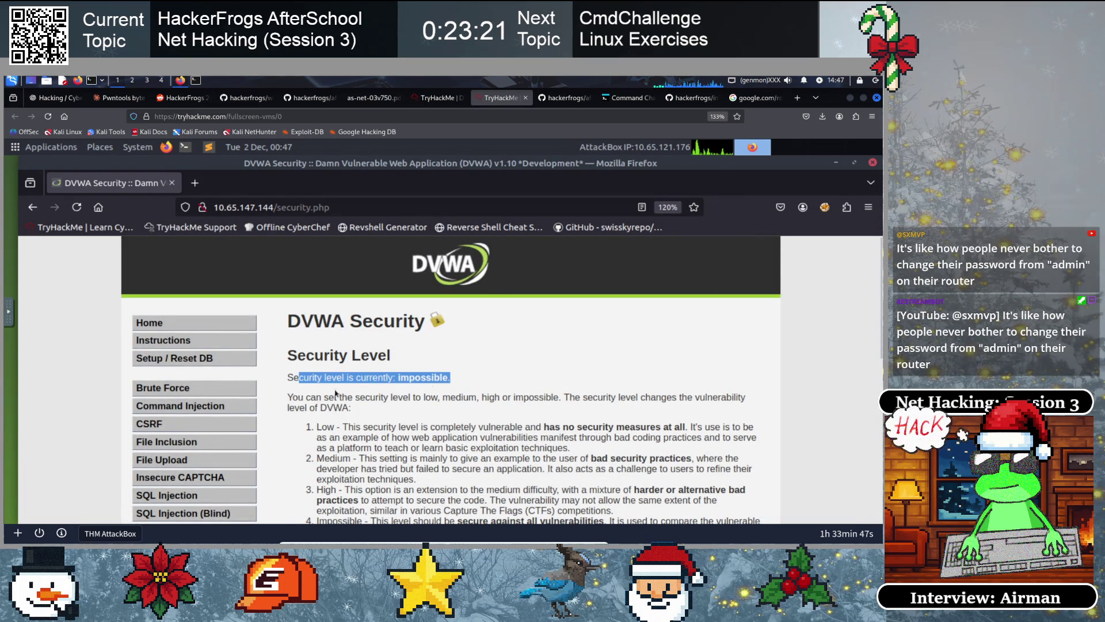
{"action": "left_click", "coordinate": [371, 394]}
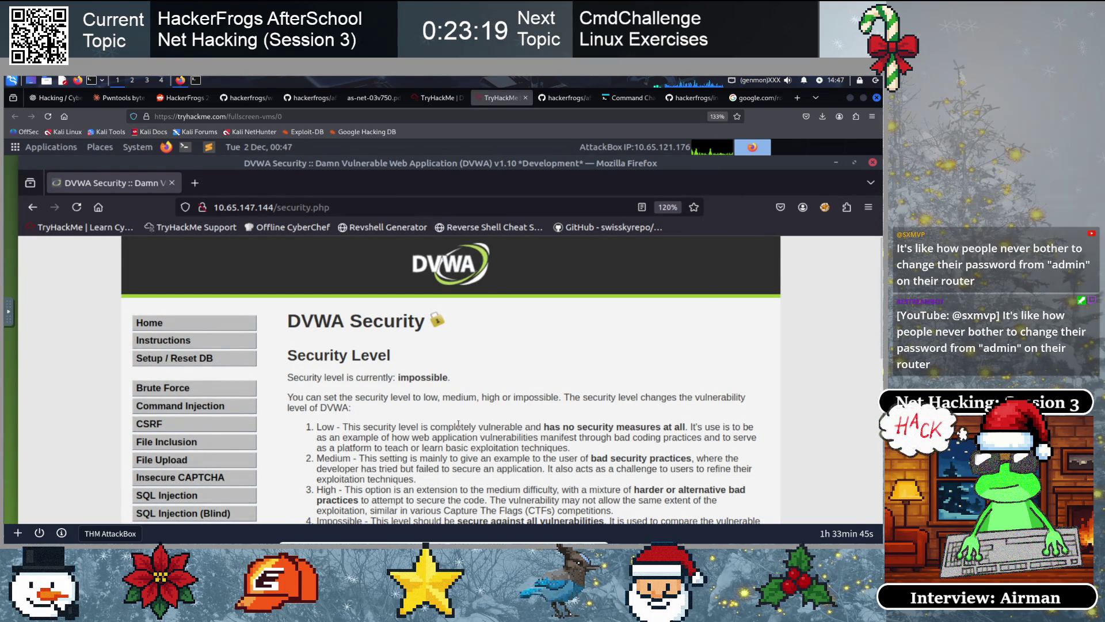
{"action": "scroll", "coordinate": [459, 424], "scroll_direction": "down", "scroll_amount": 3}
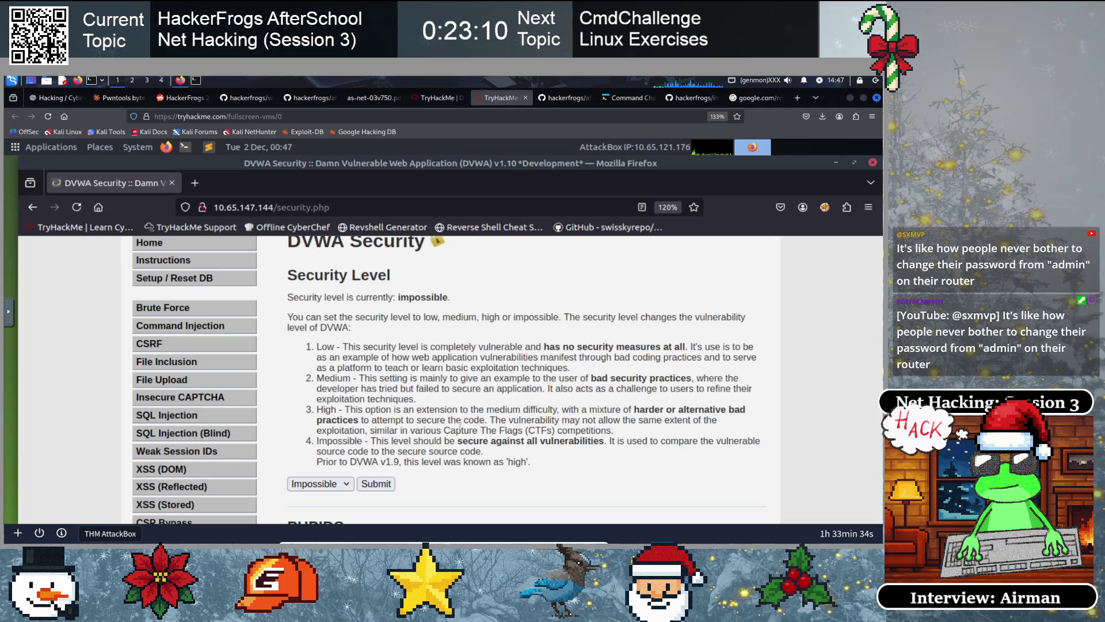
{"action": "scroll", "coordinate": [378, 378], "scroll_direction": "down", "scroll_amount": 3}
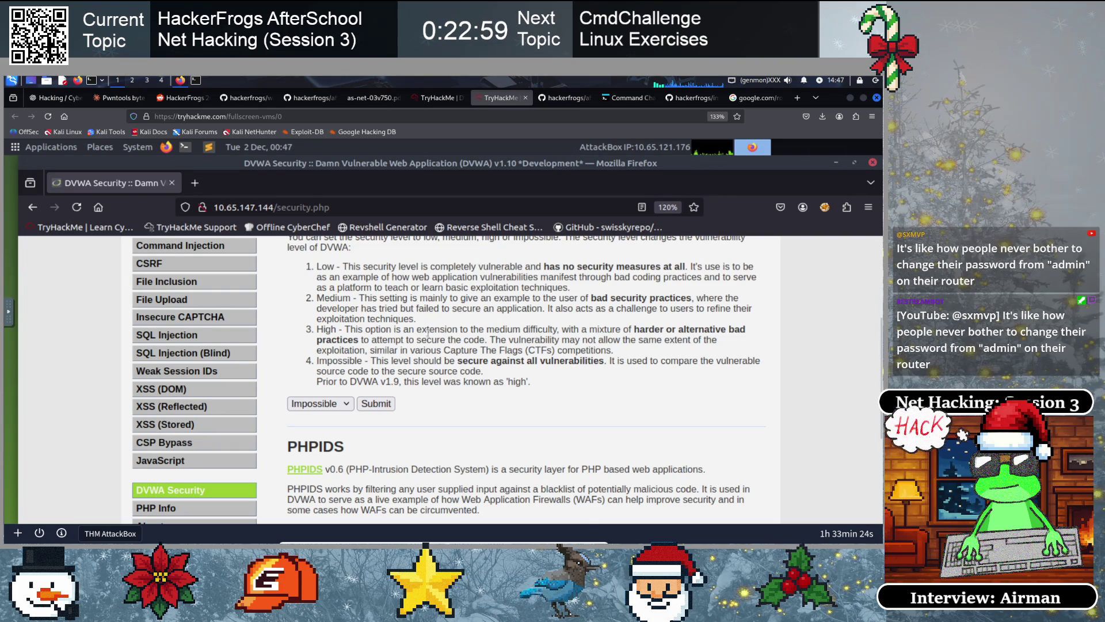
{"action": "scroll", "coordinate": [403, 354], "scroll_direction": "down", "scroll_amount": 3}
{"action": "scroll", "coordinate": [346, 383], "scroll_direction": "up", "scroll_amount": 3}
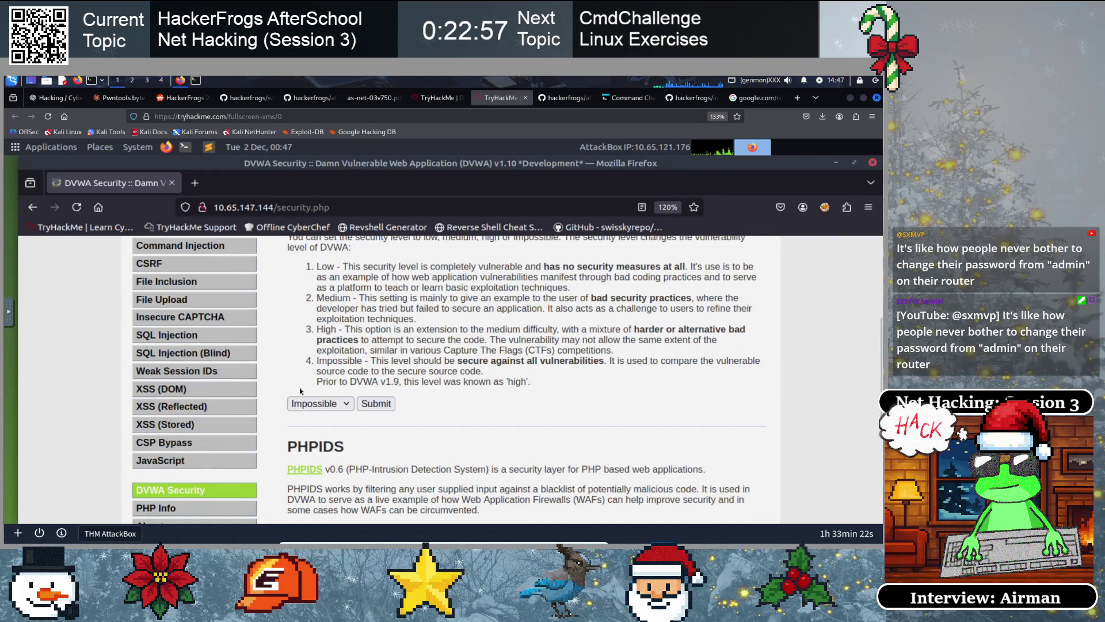
Step: Set the security level to Low, submit, and highlight the confirmation
{"action": "left_click", "coordinate": [308, 403]}
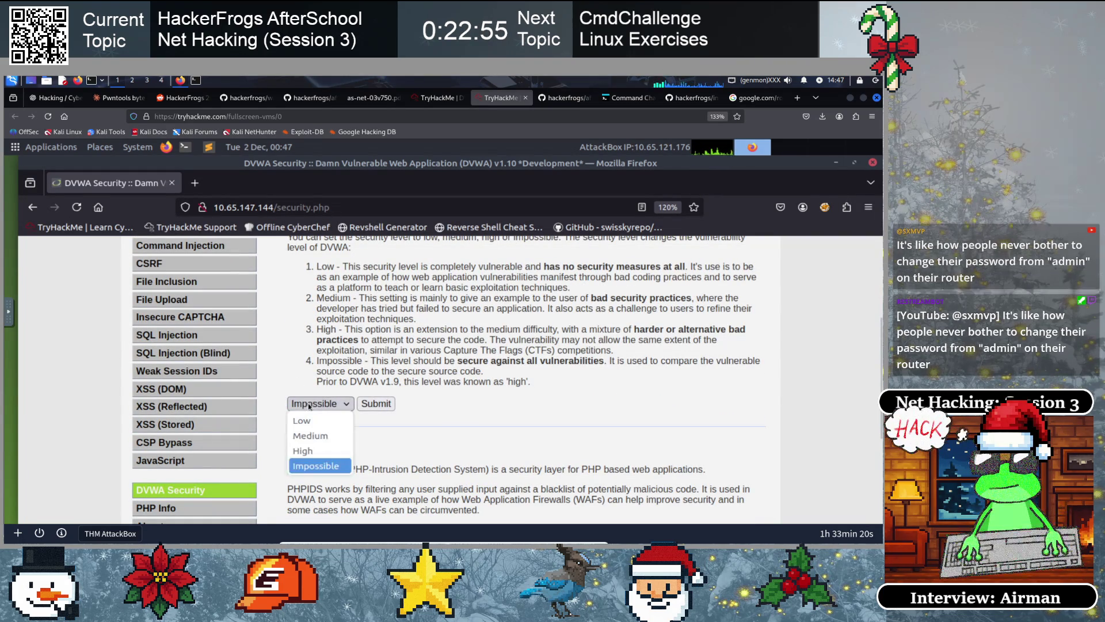
{"action": "left_click", "coordinate": [306, 427]}
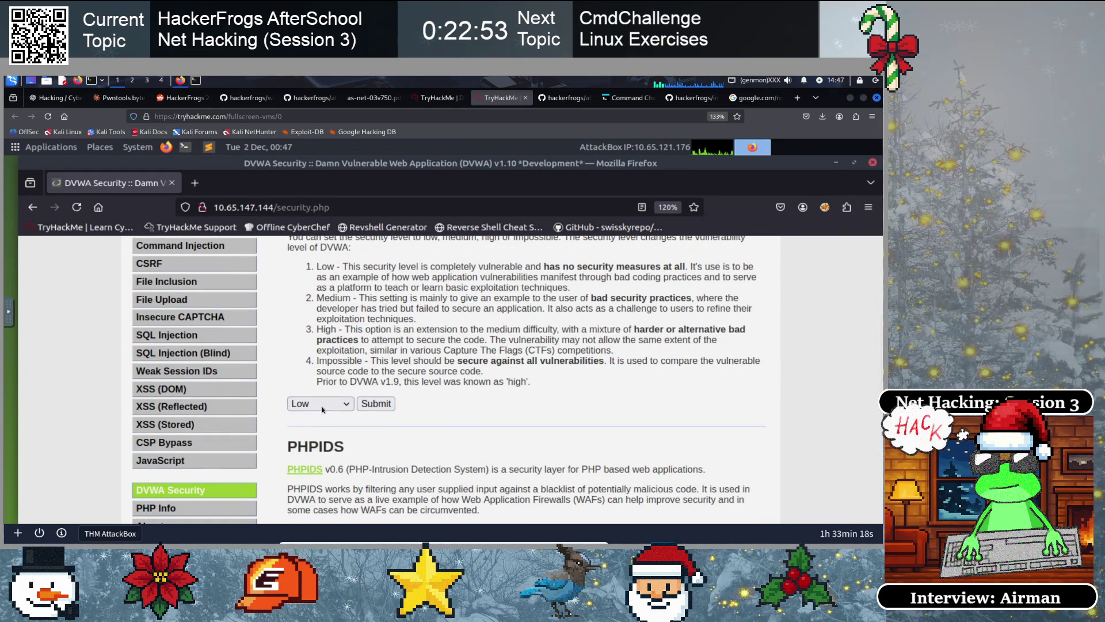
{"action": "left_click", "coordinate": [377, 404]}
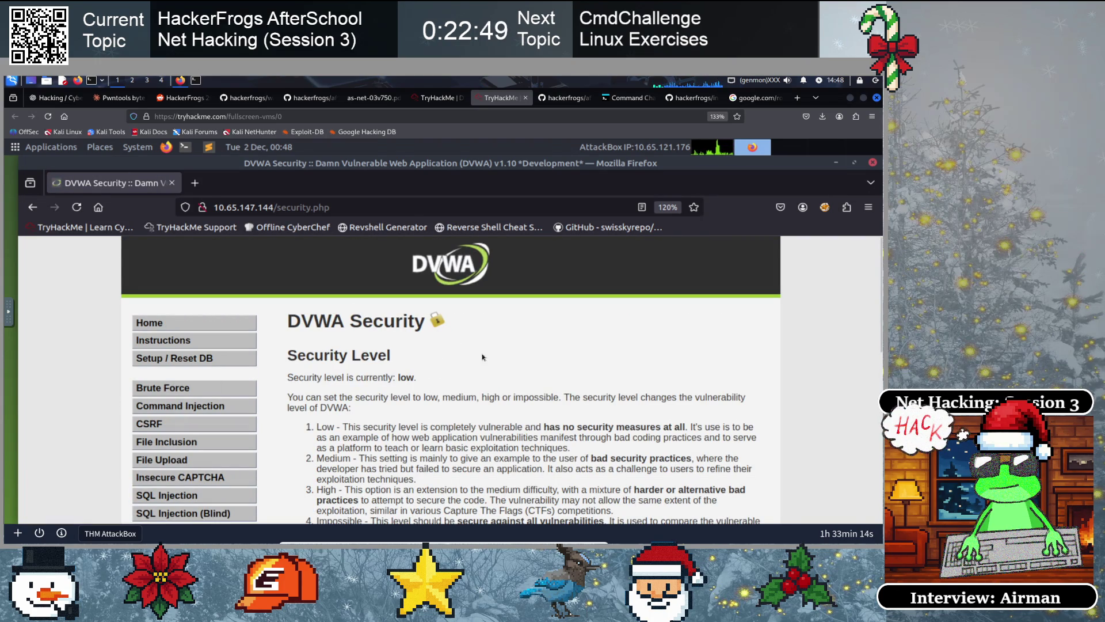
{"action": "mouse_move", "coordinate": [320, 378]}
{"action": "left_mouse_down"}
{"action": "mouse_move", "coordinate": [428, 379]}
{"action": "mouse_move", "coordinate": [419, 379]}
{"action": "left_mouse_up"}
{"action": "left_click", "coordinate": [360, 410]}
Step: Scroll the security page, then go to the Command Injection module
{"action": "scroll", "coordinate": [264, 381], "scroll_direction": "down", "scroll_amount": 3}
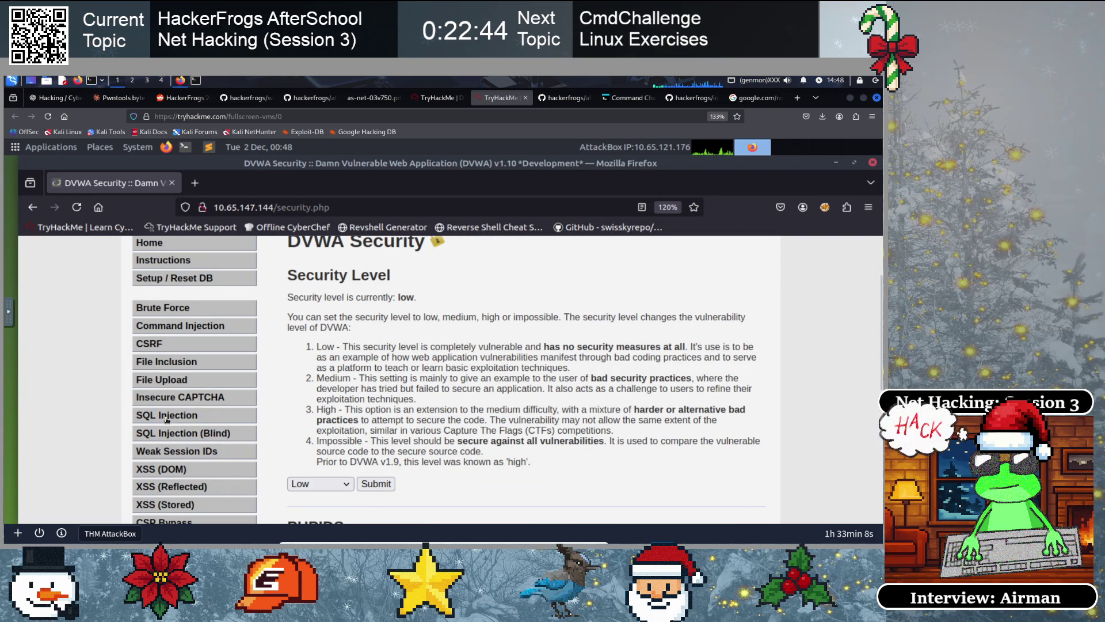
{"action": "scroll", "coordinate": [165, 397], "scroll_direction": "up", "scroll_amount": 3}
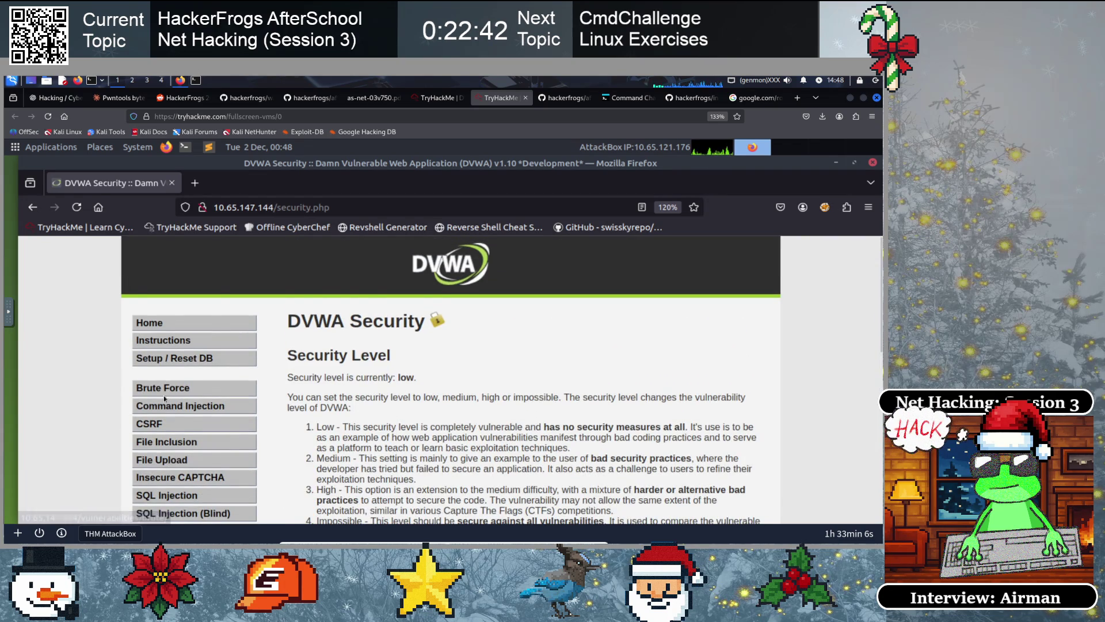
{"action": "scroll", "coordinate": [165, 397], "scroll_direction": "down", "scroll_amount": 3}
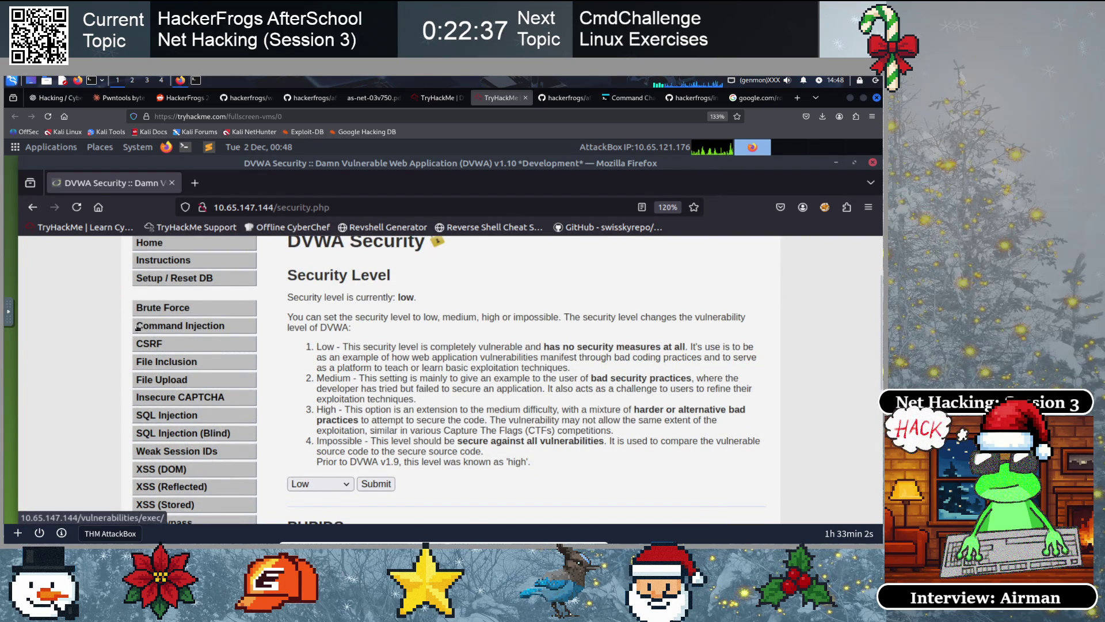
{"action": "scroll", "coordinate": [123, 348], "scroll_direction": "down", "scroll_amount": 3}
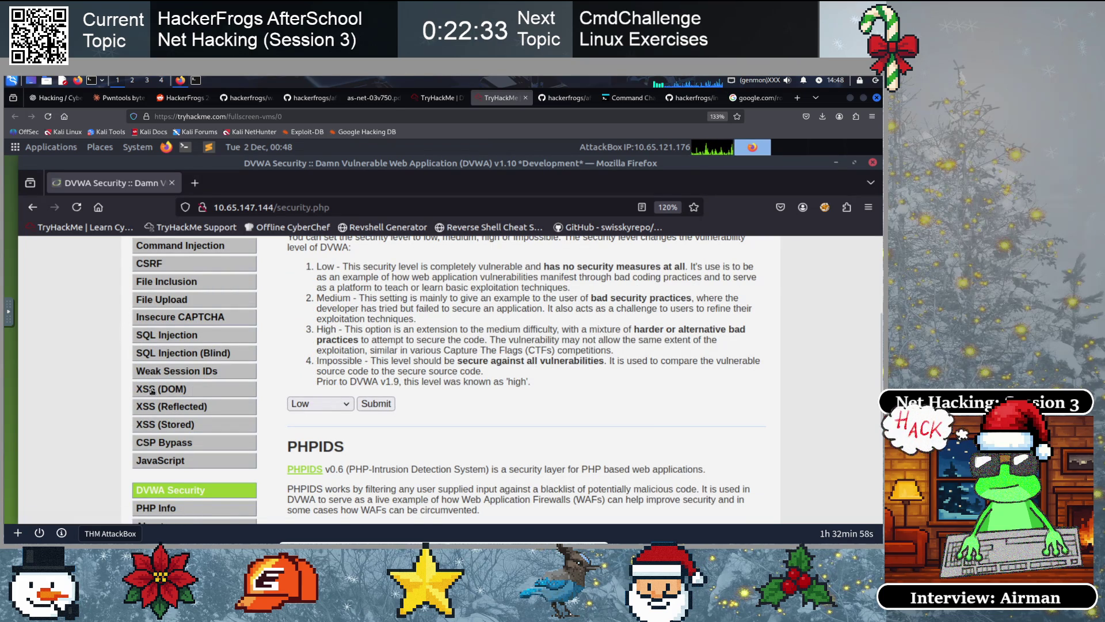
{"action": "scroll", "coordinate": [145, 387], "scroll_direction": "up", "scroll_amount": 3}
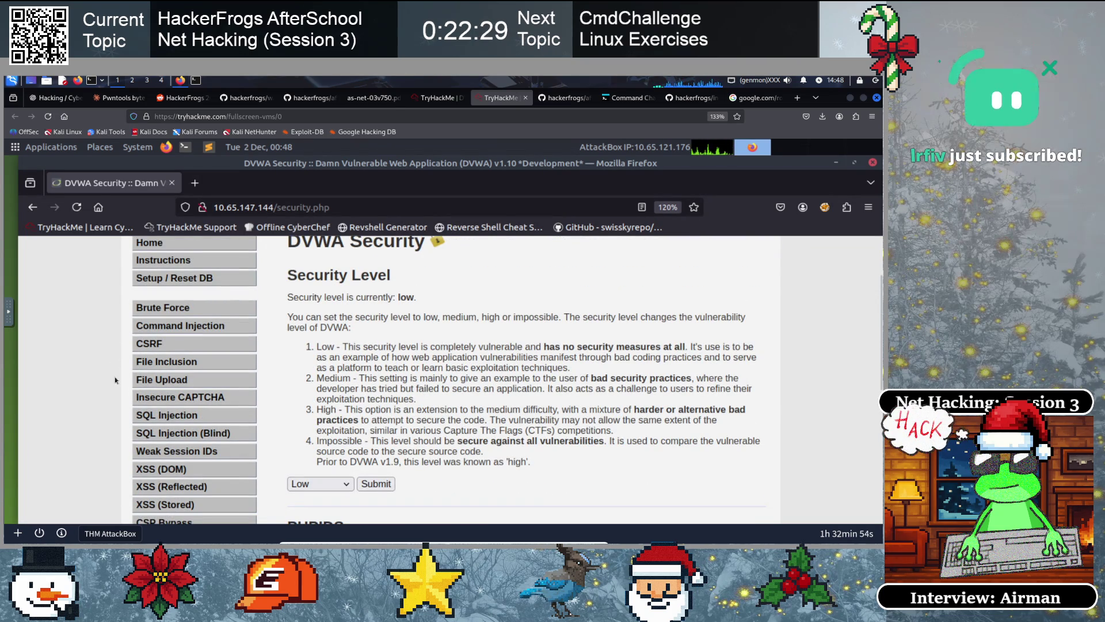
{"action": "left_click", "coordinate": [173, 326]}
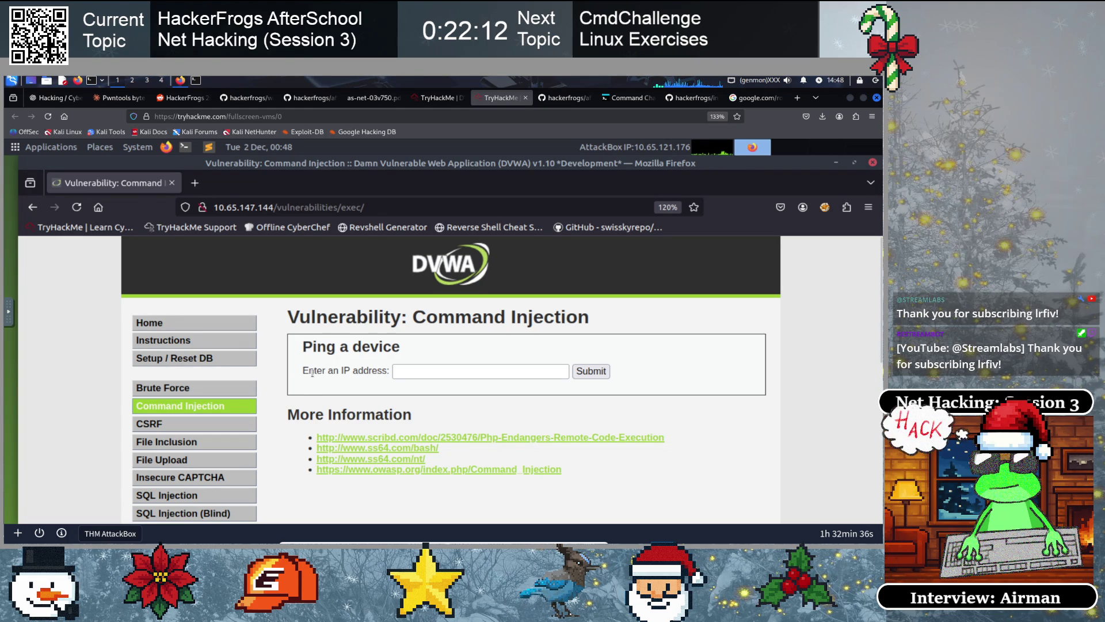
Step: Zoom the Command Injection page to 150% and point out the Ping a device form
{"action": "key", "text": "ctrl+plus"}
{"action": "key", "text": "ctrl+plus"}
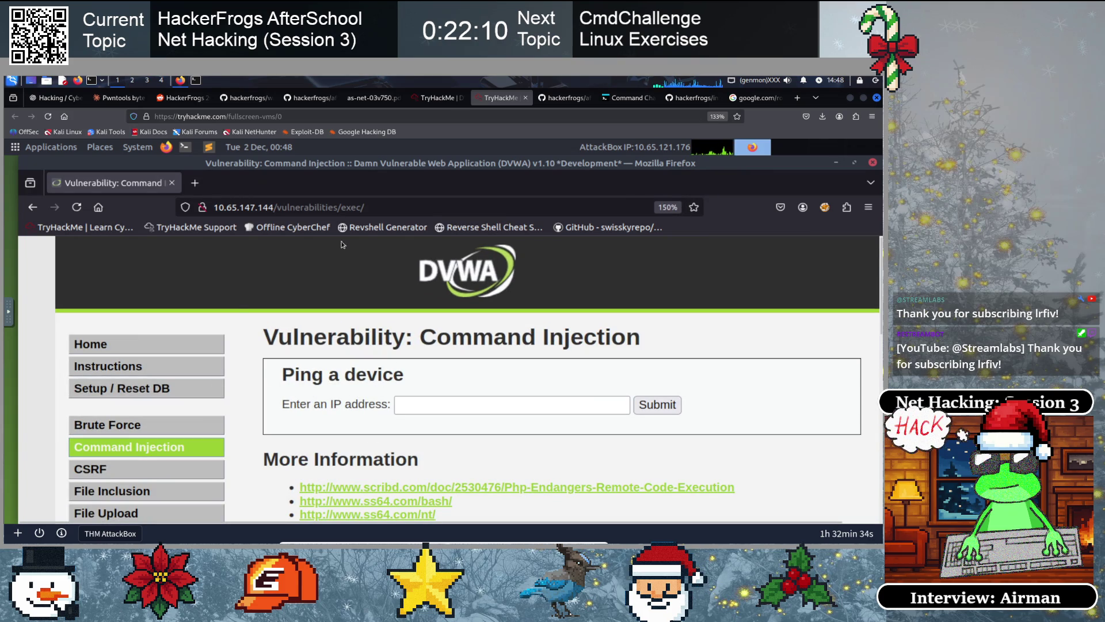
{"action": "left_click", "coordinate": [357, 207]}
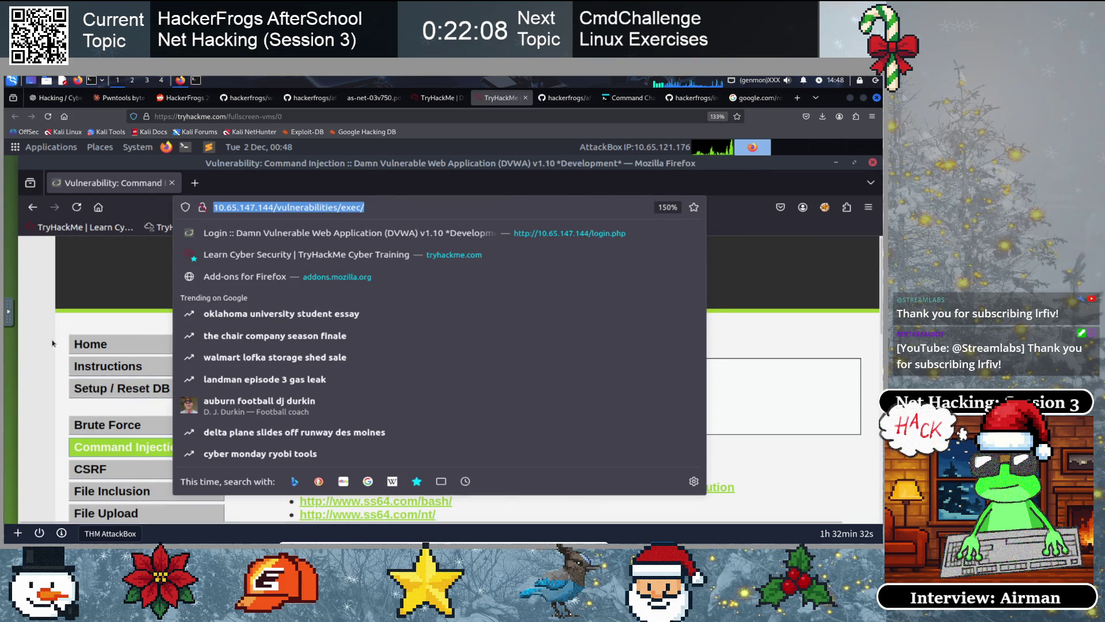
{"action": "left_click", "coordinate": [52, 344]}
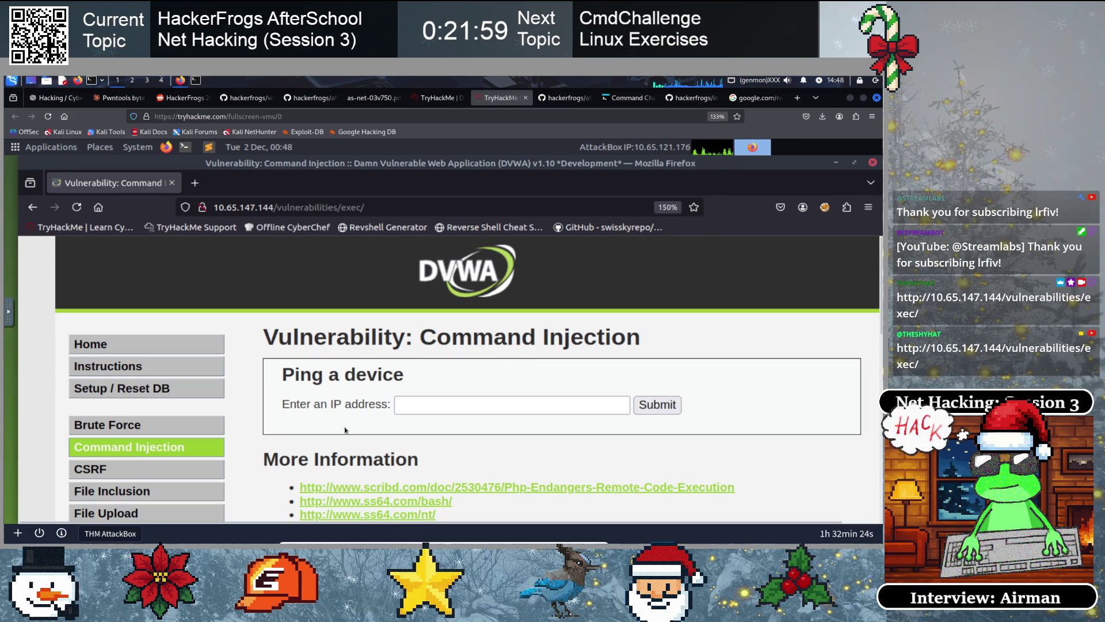
{"action": "left_click_drag", "start_coordinate": [290, 379], "coordinate": [341, 380]}
{"action": "left_click", "coordinate": [367, 387]}
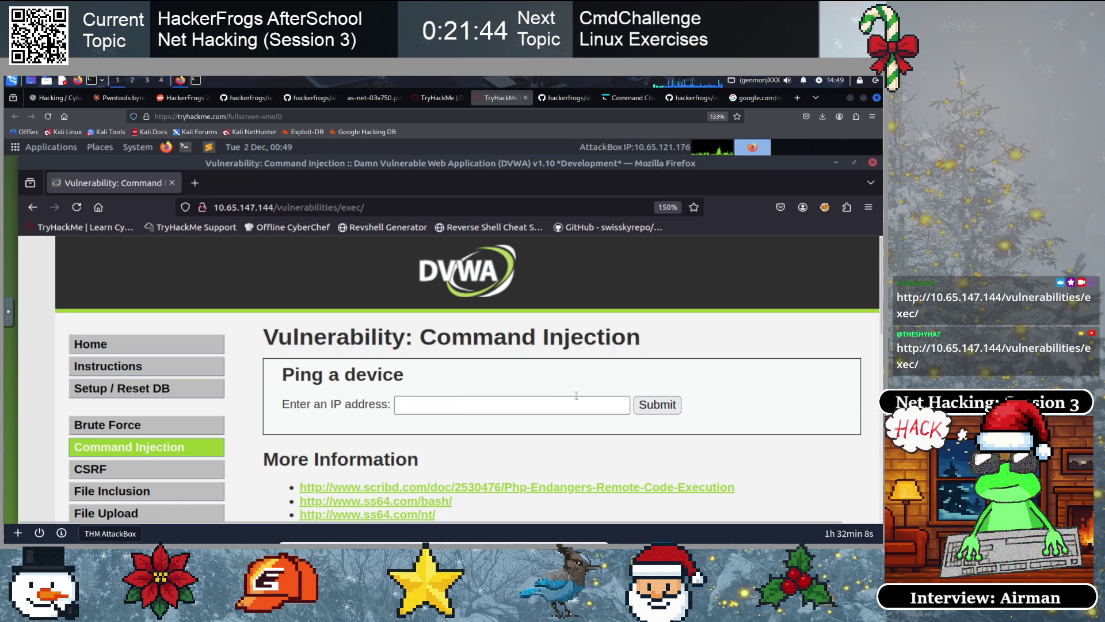
{"action": "left_click_drag", "start_coordinate": [879, 305], "coordinate": [880, 334]}
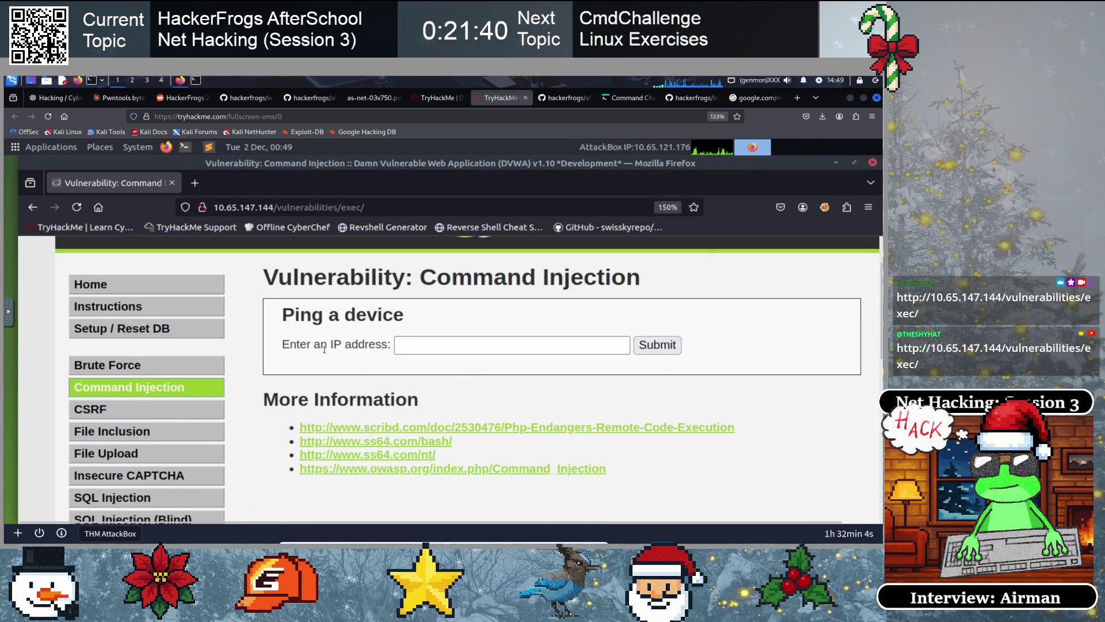
{"action": "left_click", "coordinate": [423, 345]}
{"action": "type", "text": "127.0.0."}
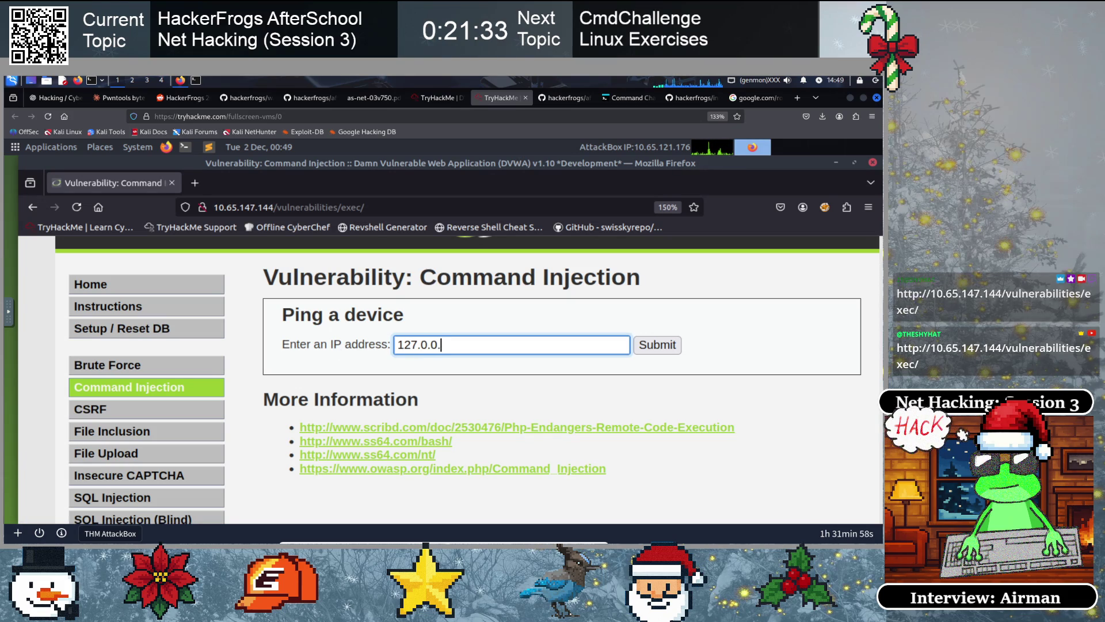
{"action": "type", "text": "1"}
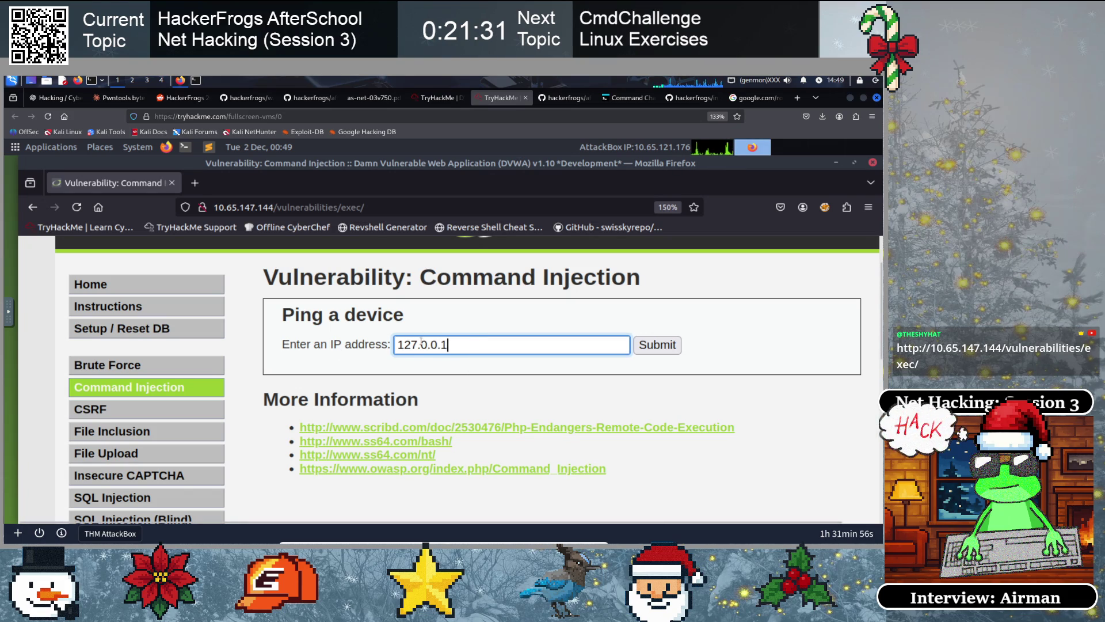
{"action": "key", "text": "ctrl+a"}
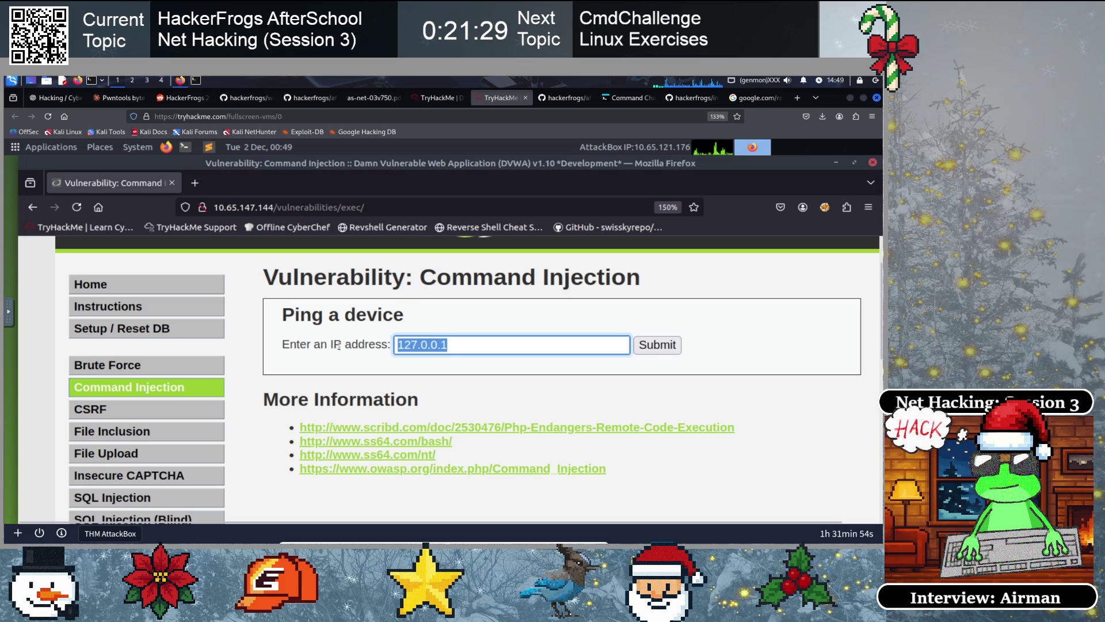
{"action": "left_click", "coordinate": [658, 346]}
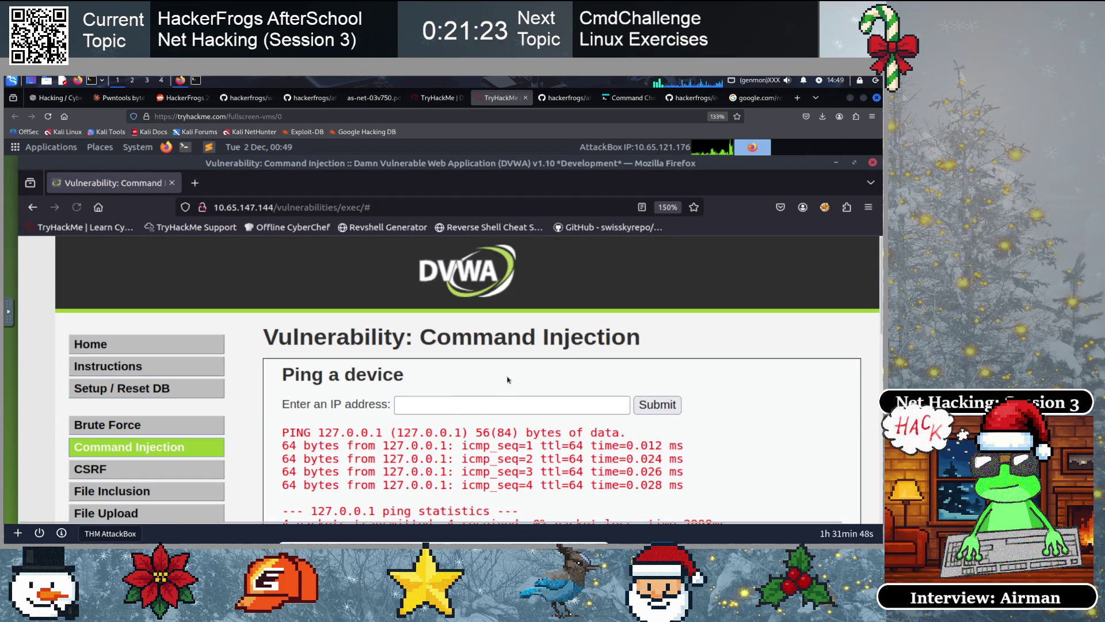
{"action": "scroll", "coordinate": [782, 393], "scroll_direction": "down", "scroll_amount": 3}
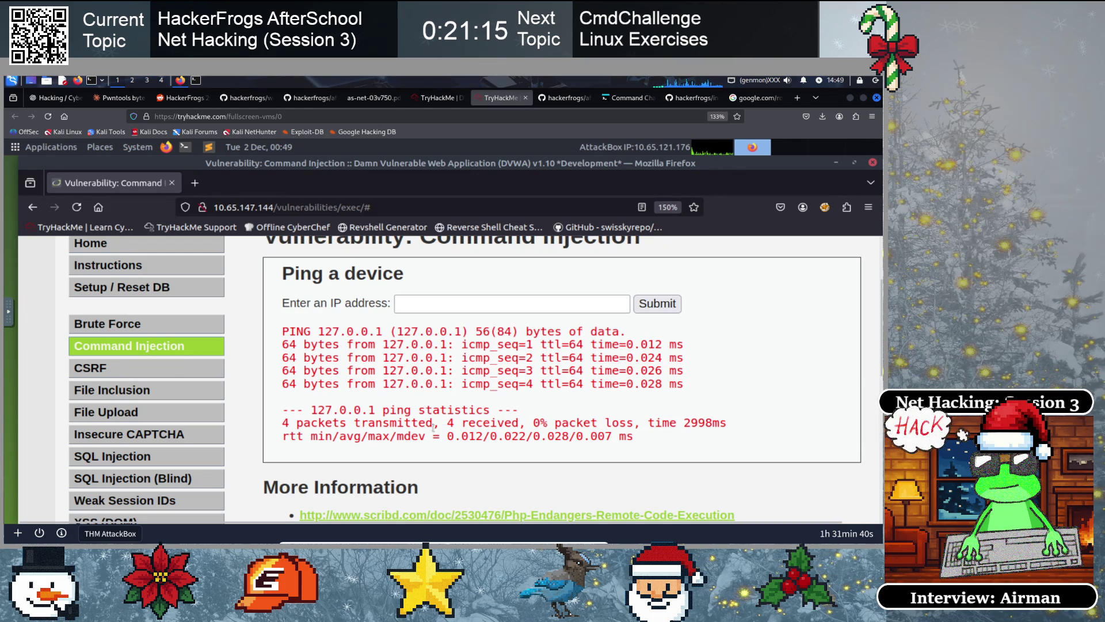
{"action": "left_click_drag", "start_coordinate": [294, 426], "coordinate": [724, 425]}
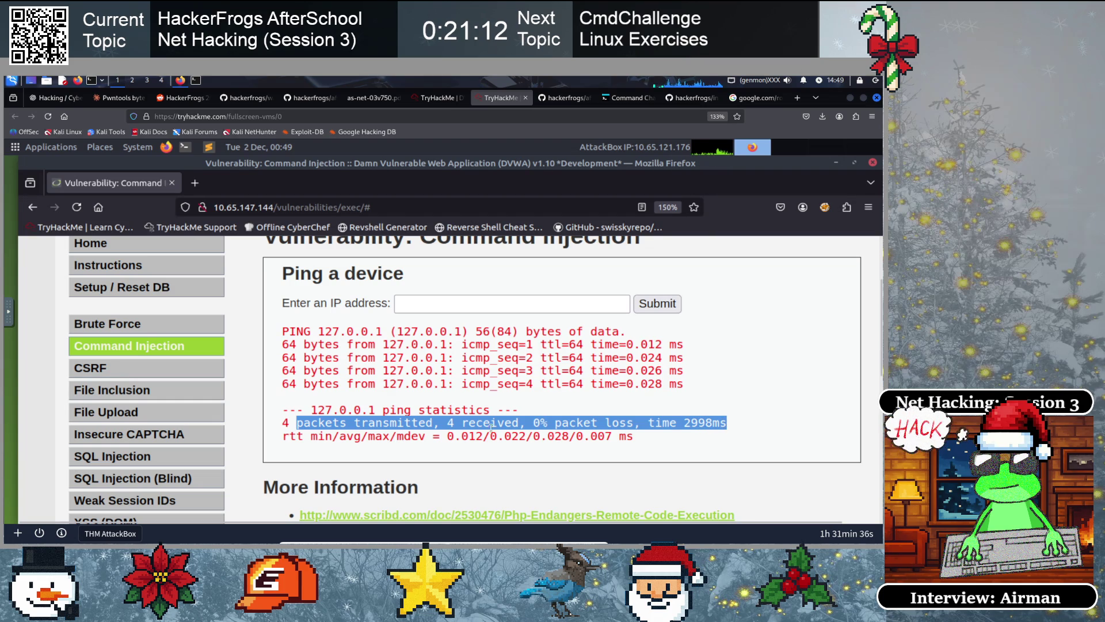
{"action": "left_click", "coordinate": [286, 359]}
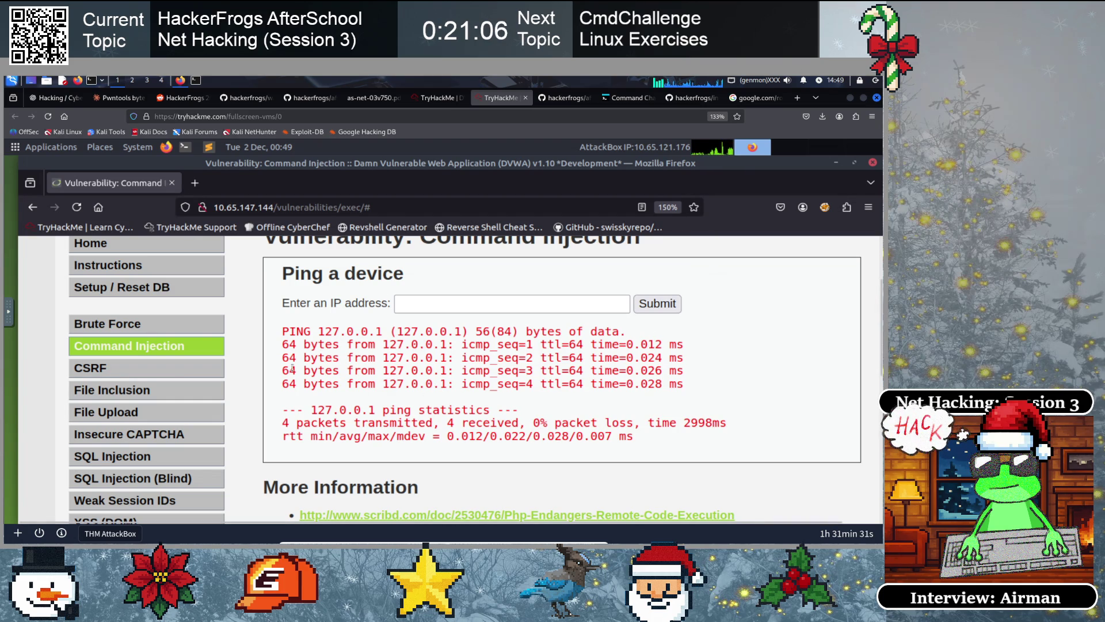
{"action": "left_click", "coordinate": [196, 81]}
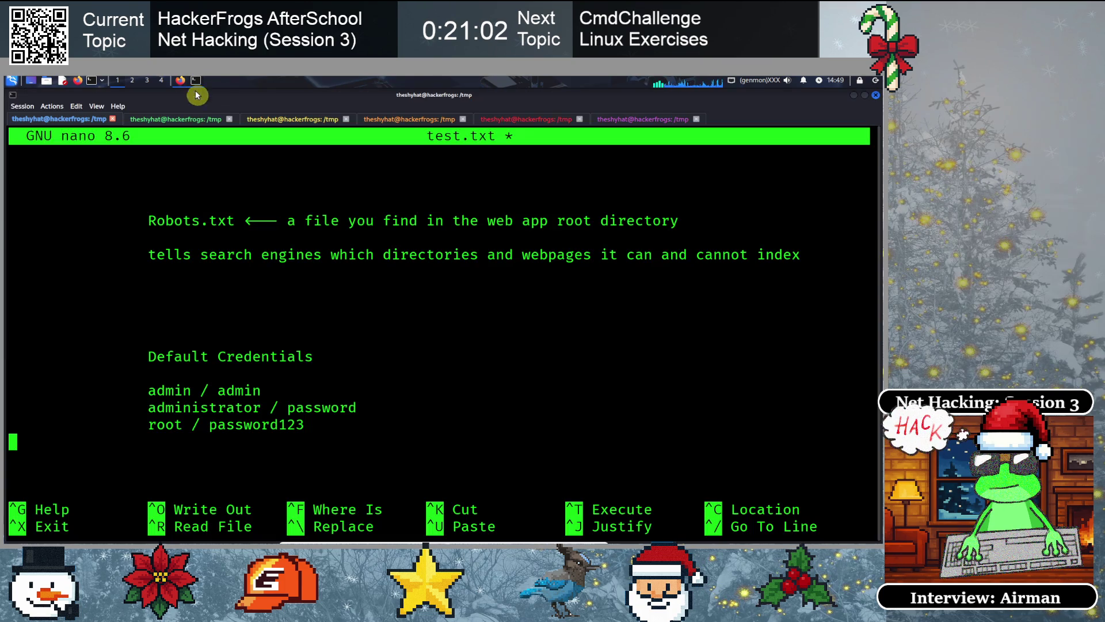
Step: In a cleared second shell, run ping -c 4 127.0.0.1
{"action": "left_click", "coordinate": [175, 119]}
{"action": "type", "text": "clear"}
{"action": "key", "text": "Return"}
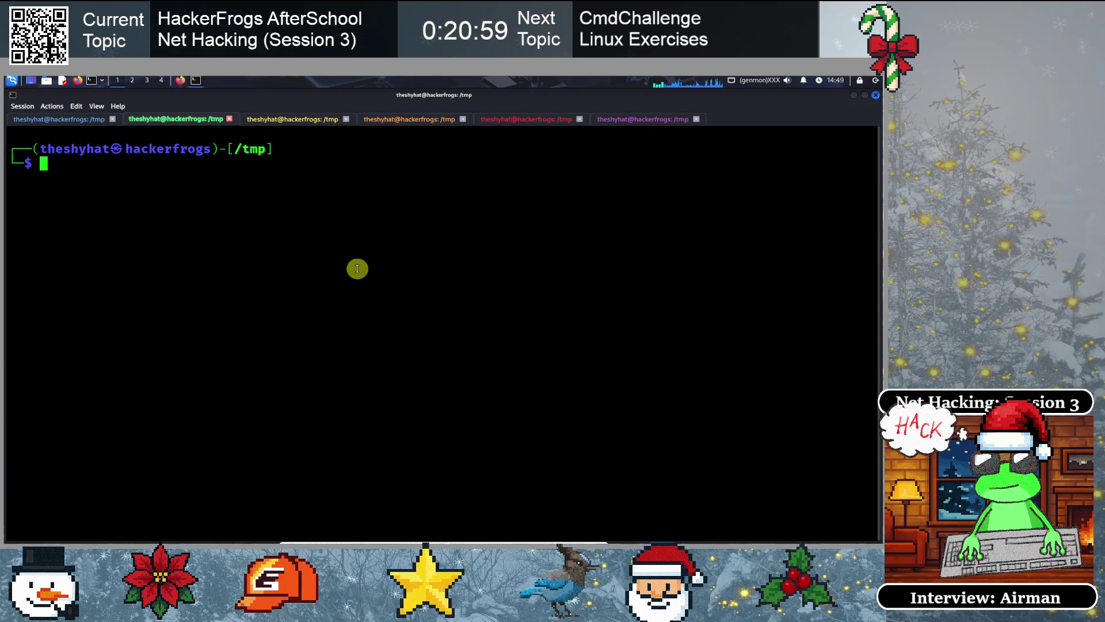
{"action": "type", "text": "ping -c 4 10.65.182.132"}
{"action": "key", "text": "Right"}
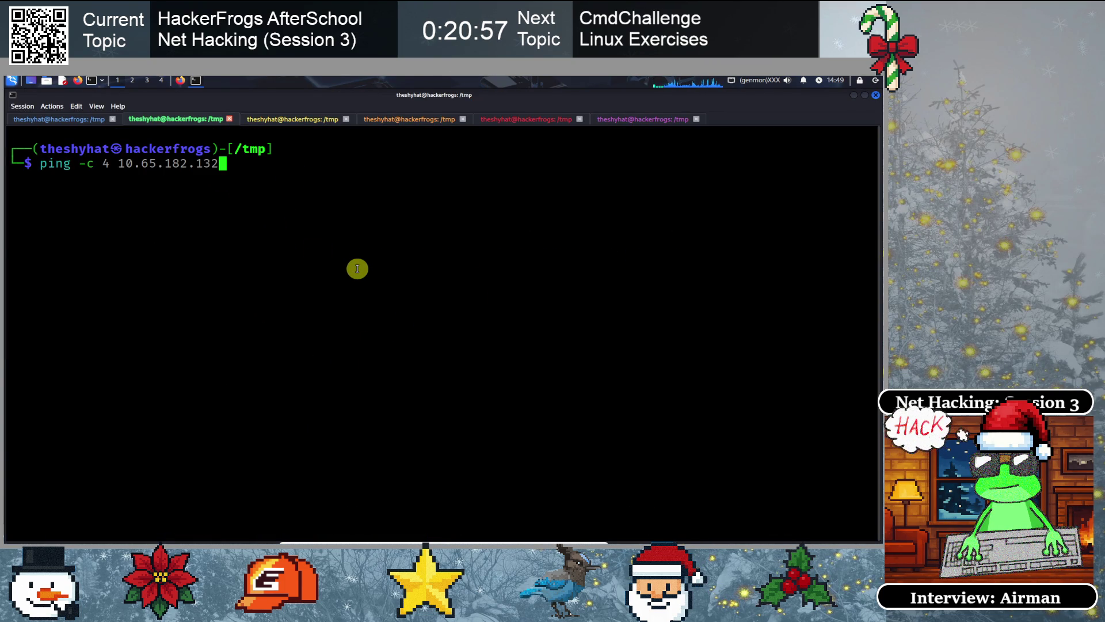
{"action": "key", "text": "ctrl+Left"}
{"action": "key", "text": "ctrl+Left"}
{"action": "key", "text": "ctrl+Left"}
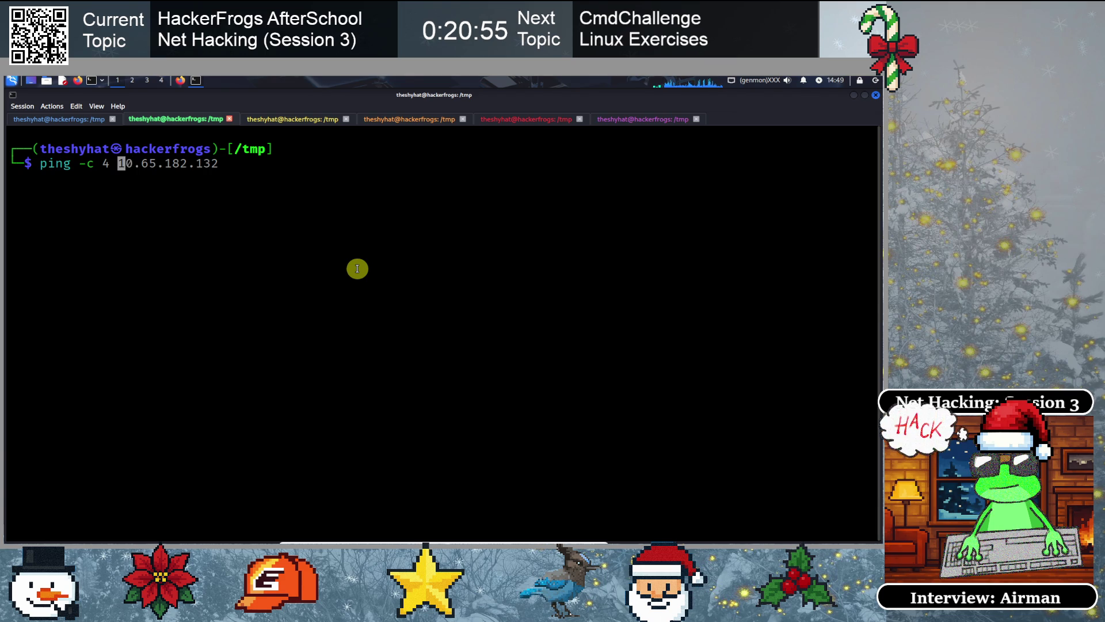
{"action": "key", "text": "ctrl+k"}
{"action": "type", "text": "127.0.0.1"}
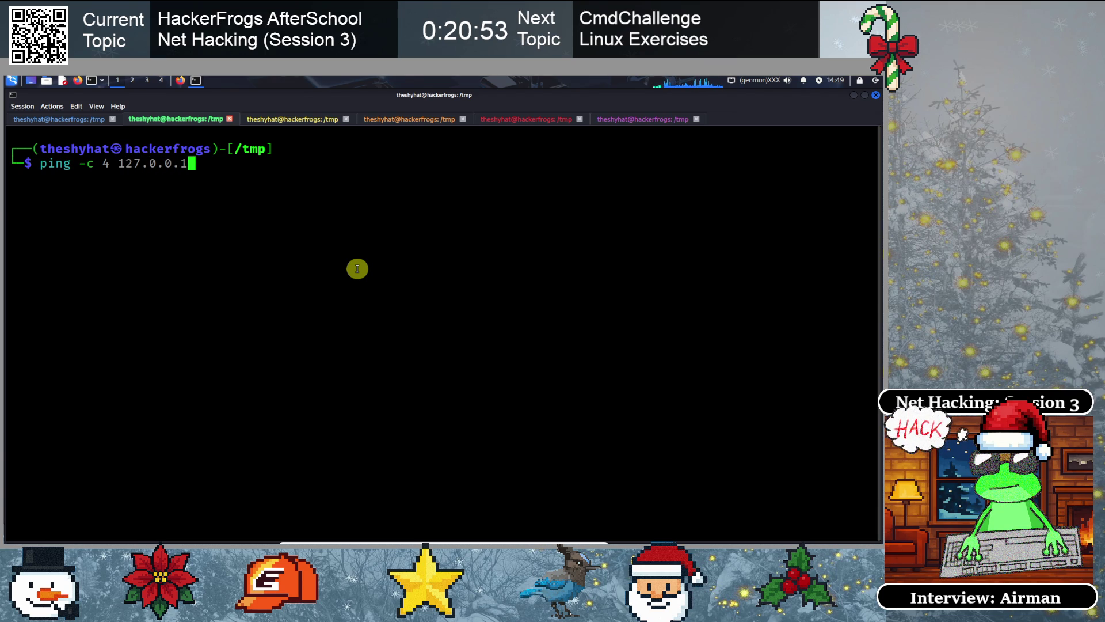
{"action": "key", "text": "Return"}
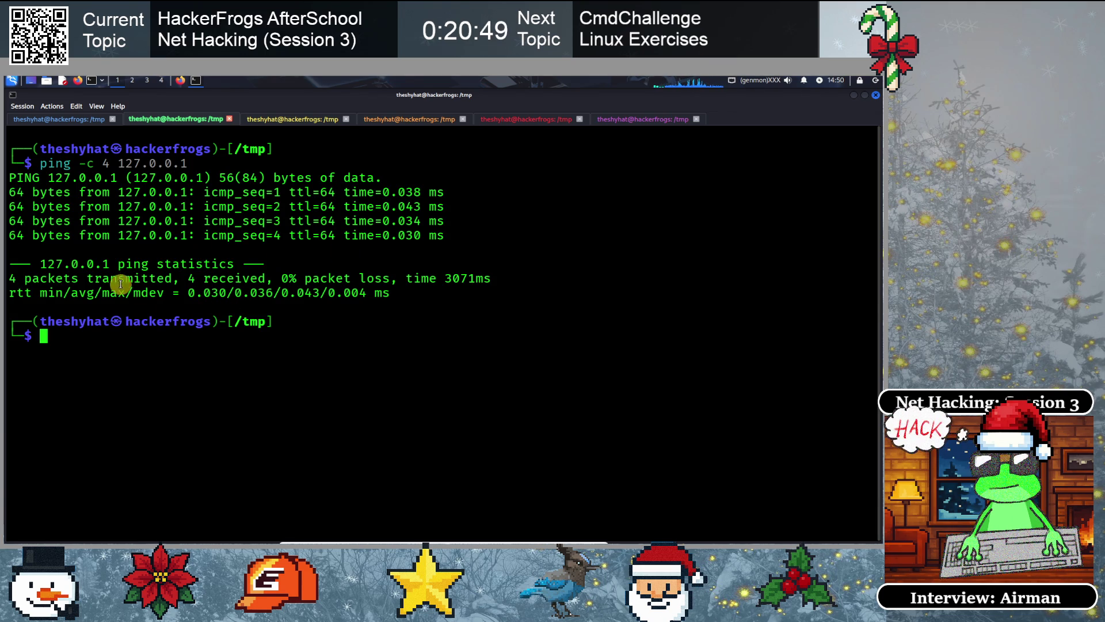
Step: Highlight the 0% packet-loss ping output, then return to the DVWA browser
{"action": "left_click_drag", "start_coordinate": [397, 292], "coordinate": [8, 176]}
{"action": "left_click", "coordinate": [156, 218]}
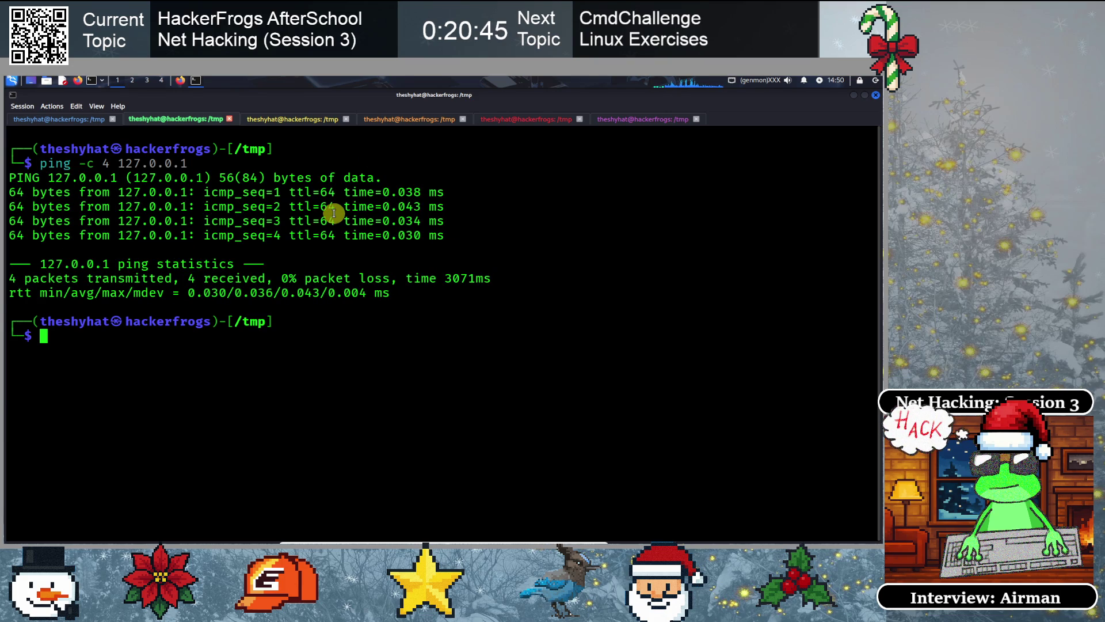
{"action": "left_click", "coordinate": [180, 80]}
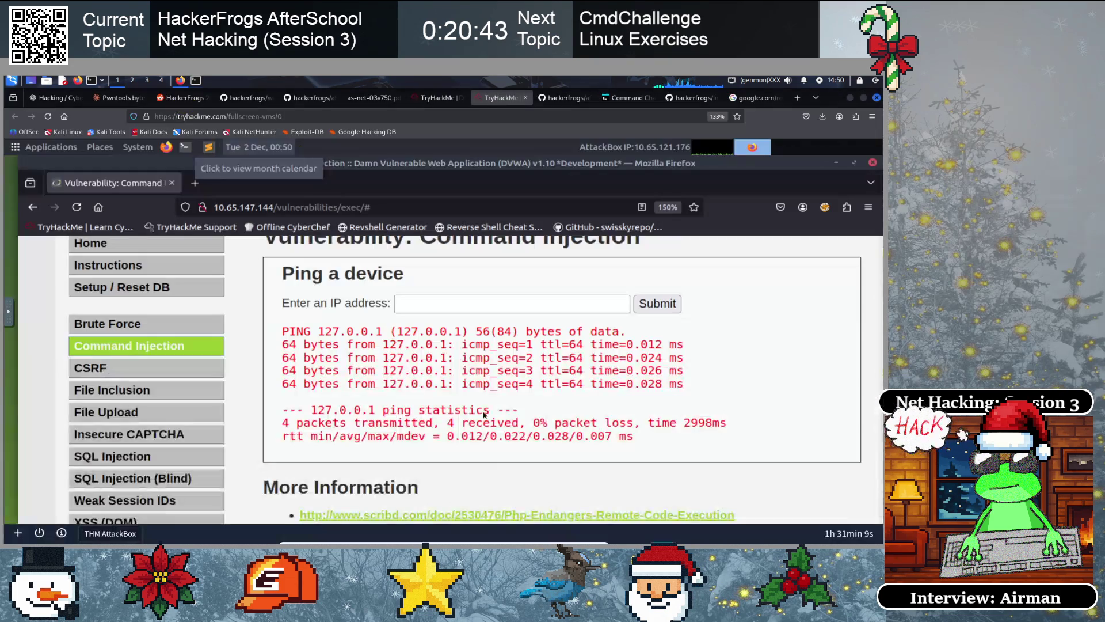
Step: Highlight the page's ping output and the words Command Injection in the title
{"action": "mouse_move", "coordinate": [282, 330]}
{"action": "left_mouse_down"}
{"action": "mouse_move", "coordinate": [684, 384]}
{"action": "mouse_move", "coordinate": [682, 440]}
{"action": "left_mouse_up"}
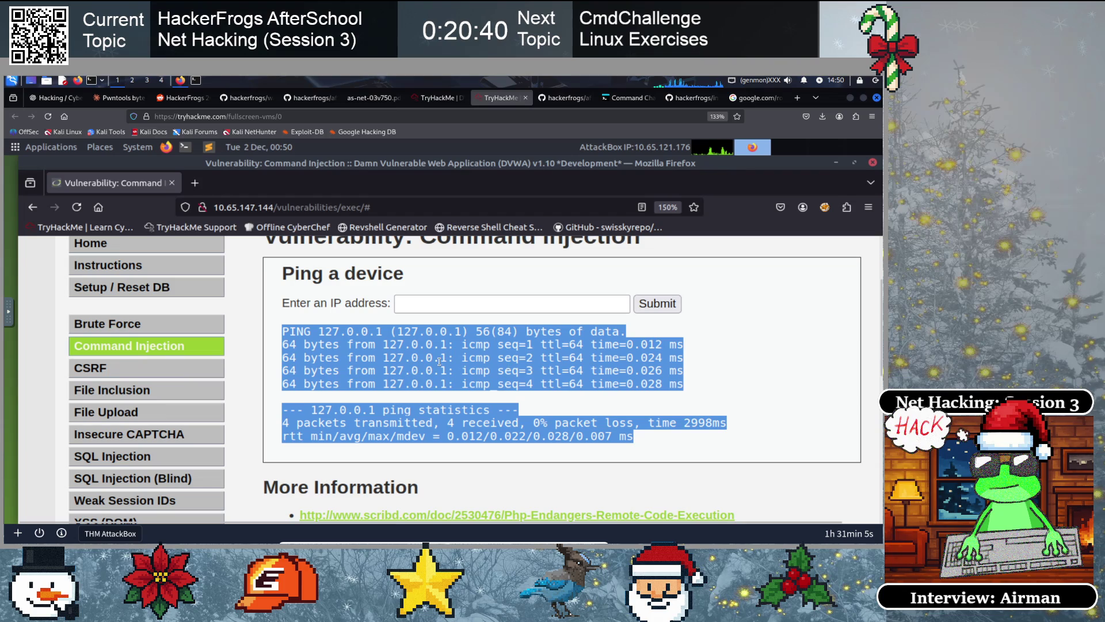
{"action": "left_click", "coordinate": [412, 371]}
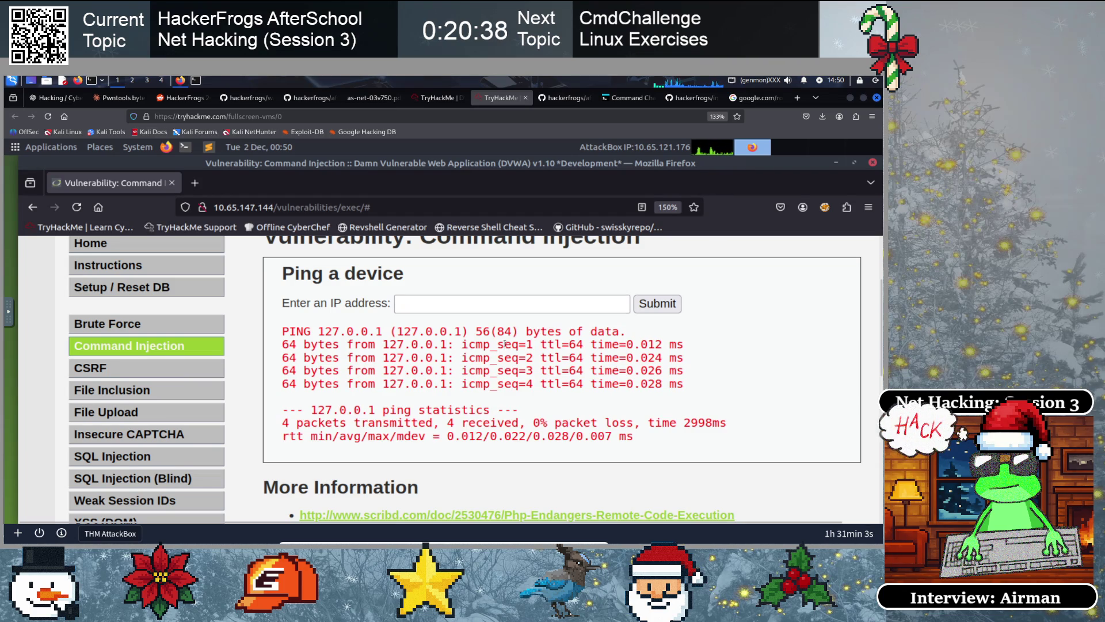
{"action": "scroll", "coordinate": [443, 322], "scroll_direction": "up", "scroll_amount": 3}
{"action": "left_click_drag", "start_coordinate": [482, 343], "coordinate": [641, 343]}
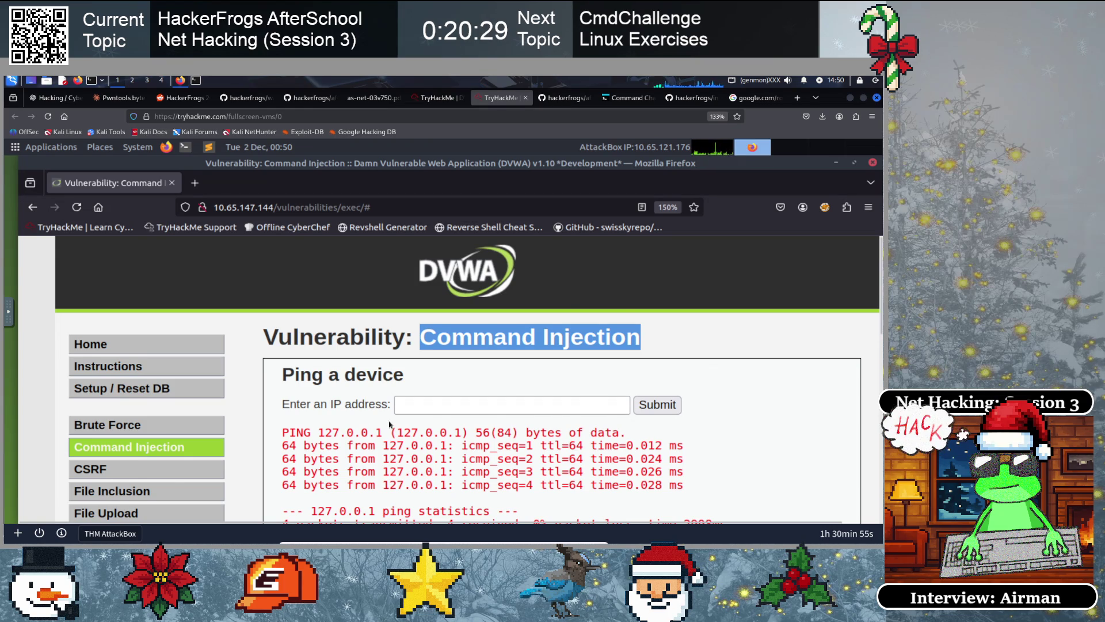
{"action": "scroll", "coordinate": [389, 424], "scroll_direction": "down", "scroll_amount": 3}
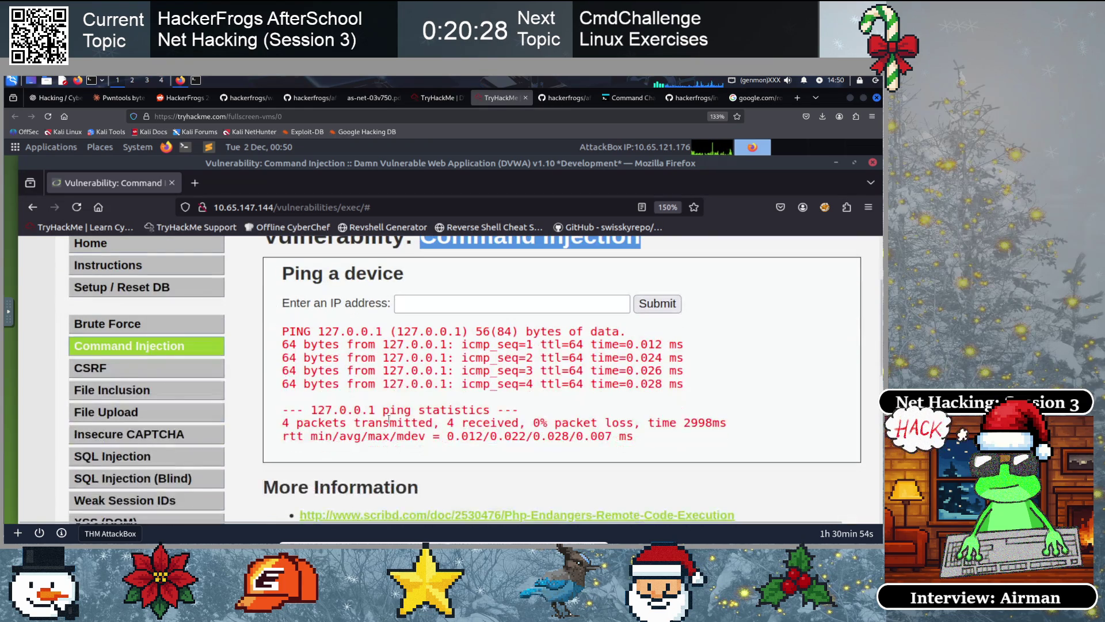
Step: Leave ;# in the IP address field and switch to the terminal
{"action": "left_click", "coordinate": [462, 309]}
{"action": "type", "text": ";"}
{"action": "key", "text": "BackSpace"}
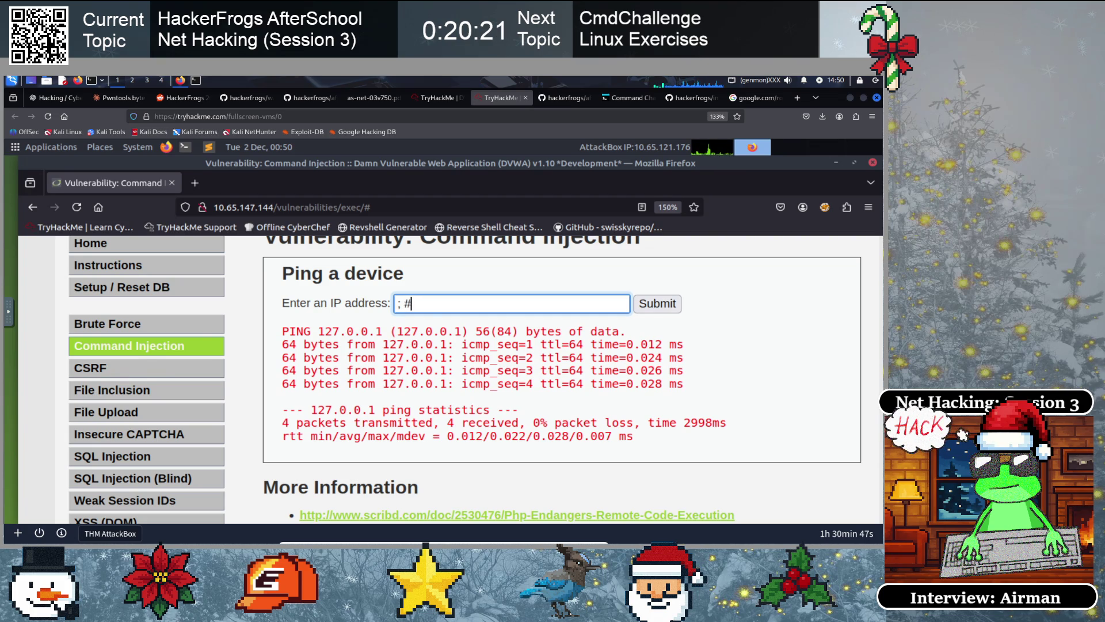
{"action": "double_click", "coordinate": [407, 304]}
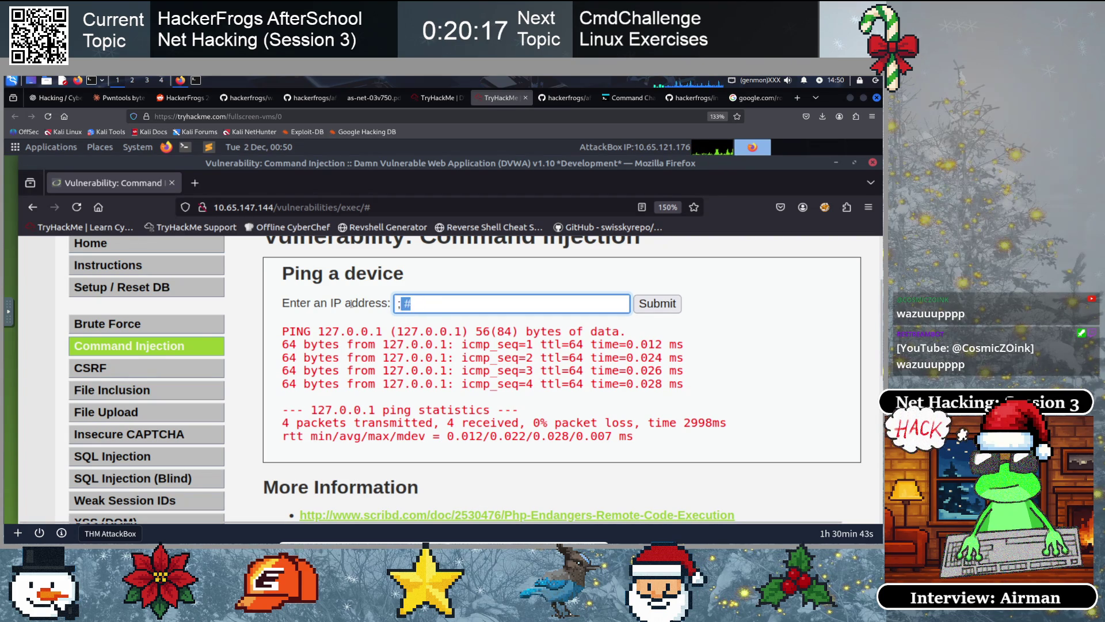
{"action": "key", "text": "alt+Tab"}
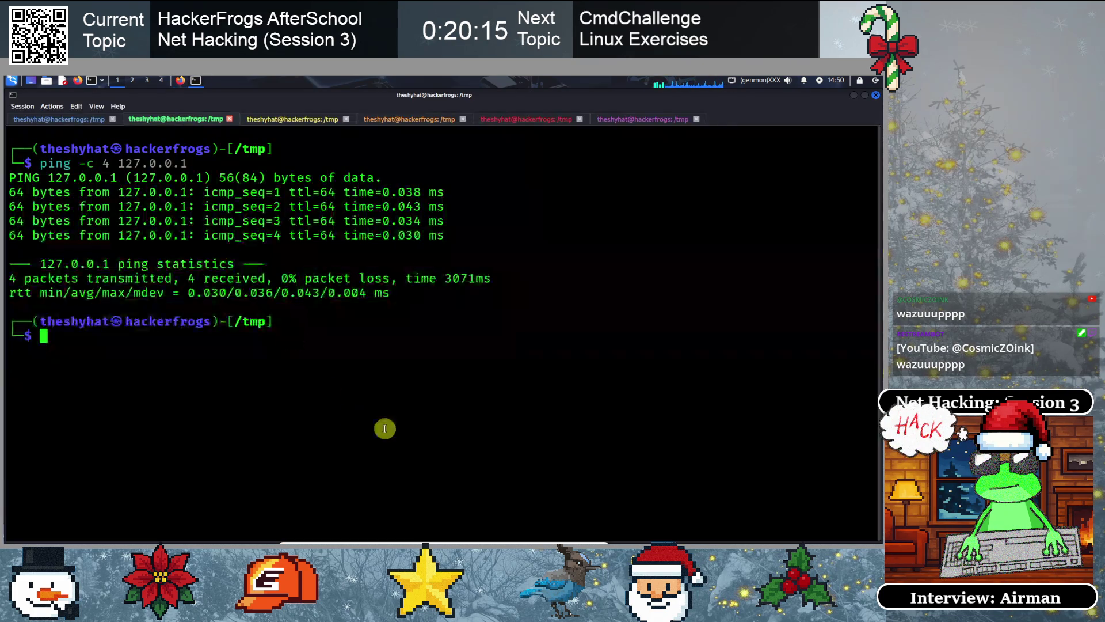
Step: Add an indented 'OS Command Injection' heading to the nano notes
{"action": "left_click", "coordinate": [74, 119]}
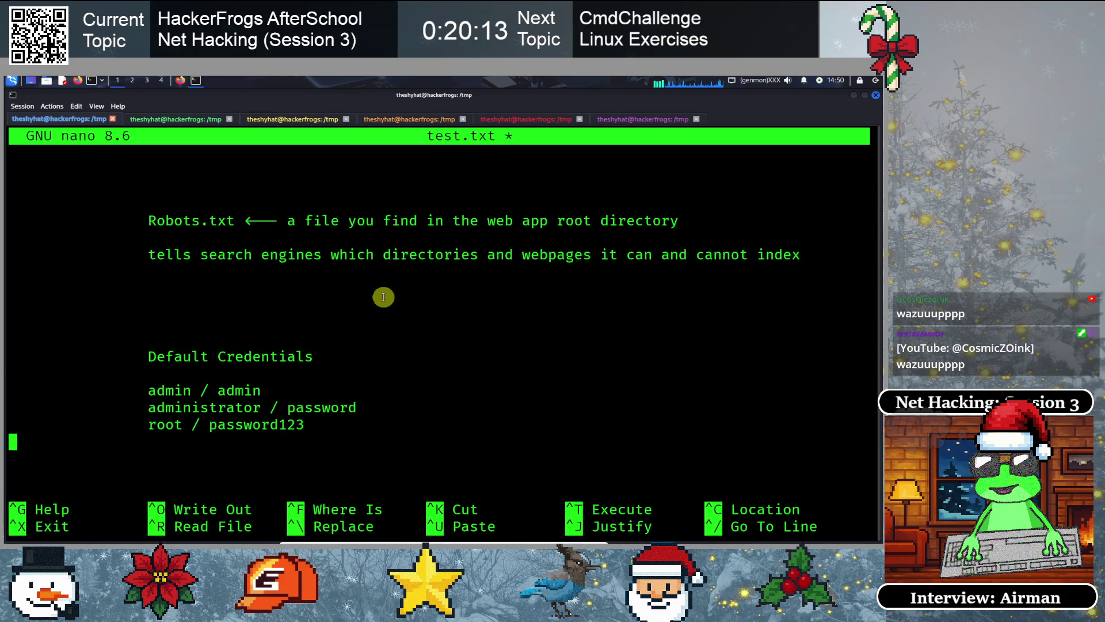
{"action": "key", "text": "Return"}
{"action": "key", "text": "Return"}
{"action": "key", "text": "Return"}
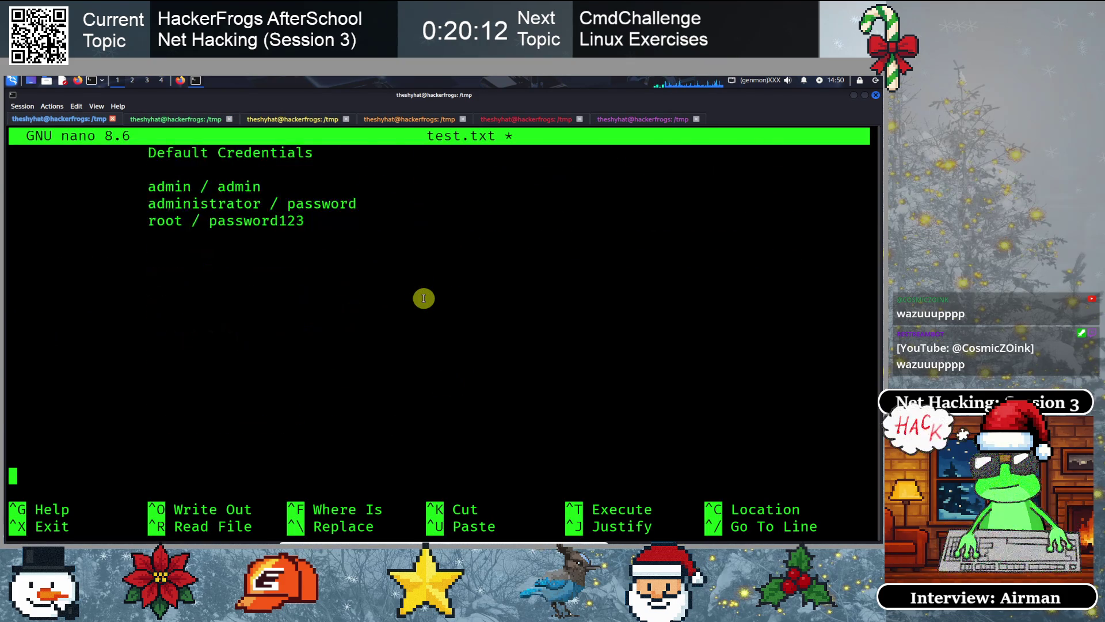
{"action": "key", "text": "Up"}
{"action": "key", "text": "Up"}
{"action": "key", "text": "Up"}
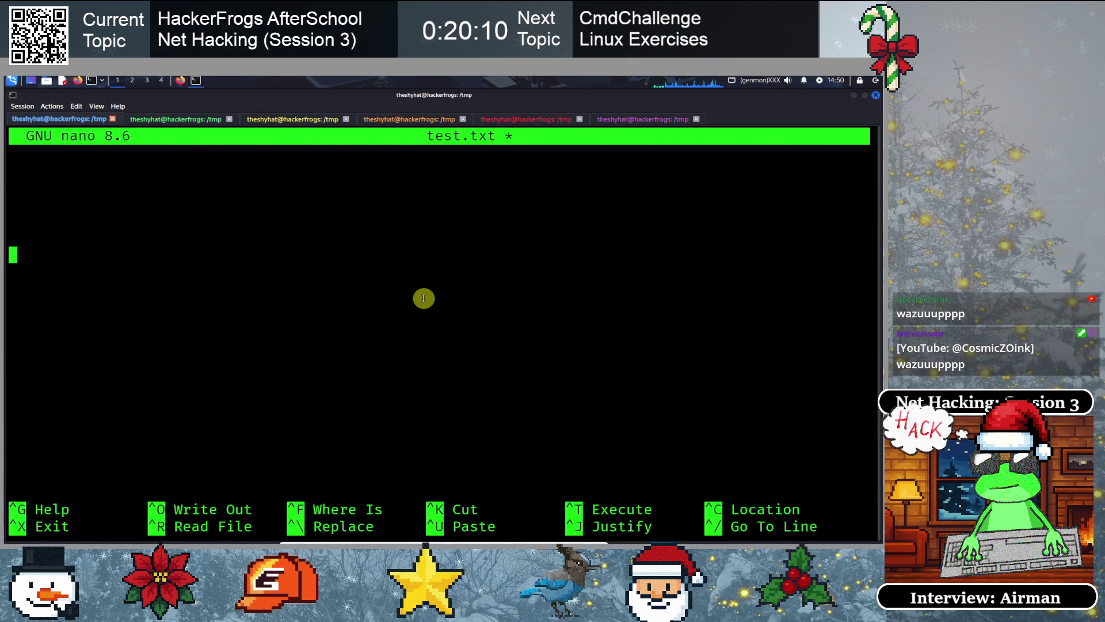
{"action": "key", "text": "Tab"}
{"action": "key", "text": "Tab"}
{"action": "type", "text": "OS Command In"}
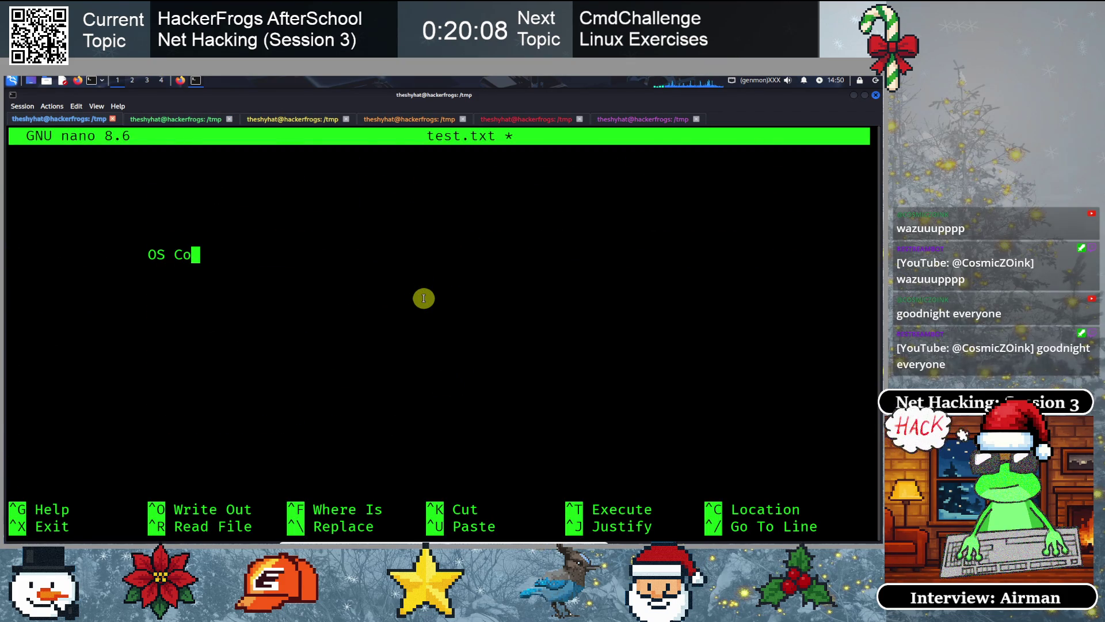
{"action": "type", "text": "jection"}
{"action": "key", "text": "Return"}
{"action": "key", "text": "Return"}
{"action": "key", "text": "Tab"}
{"action": "key", "text": "Tab"}
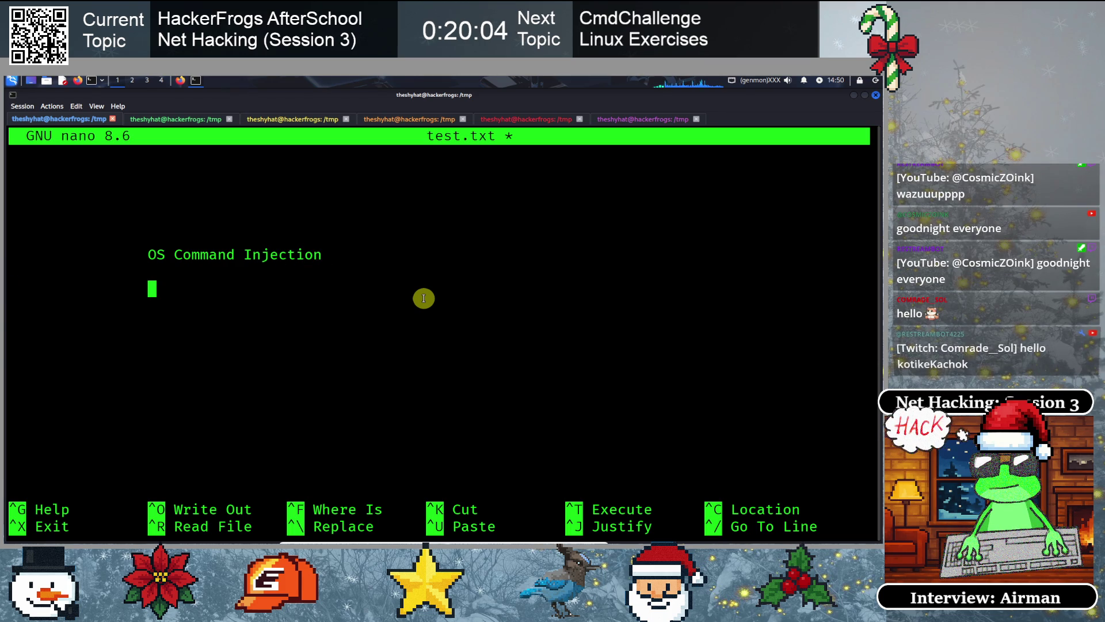
Step: Write the example ping -c4 "user input" and highlight the user input part
{"action": "type", "text": "ping "}
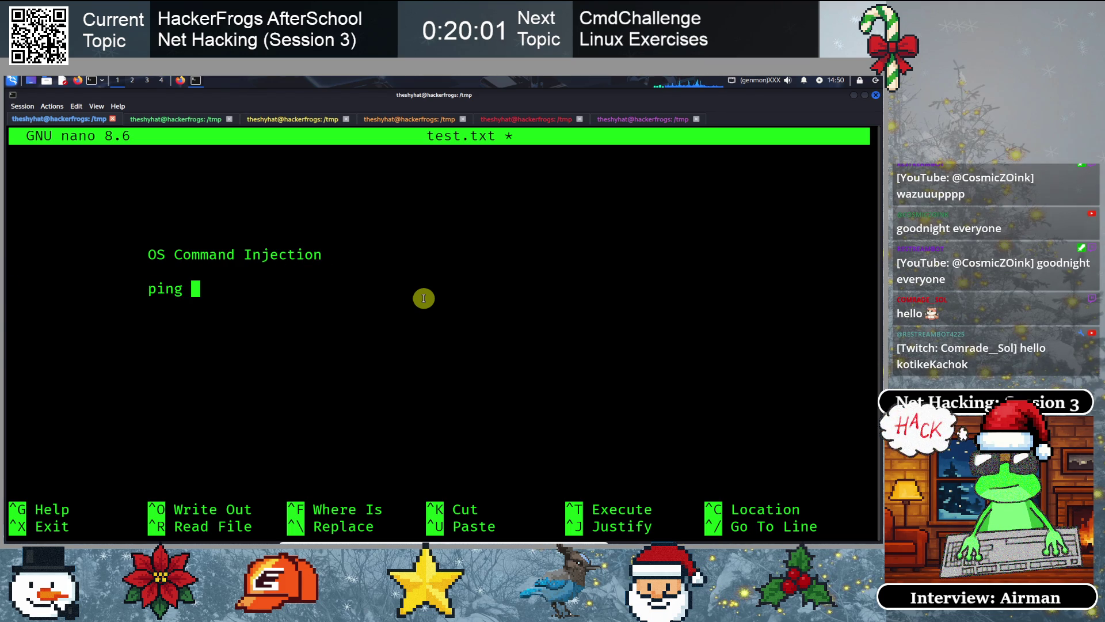
{"action": "type", "text": "-c4 \"\""}
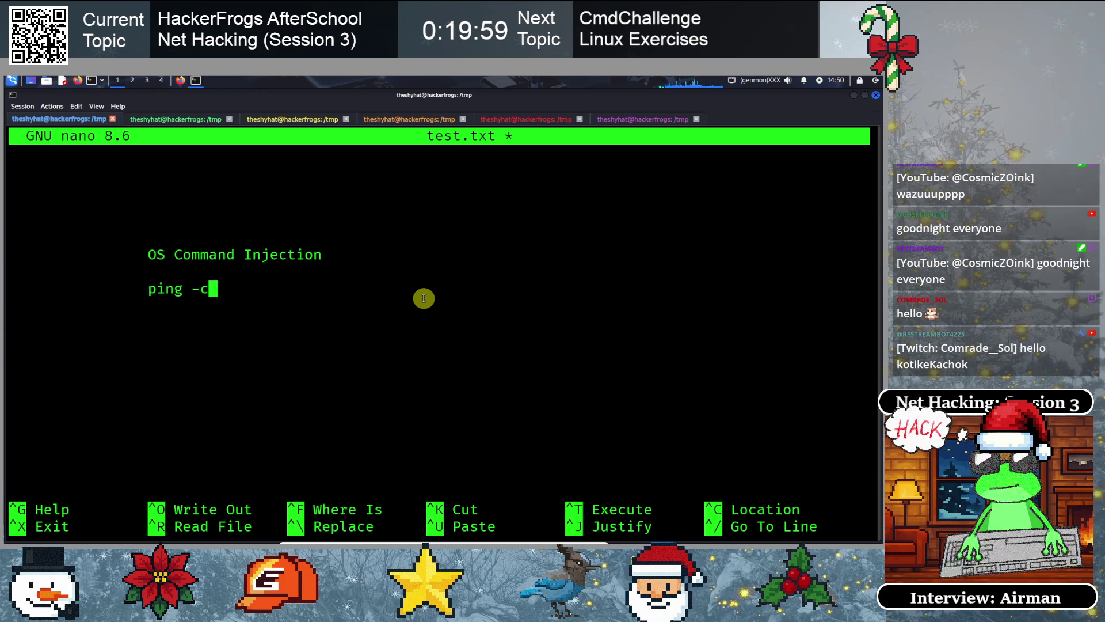
{"action": "key", "text": "Left"}
{"action": "type", "text": "user "}
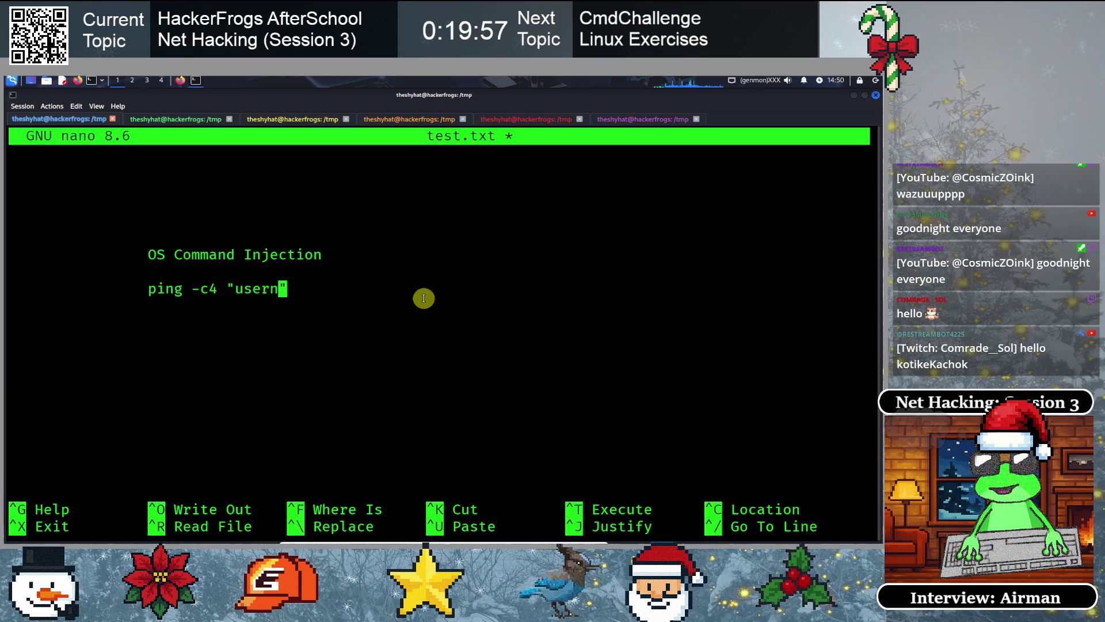
{"action": "type", "text": "input"}
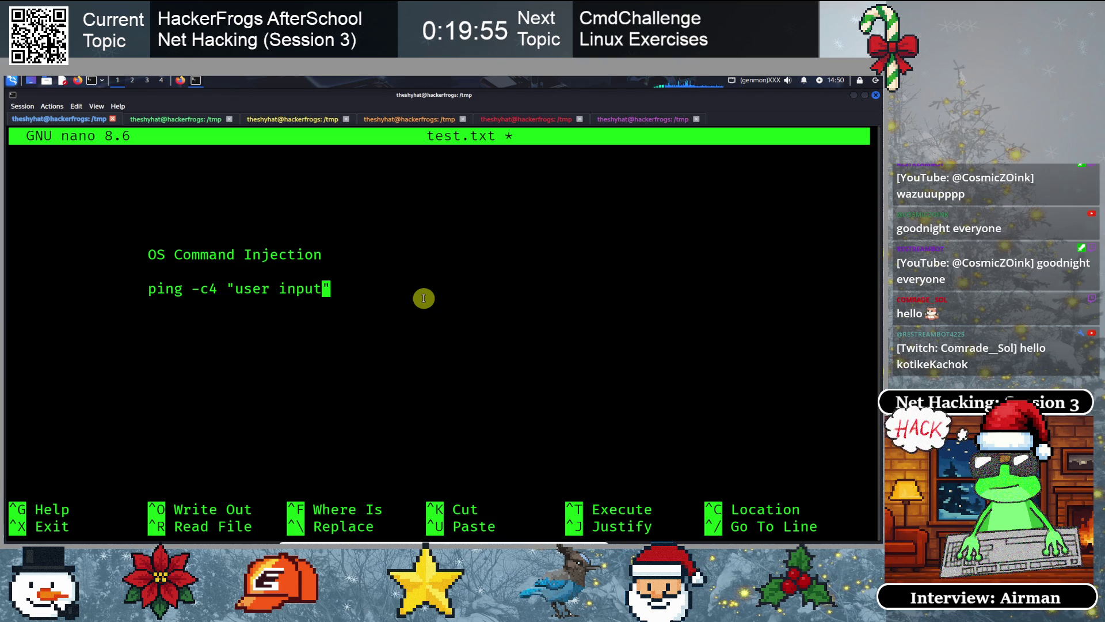
{"action": "key", "text": "Right"}
{"action": "key", "text": "BackSpace"}
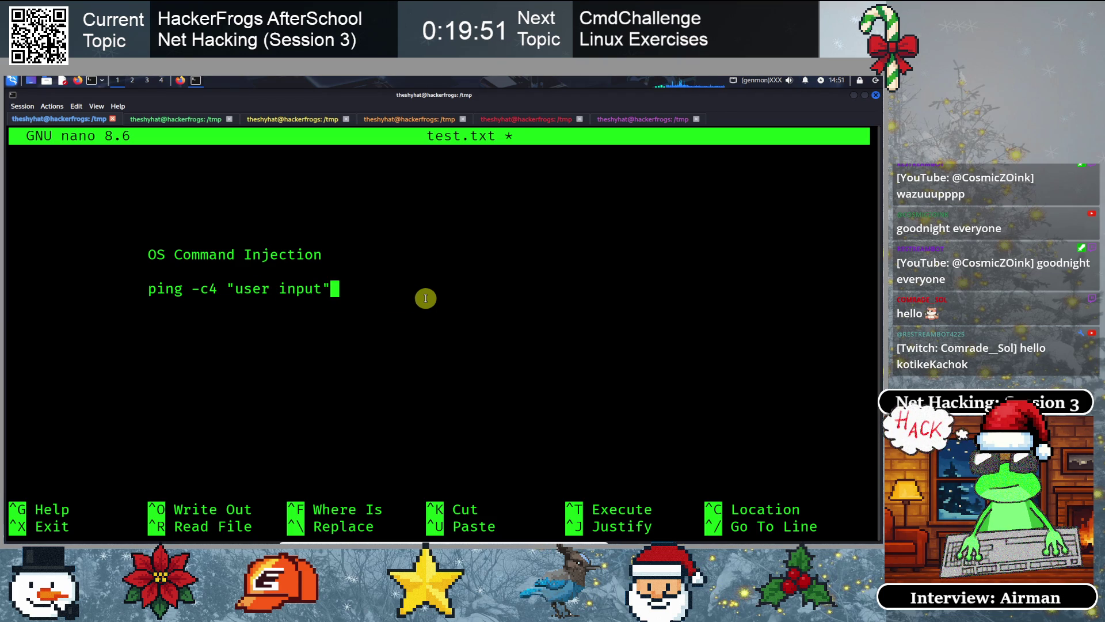
{"action": "left_click_drag", "start_coordinate": [227, 288], "coordinate": [332, 288]}
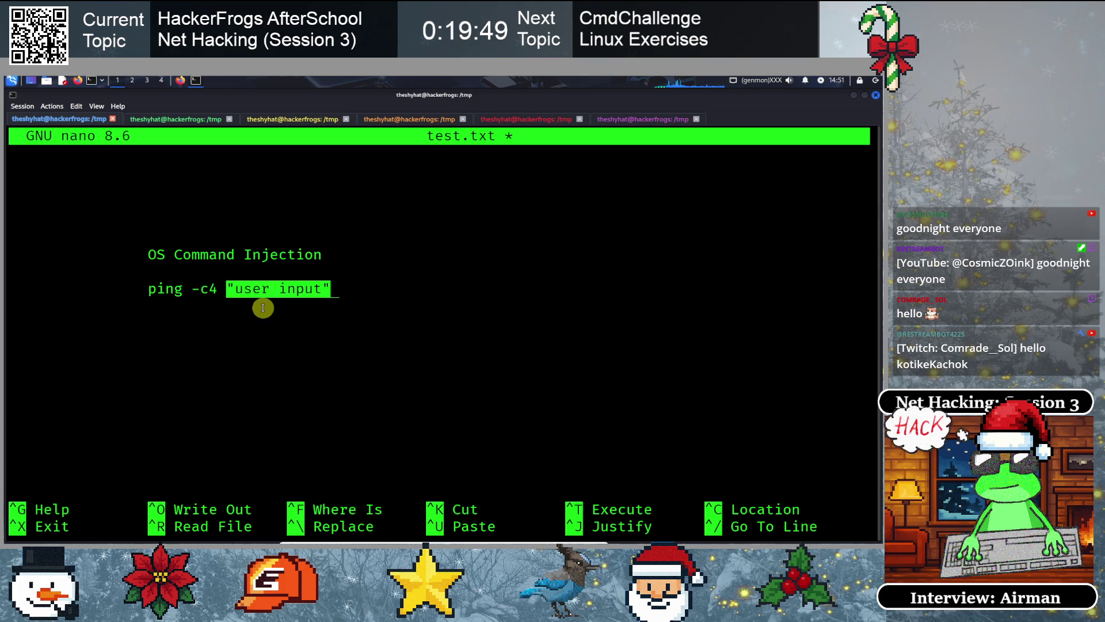
{"action": "left_click", "coordinate": [263, 308]}
{"action": "left_click_drag", "start_coordinate": [235, 288], "coordinate": [333, 288]}
{"action": "left_click", "coordinate": [284, 316]}
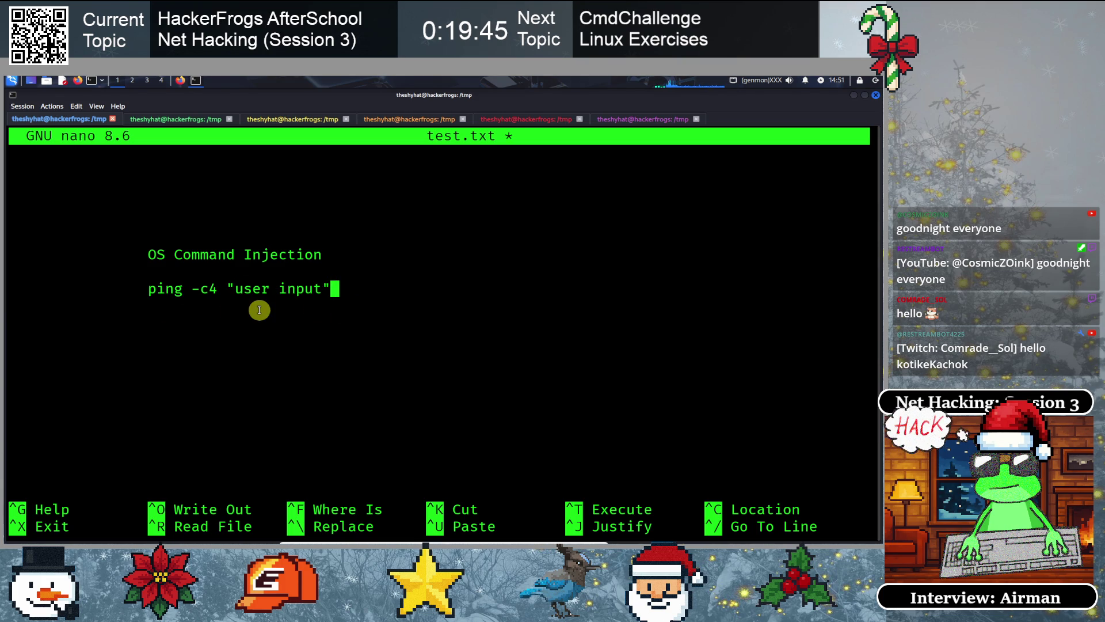
Step: Add the line ping -c4 ; whoami # and highlight its injected parts
{"action": "key", "text": "Return"}
{"action": "key", "text": "Return"}
{"action": "key", "text": "Tab"}
{"action": "key", "text": "Tab"}
{"action": "type", "text": "ping -c4 "}
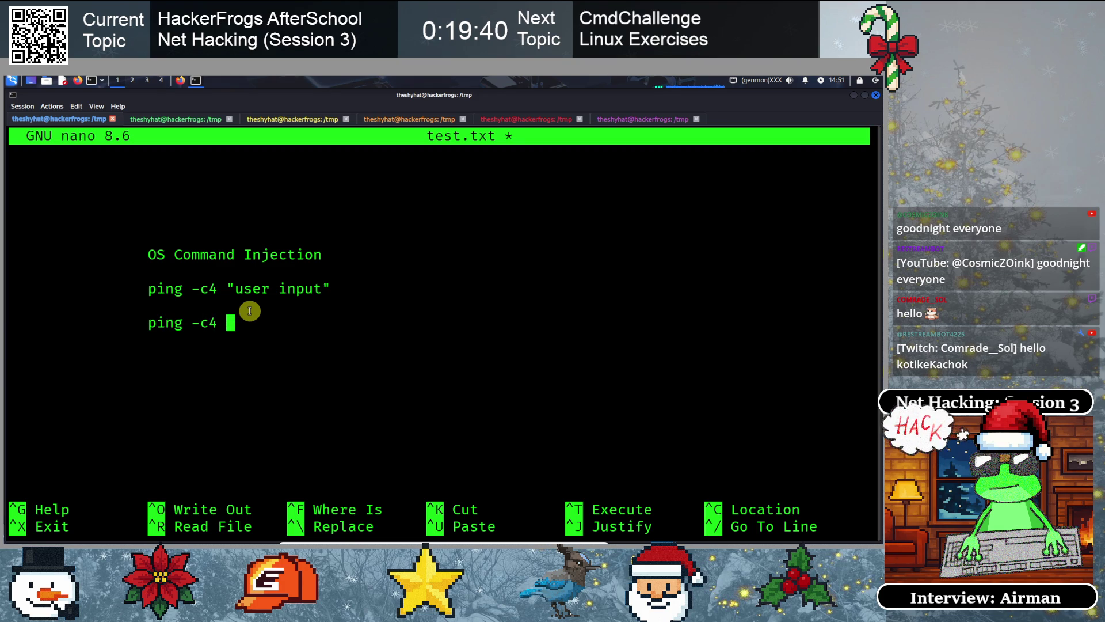
{"action": "type", "text": "; "}
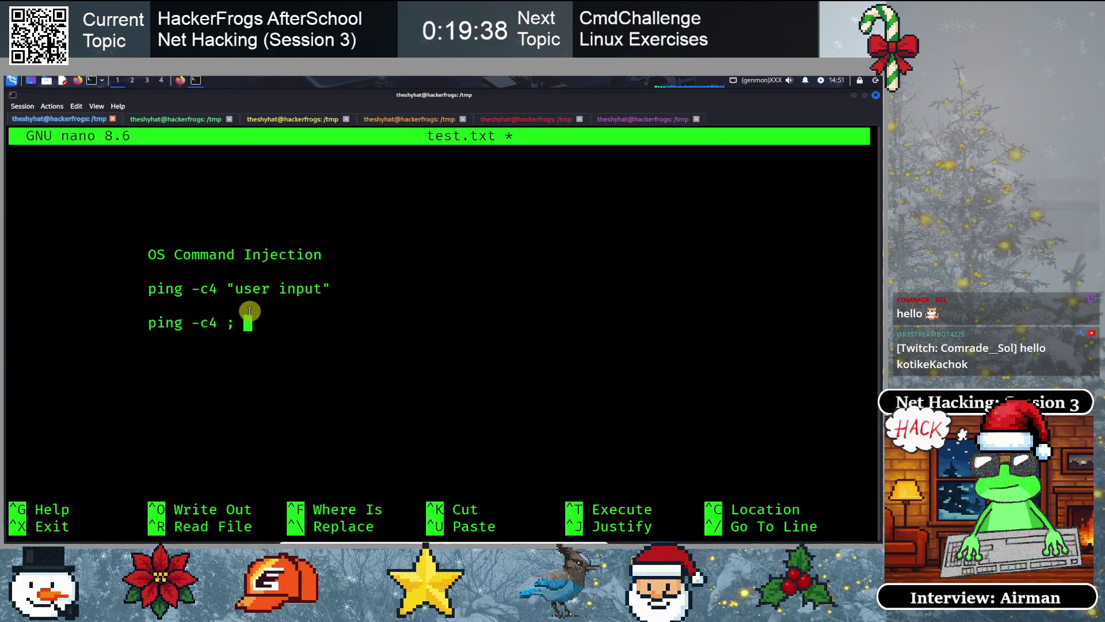
{"action": "type", "text": "whoami "}
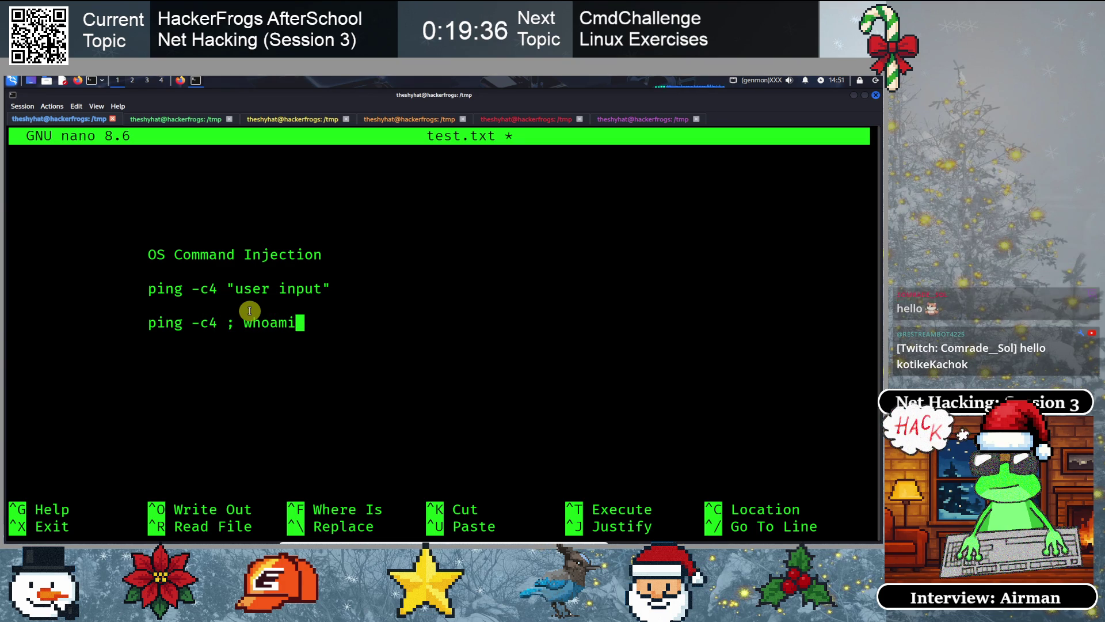
{"action": "type", "text": "#"}
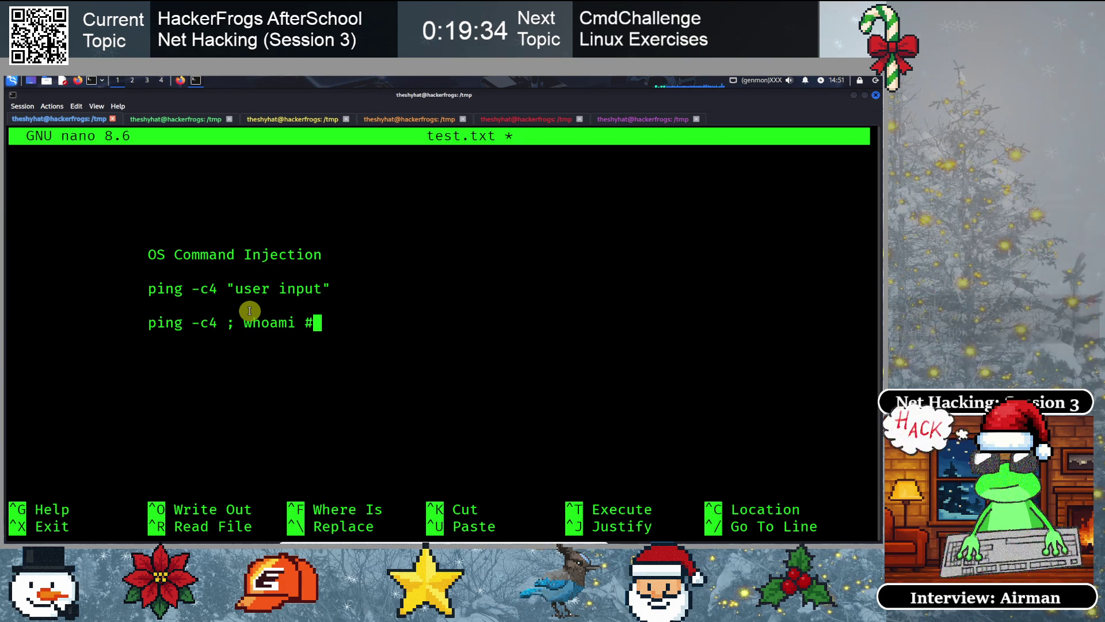
{"action": "mouse_move", "coordinate": [322, 320]}
{"action": "left_mouse_down"}
{"action": "mouse_move", "coordinate": [316, 337]}
{"action": "mouse_move", "coordinate": [296, 322]}
{"action": "left_mouse_up"}
{"action": "left_click", "coordinate": [426, 381]}
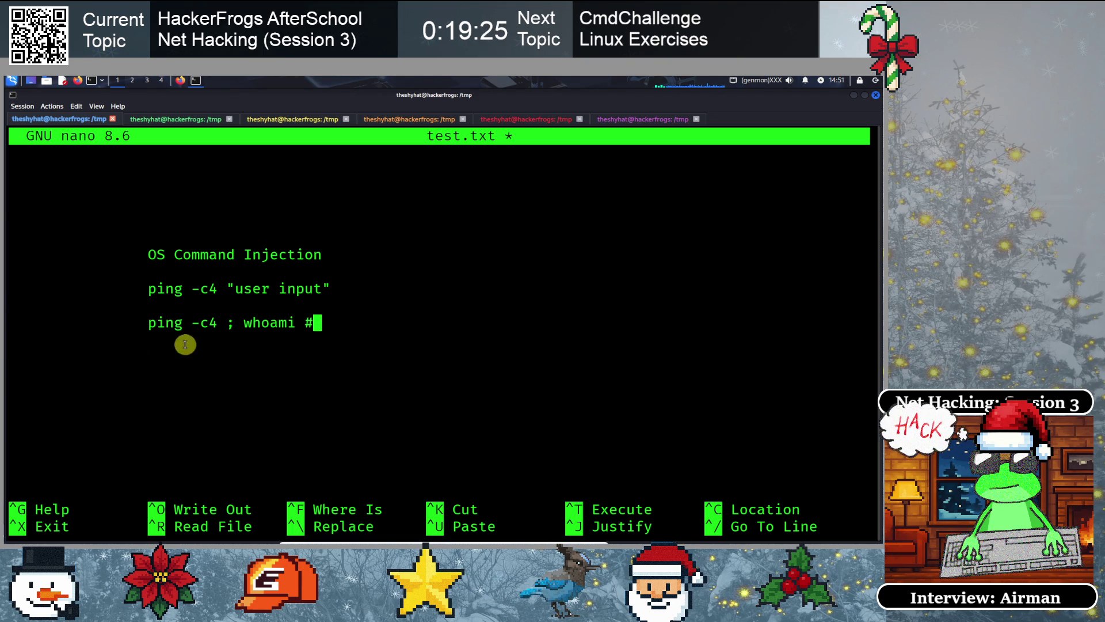
{"action": "left_click_drag", "start_coordinate": [144, 322], "coordinate": [301, 322]}
{"action": "left_click", "coordinate": [245, 352]}
{"action": "left_click", "coordinate": [242, 352]}
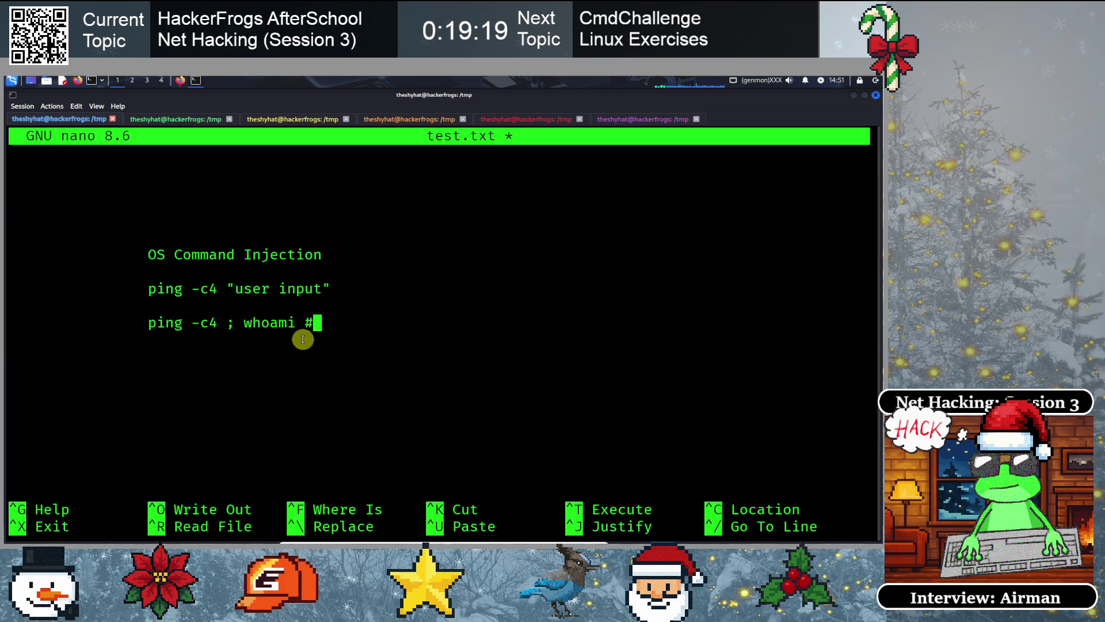
{"action": "left_click_drag", "start_coordinate": [238, 322], "coordinate": [316, 324]}
{"action": "left_click", "coordinate": [271, 348]}
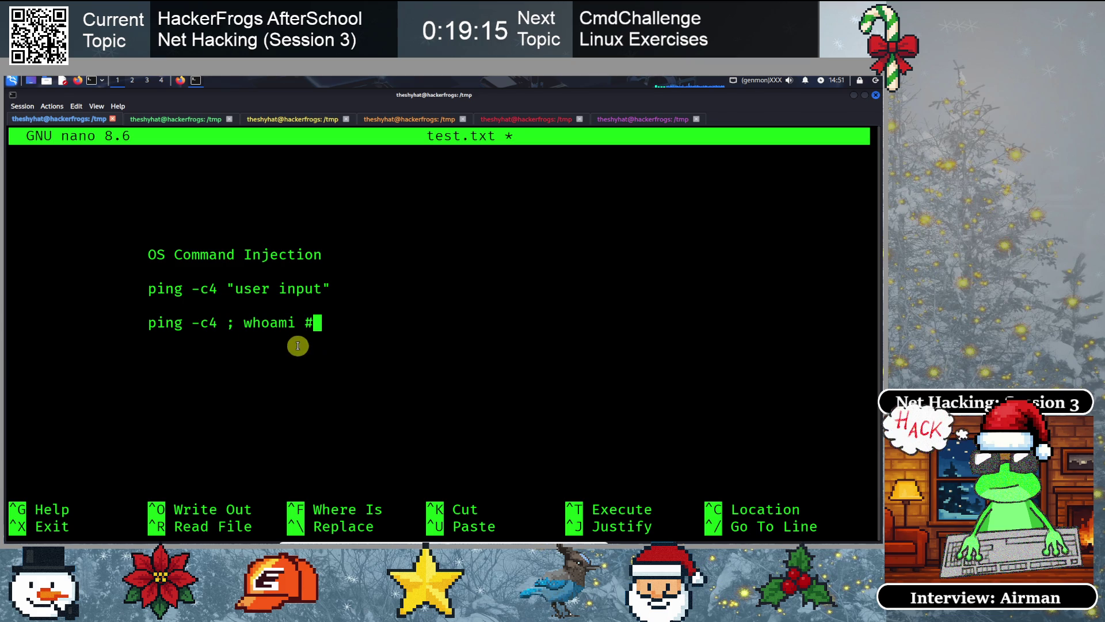
{"action": "left_click", "coordinate": [179, 81]}
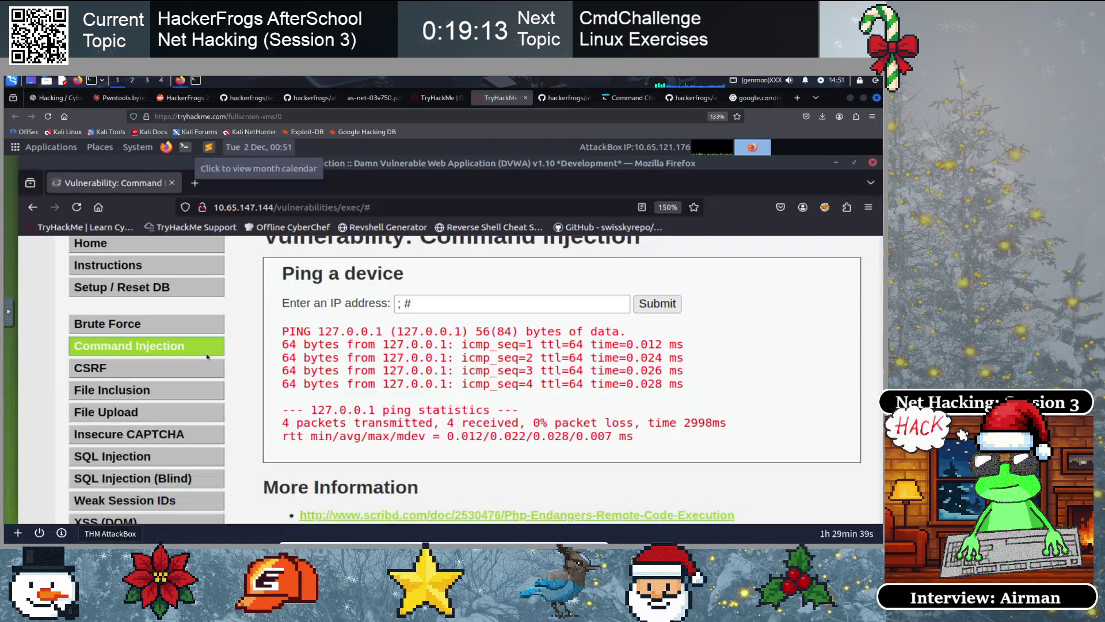
Step: Submit the '; whoami #' injection from the IP address field of the ping form
{"action": "left_click", "coordinate": [426, 306]}
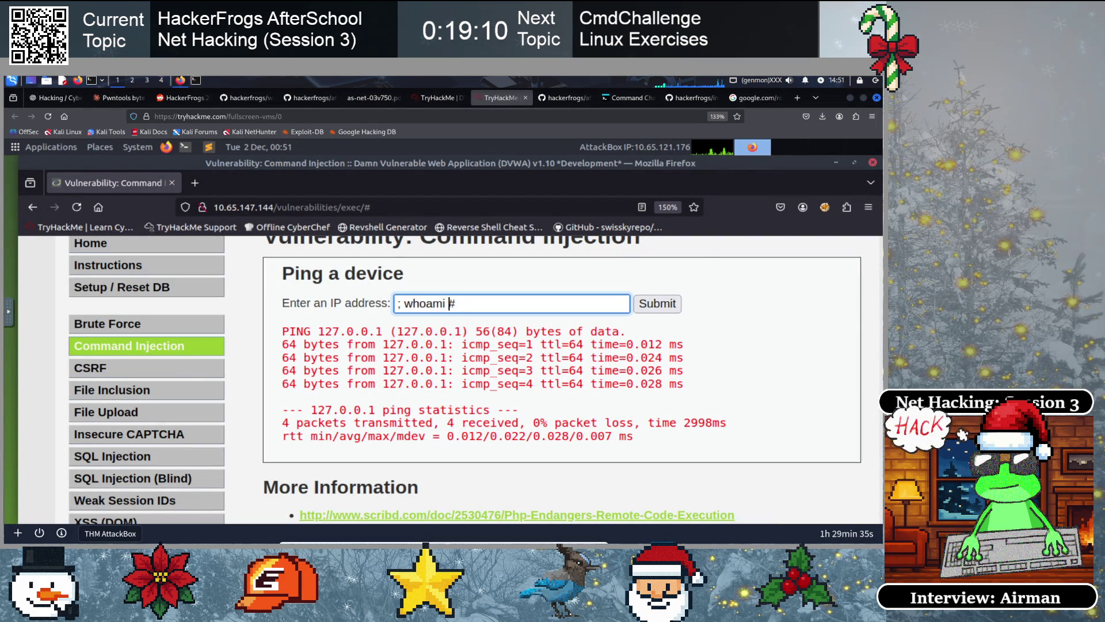
{"action": "key", "text": "Left"}
{"action": "key", "text": "Return"}
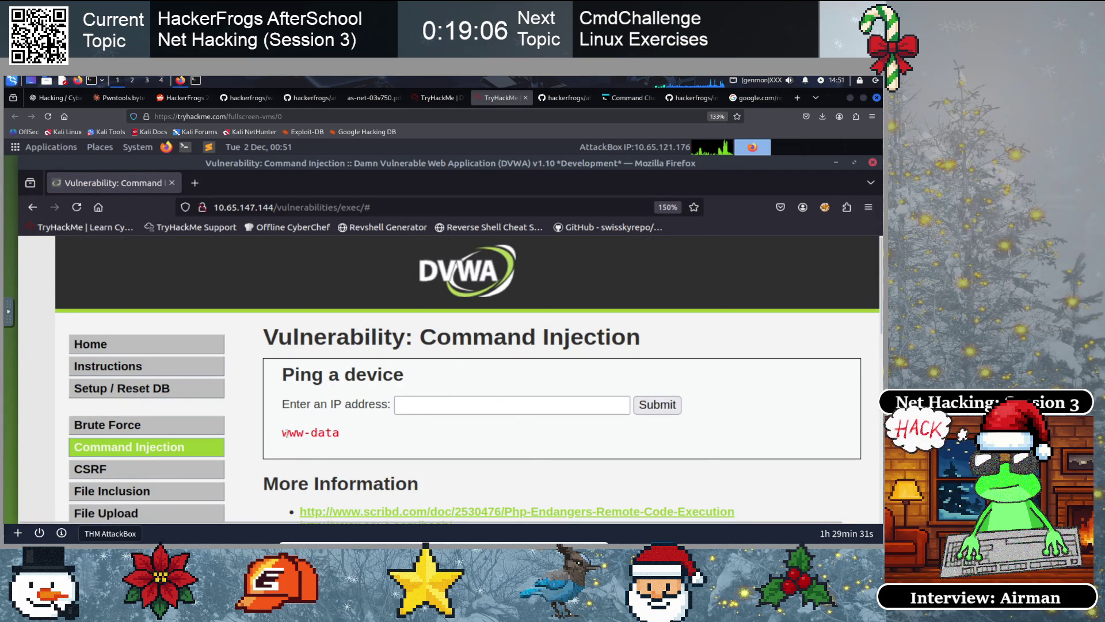
Step: Highlight the returned www-data output and scroll through the result page
{"action": "left_click_drag", "start_coordinate": [292, 436], "coordinate": [339, 447]}
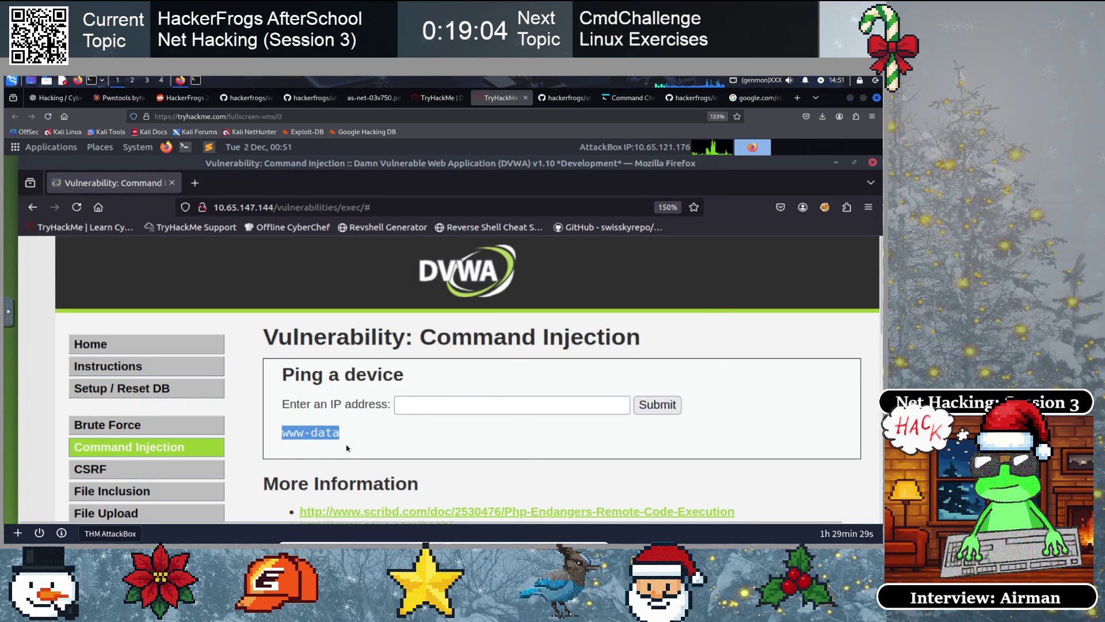
{"action": "left_click", "coordinate": [314, 447]}
{"action": "left_click_drag", "start_coordinate": [343, 436], "coordinate": [267, 435]}
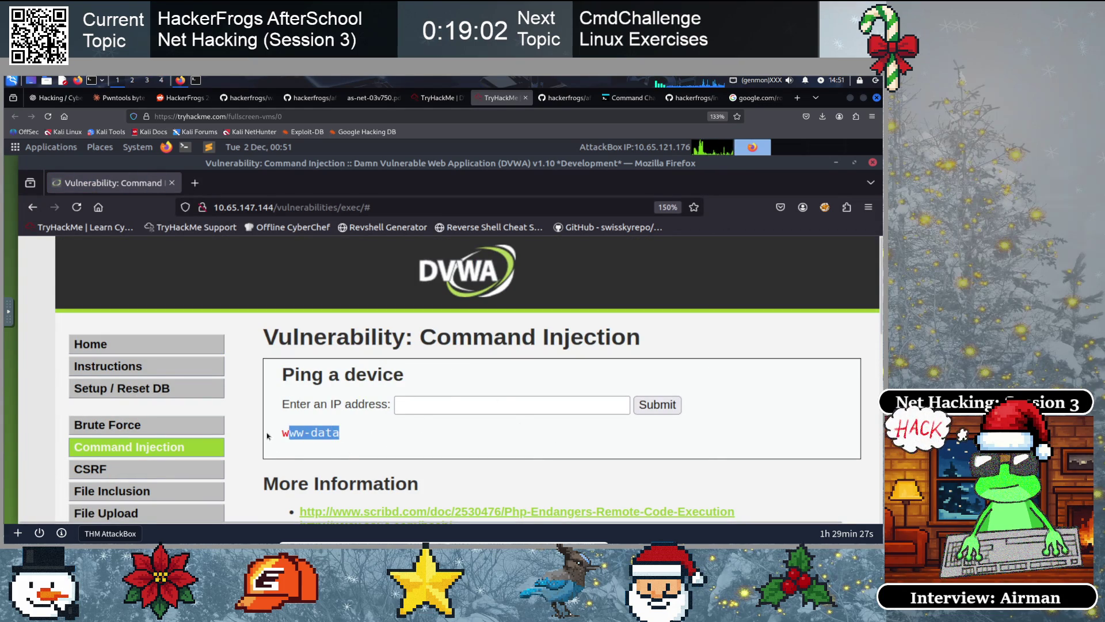
{"action": "scroll", "coordinate": [441, 382], "scroll_direction": "down", "scroll_amount": 3}
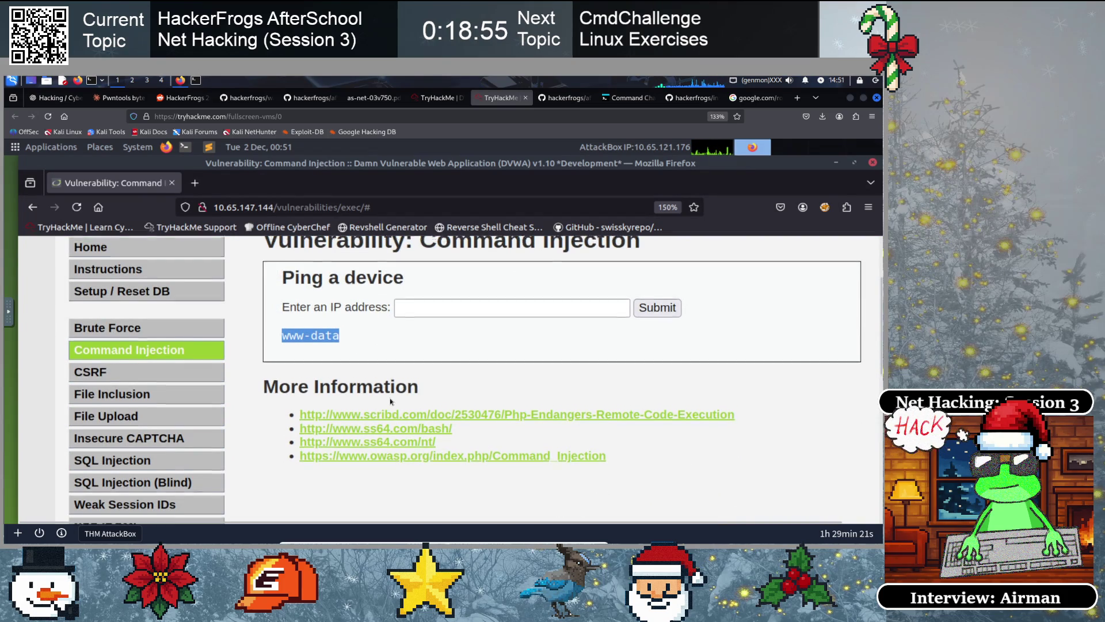
{"action": "scroll", "coordinate": [389, 400], "scroll_direction": "up", "scroll_amount": 3}
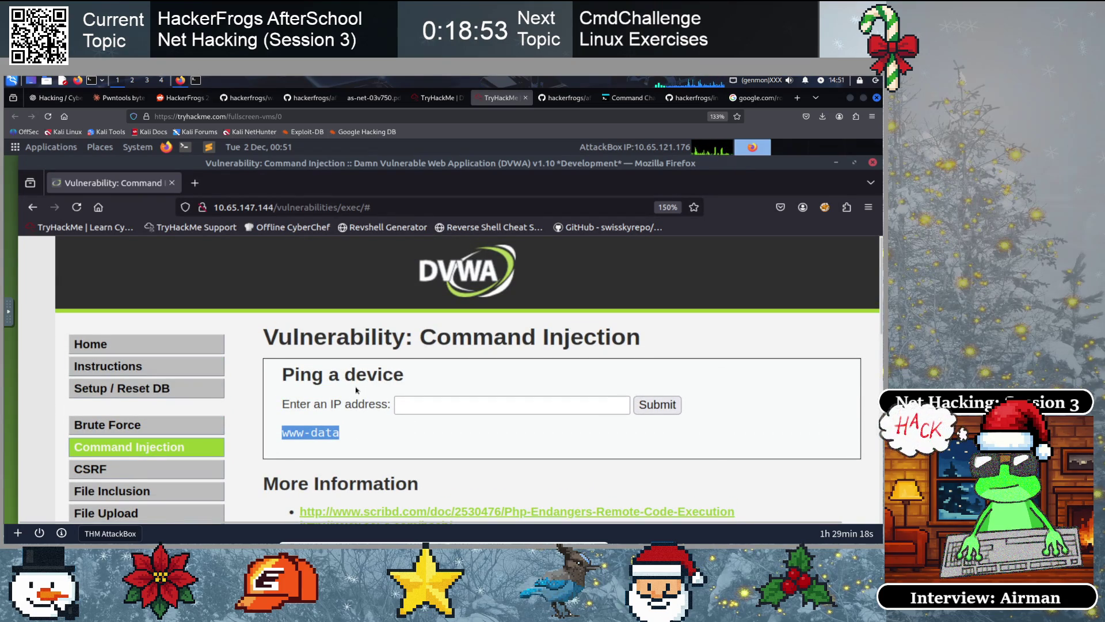
{"action": "scroll", "coordinate": [226, 417], "scroll_direction": "down", "scroll_amount": 3}
{"action": "scroll", "coordinate": [151, 371], "scroll_direction": "down", "scroll_amount": 3}
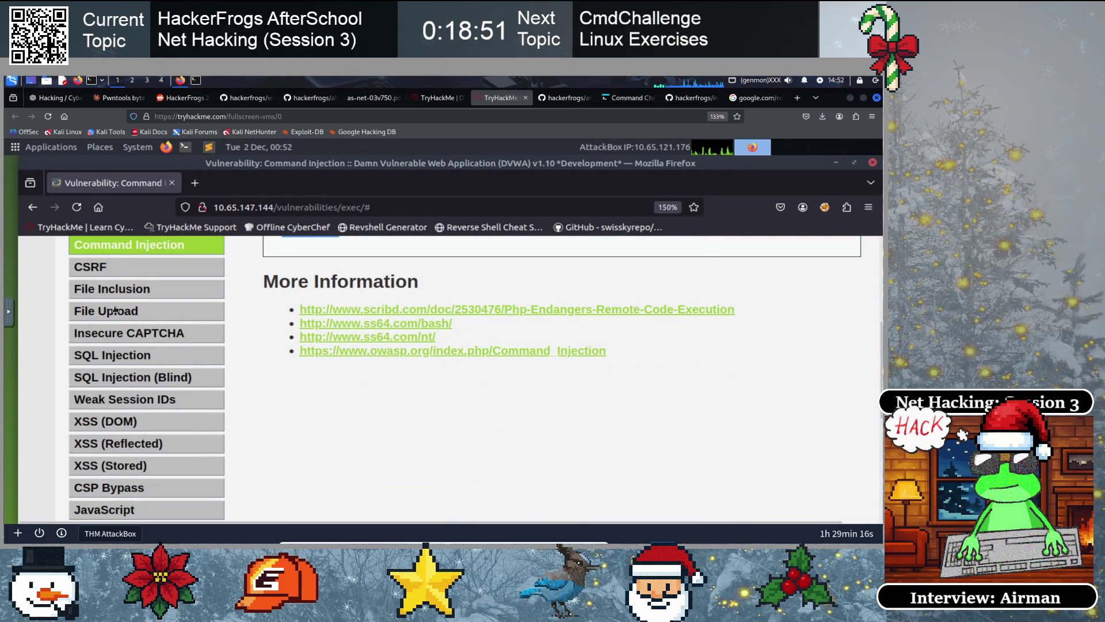
{"action": "scroll", "coordinate": [110, 420], "scroll_direction": "down", "scroll_amount": 3}
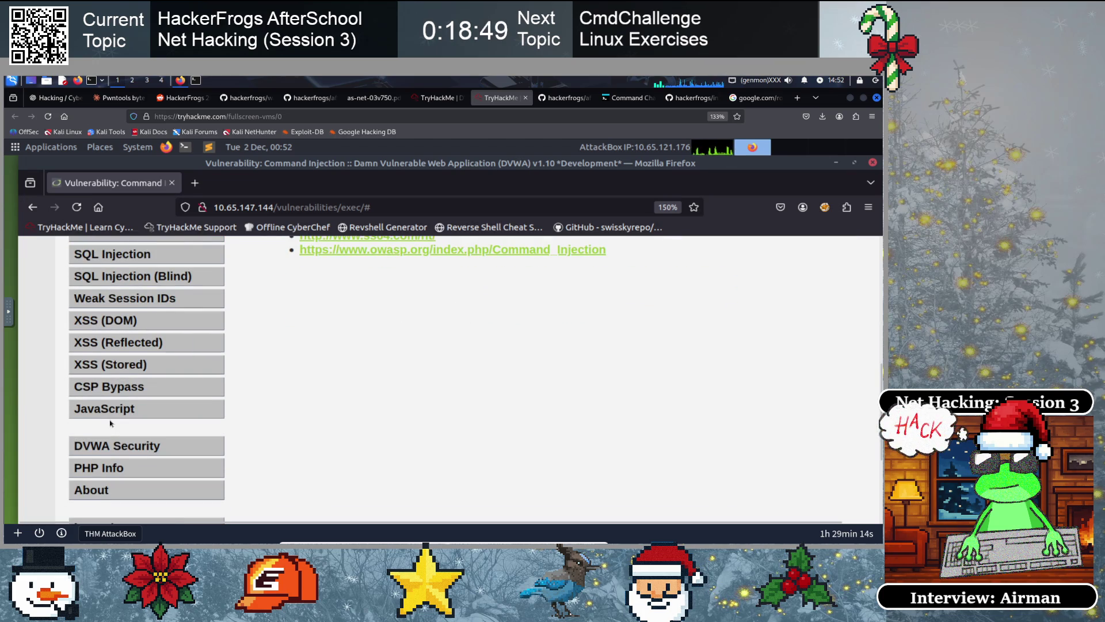
{"action": "scroll", "coordinate": [109, 420], "scroll_direction": "down", "scroll_amount": 3}
{"action": "scroll", "coordinate": [110, 423], "scroll_direction": "up", "scroll_amount": 9}
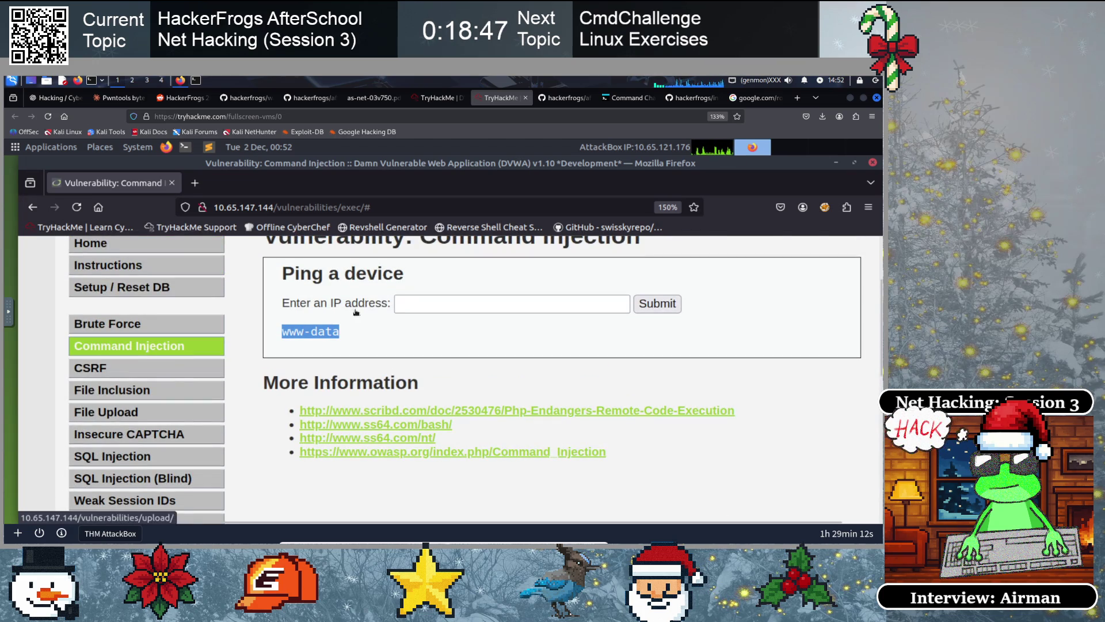
{"action": "left_click", "coordinate": [455, 333]}
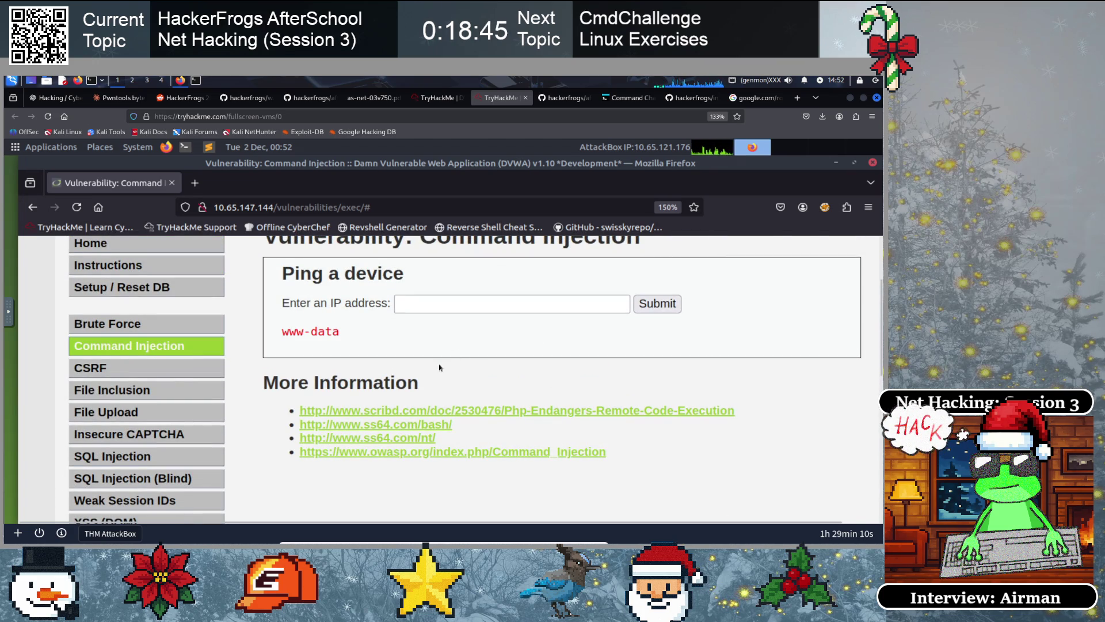
{"action": "scroll", "coordinate": [440, 367], "scroll_direction": "up", "scroll_amount": 3}
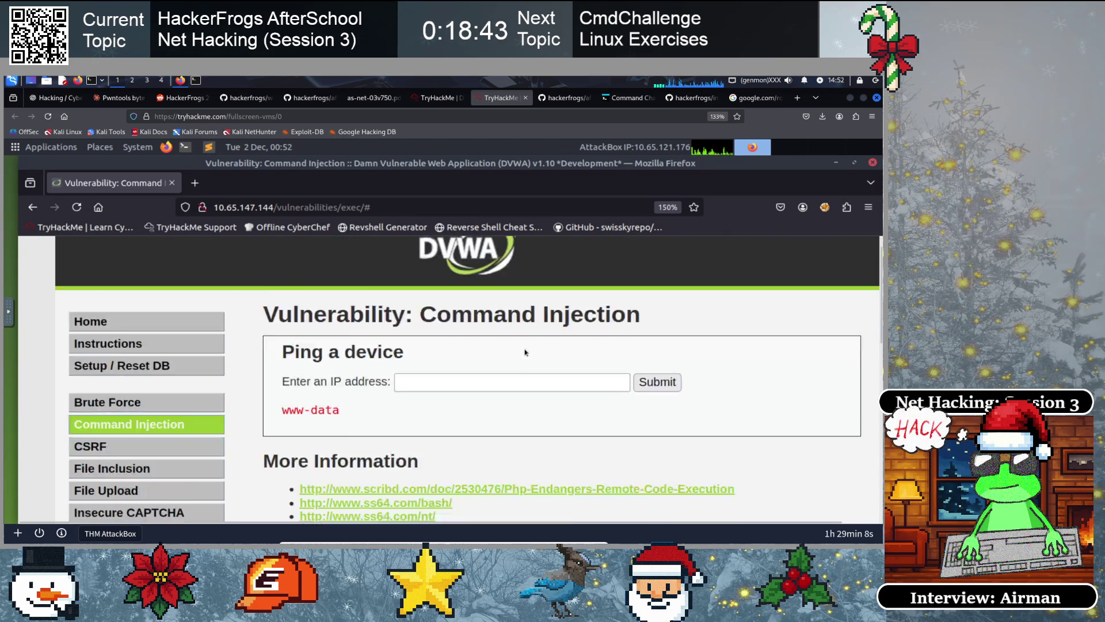
{"action": "scroll", "coordinate": [525, 352], "scroll_direction": "down", "scroll_amount": 13}
{"action": "scroll", "coordinate": [524, 352], "scroll_direction": "up", "scroll_amount": 13}
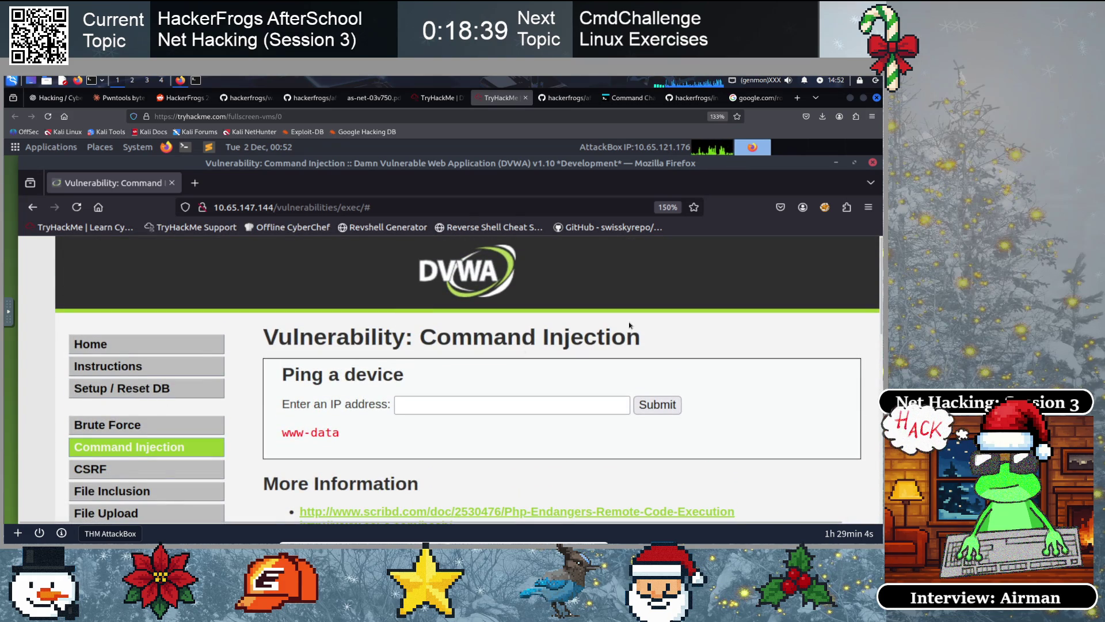
{"action": "scroll", "coordinate": [641, 344], "scroll_direction": "down", "scroll_amount": 13}
{"action": "left_click", "coordinate": [748, 430]}
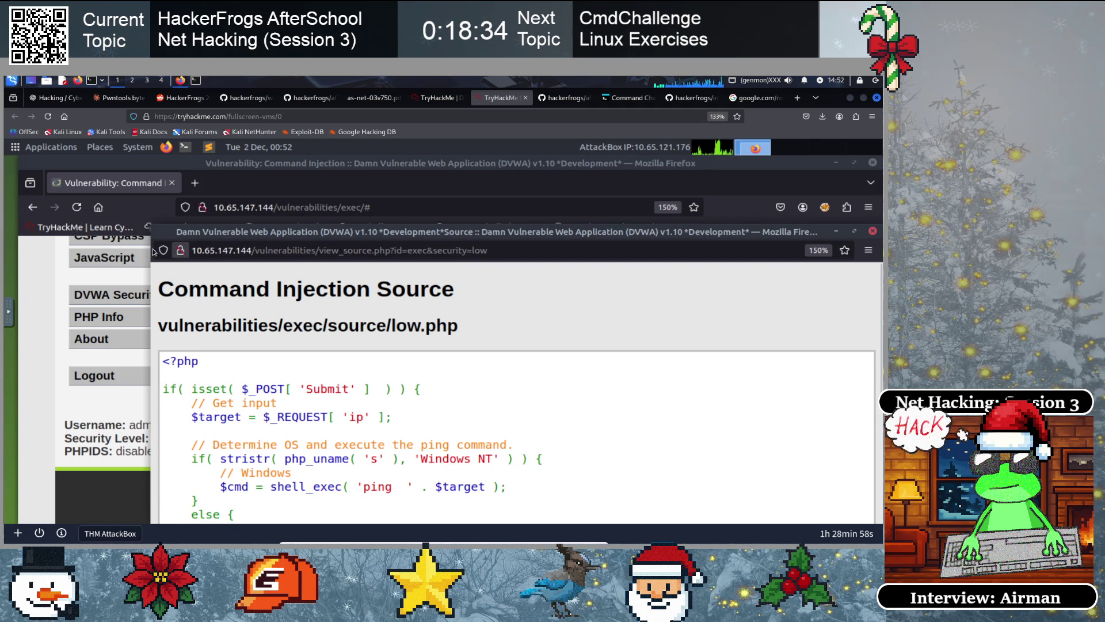
{"action": "left_click_drag", "start_coordinate": [178, 232], "coordinate": [121, 182]}
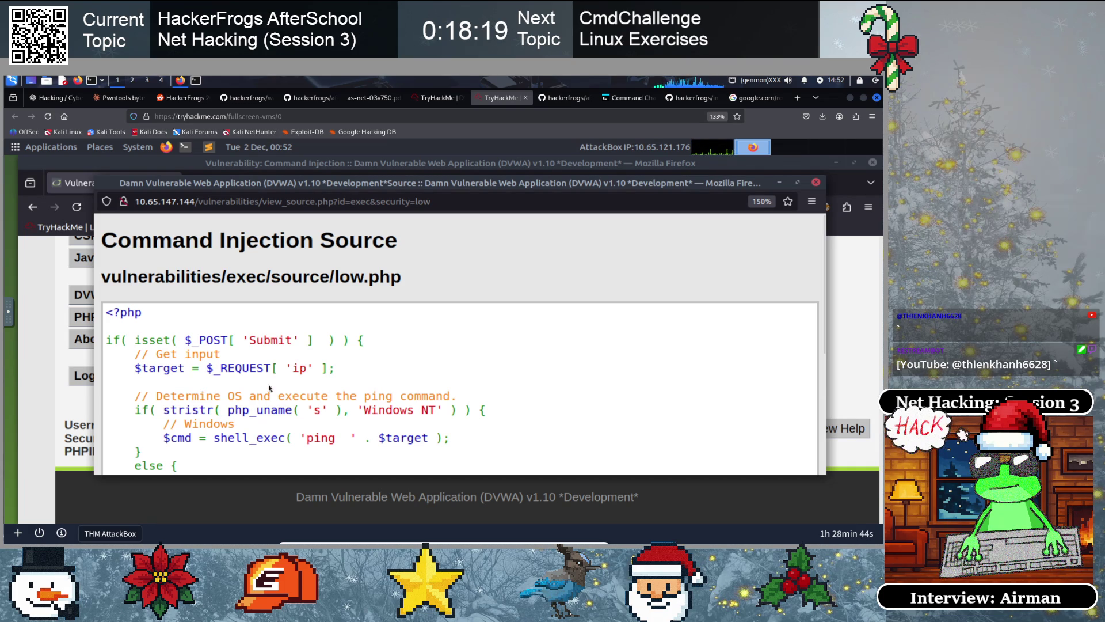
{"action": "scroll", "coordinate": [273, 386], "scroll_direction": "down", "scroll_amount": 3}
{"action": "scroll", "coordinate": [267, 391], "scroll_direction": "up", "scroll_amount": 3}
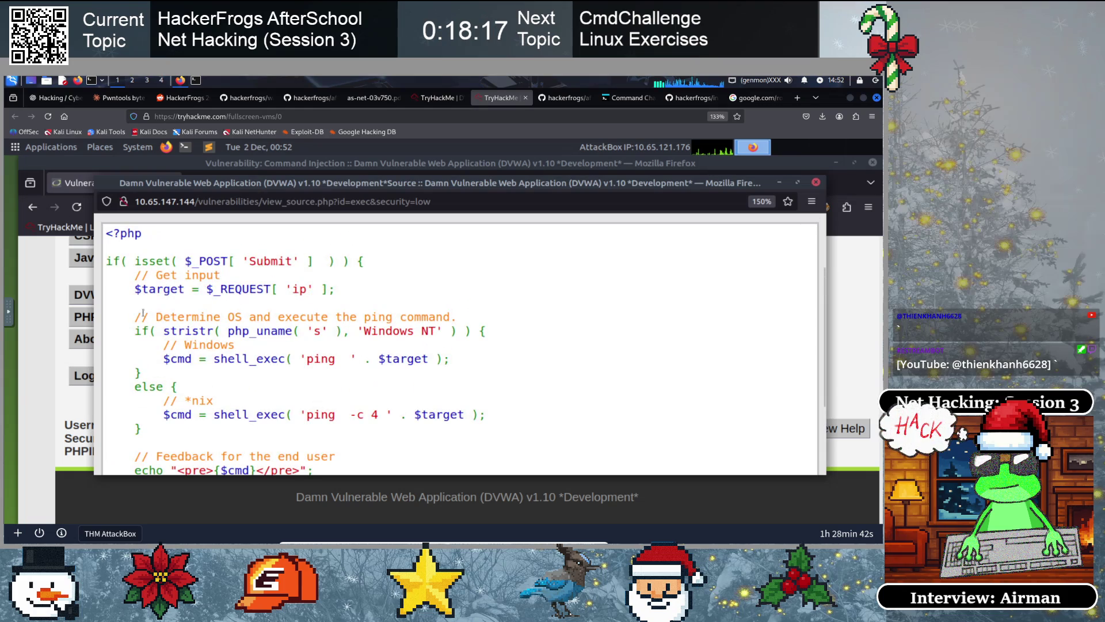
{"action": "mouse_move", "coordinate": [108, 233]}
{"action": "left_mouse_down"}
{"action": "mouse_move", "coordinate": [178, 368]}
{"action": "mouse_move", "coordinate": [212, 405]}
{"action": "mouse_move", "coordinate": [144, 385]}
{"action": "mouse_move", "coordinate": [201, 331]}
{"action": "left_mouse_up"}
{"action": "left_click", "coordinate": [265, 396]}
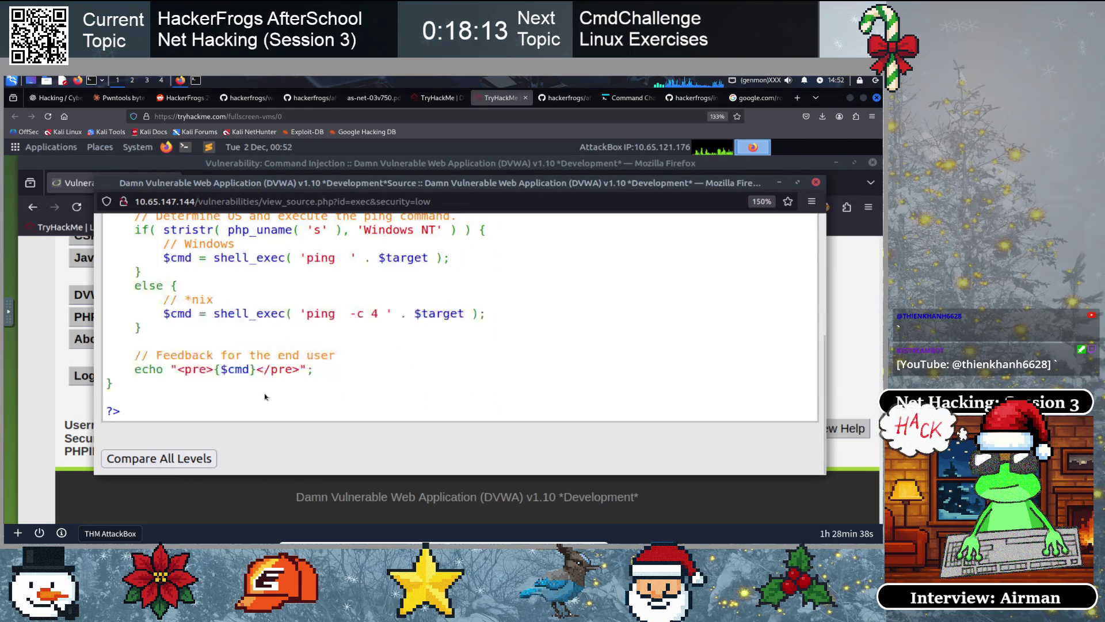
{"action": "scroll", "coordinate": [262, 395], "scroll_direction": "up", "scroll_amount": 3}
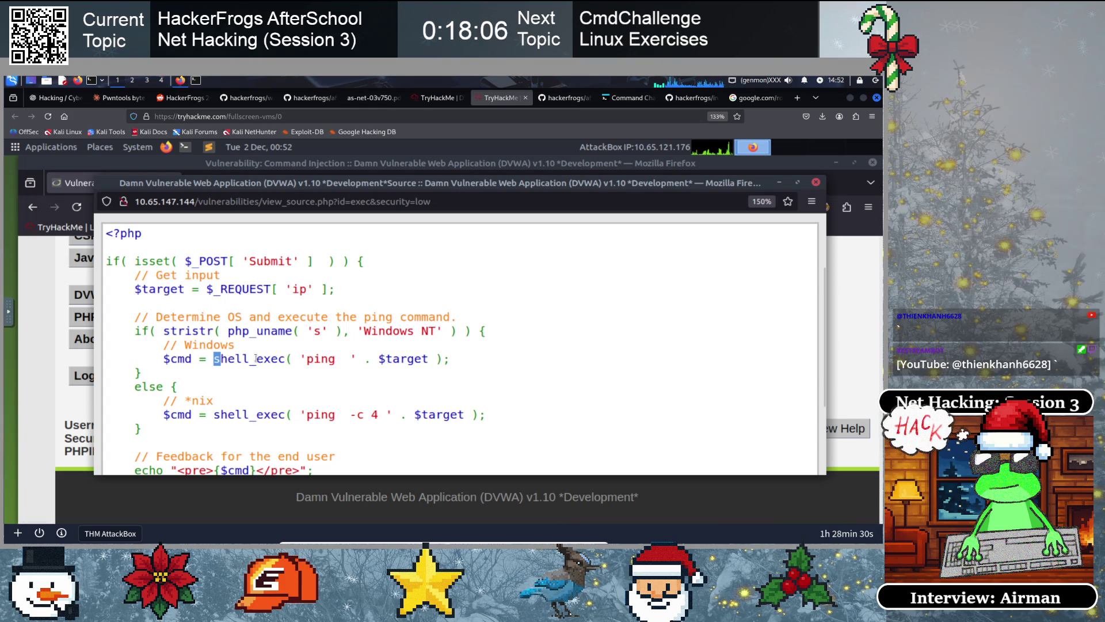
{"action": "left_click_drag", "start_coordinate": [255, 358], "coordinate": [287, 359]}
{"action": "left_click", "coordinate": [268, 379]}
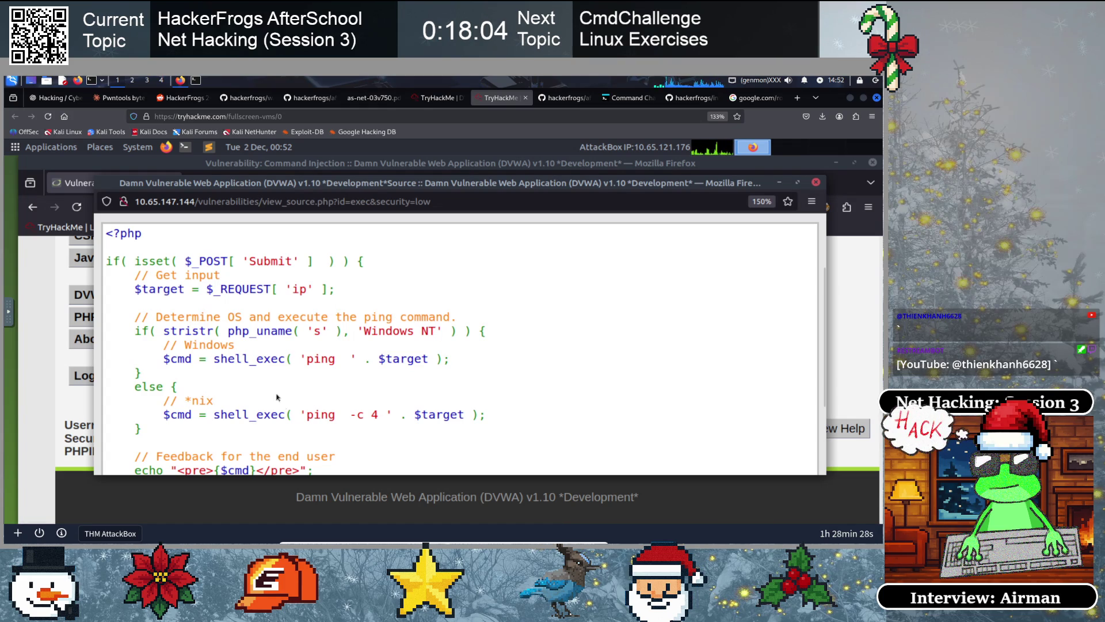
{"action": "left_click_drag", "start_coordinate": [307, 359], "coordinate": [356, 358]}
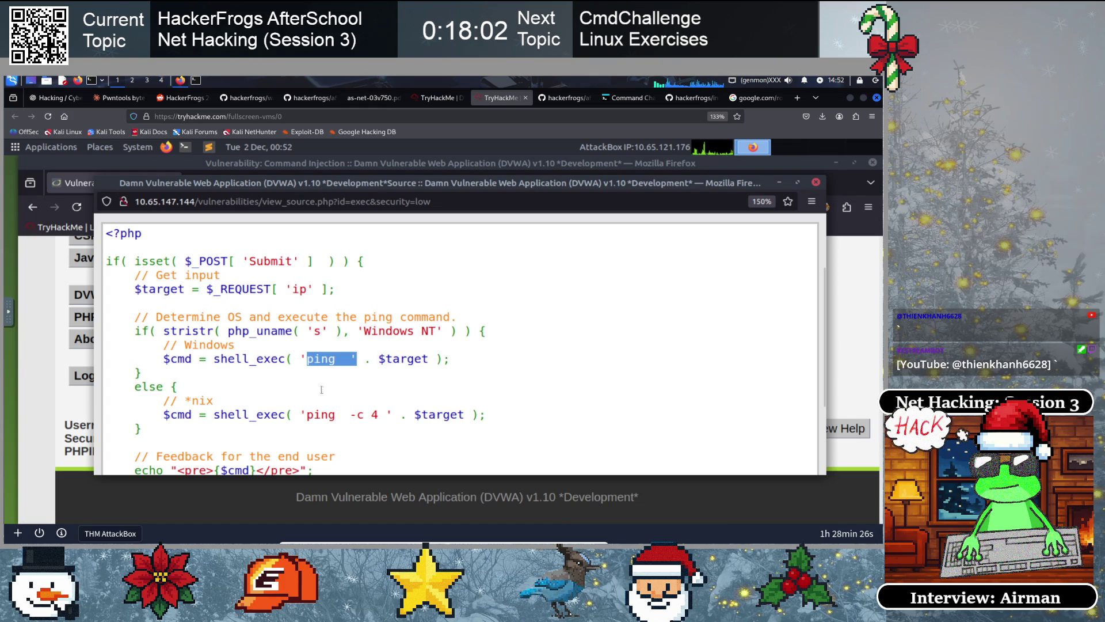
{"action": "left_click_drag", "start_coordinate": [300, 414], "coordinate": [451, 414]}
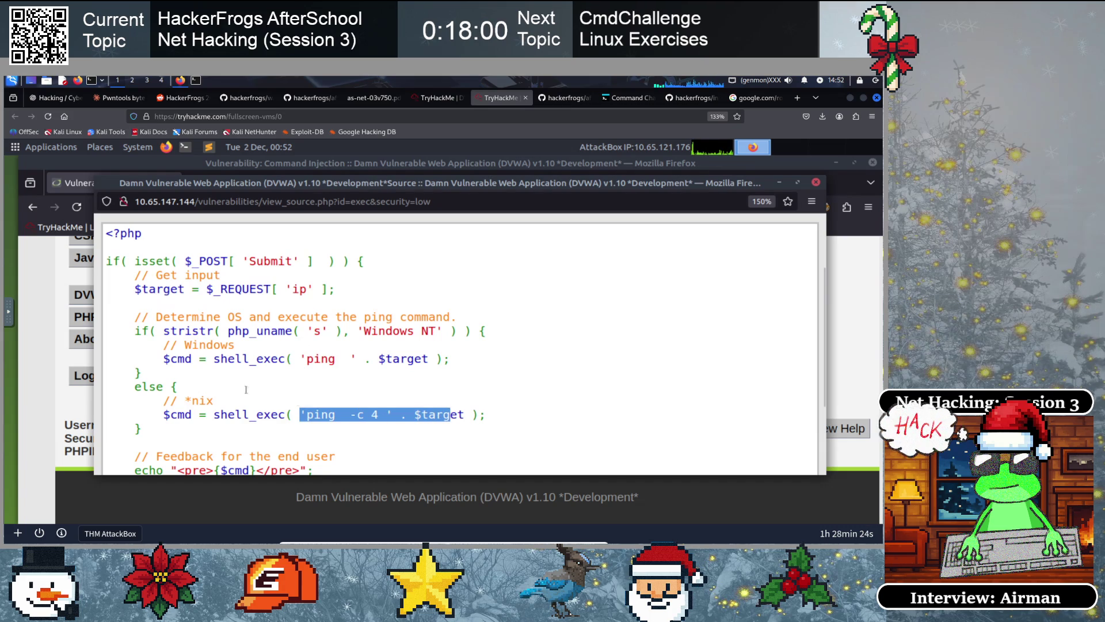
{"action": "left_click", "coordinate": [244, 363]}
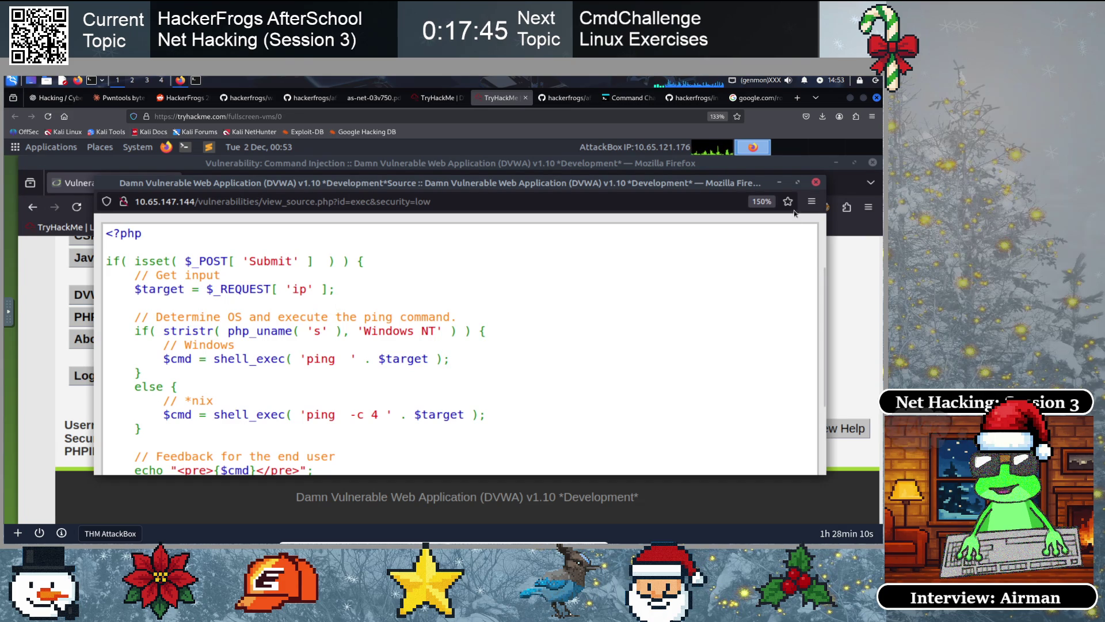
{"action": "left_click", "coordinate": [816, 182]}
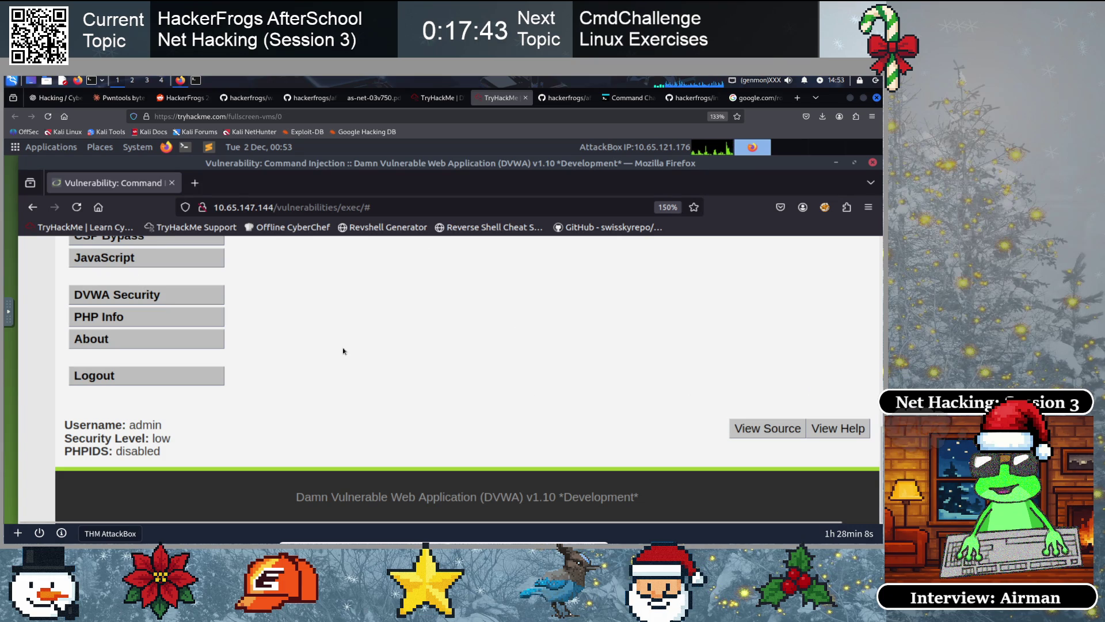
Step: Advance one workshop slide, then return via the DVWA room tab to the AttackBox session
{"action": "left_click", "coordinate": [368, 98]}
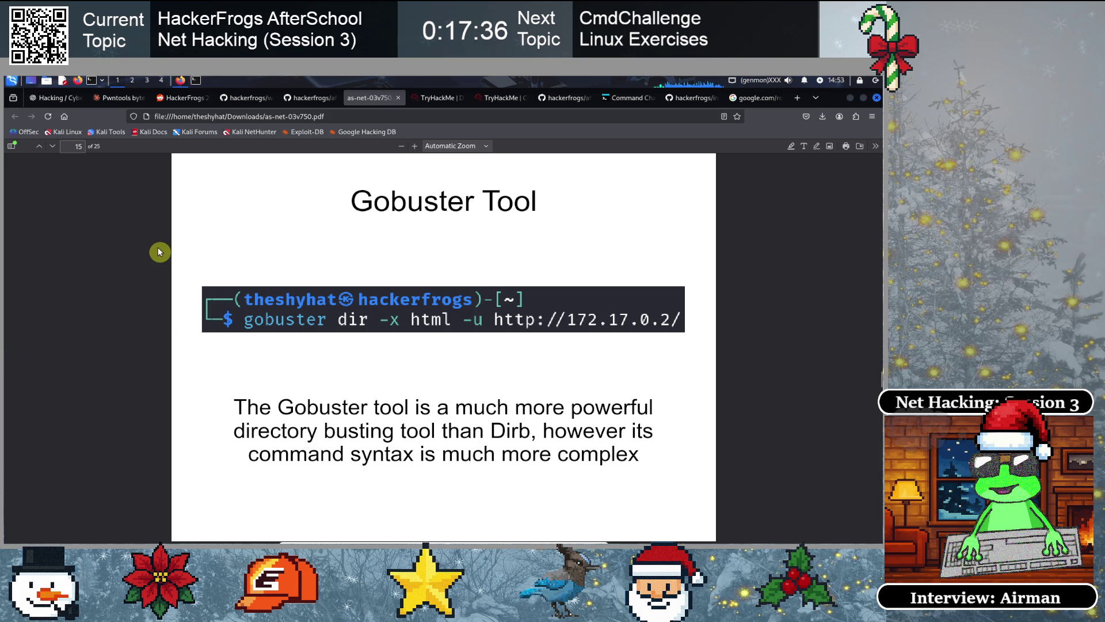
{"action": "key", "text": "Right"}
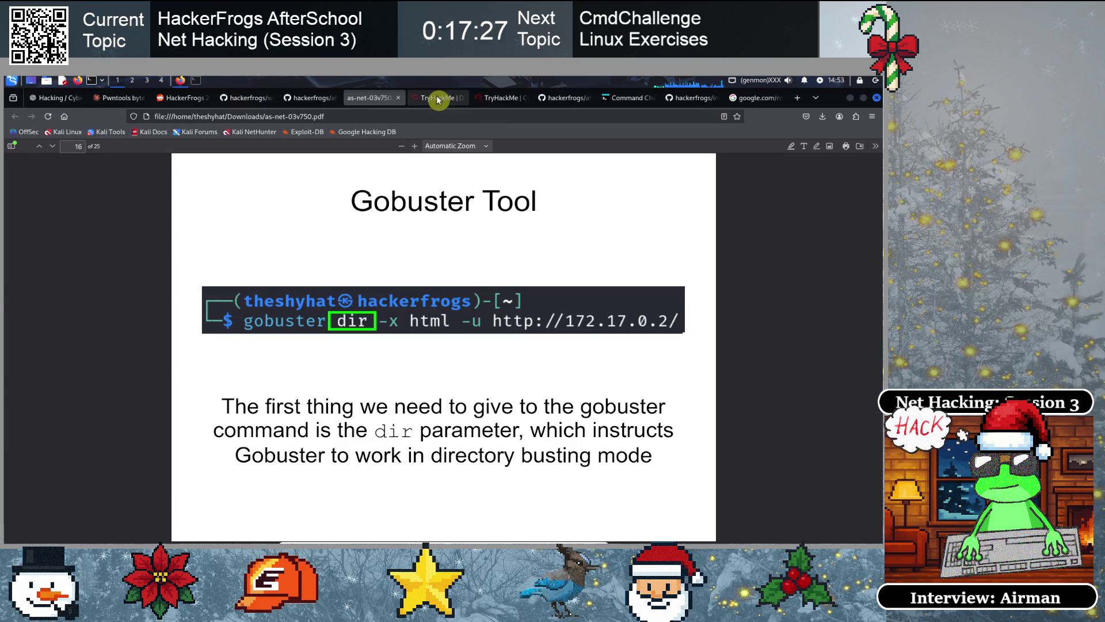
{"action": "left_click", "coordinate": [437, 99]}
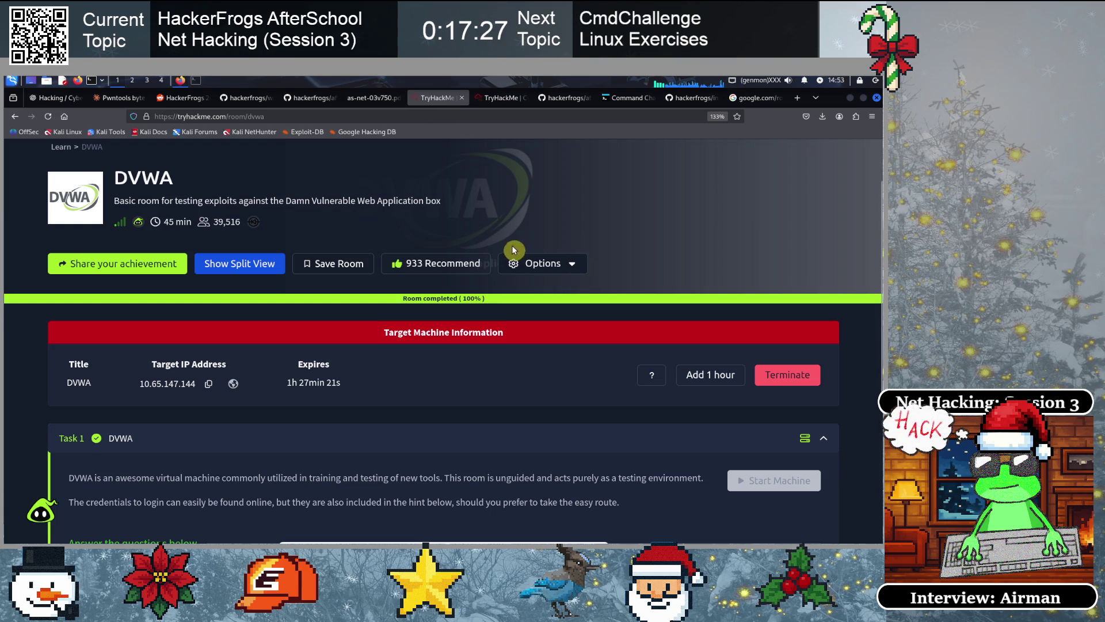
{"action": "left_click", "coordinate": [500, 98]}
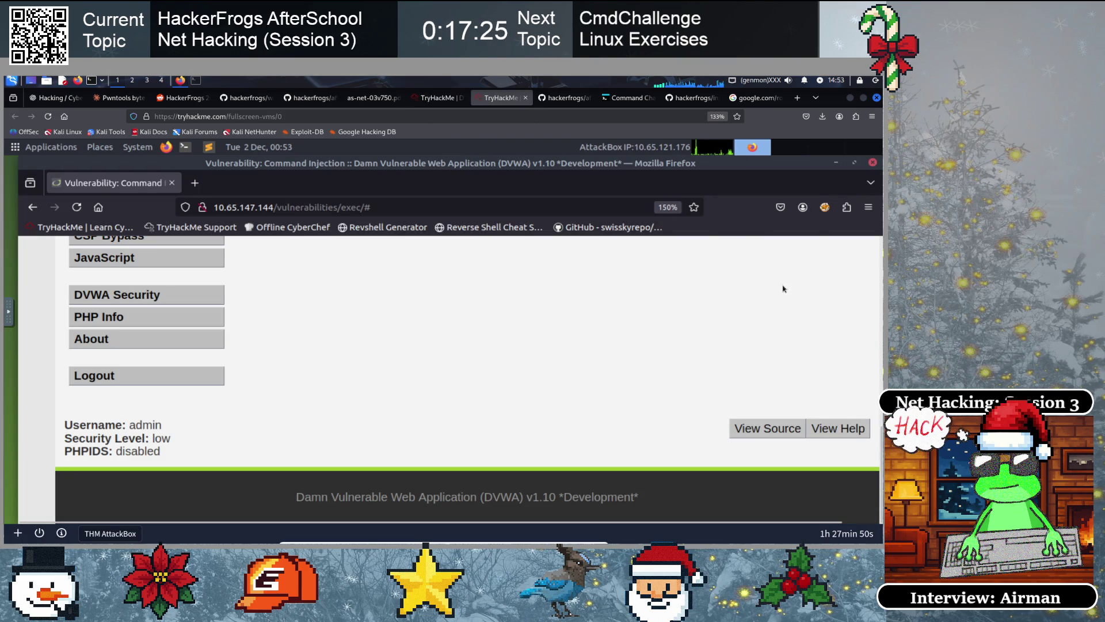
Step: Reveal the AttackBox terminal and highlight the earlier gobuster command above its scan results
{"action": "left_click", "coordinate": [837, 163]}
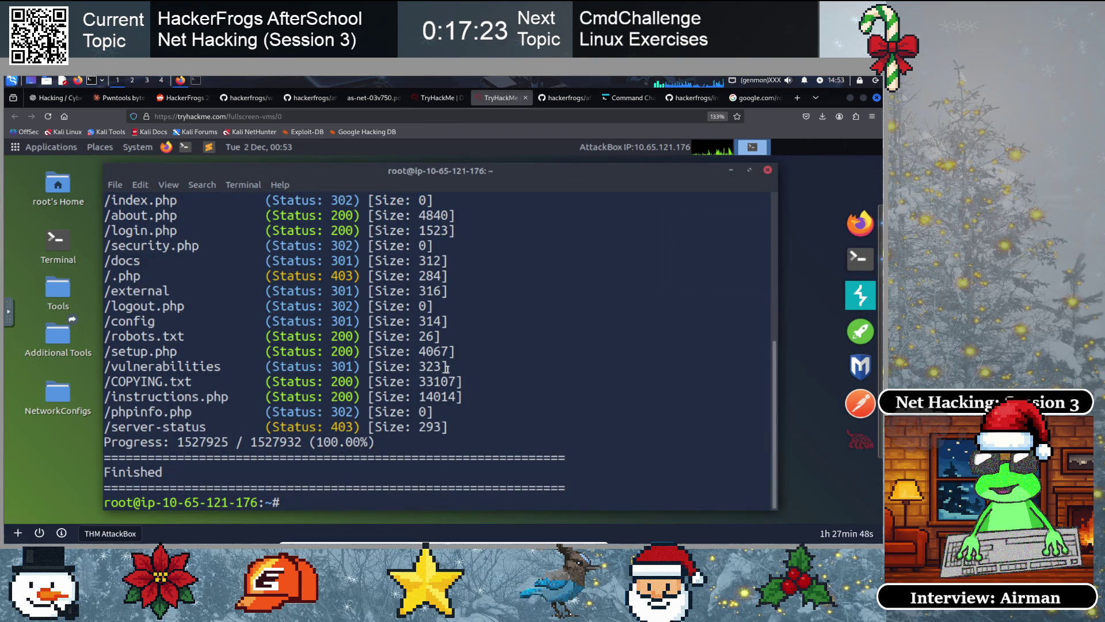
{"action": "scroll", "coordinate": [180, 412], "scroll_direction": "up", "scroll_amount": 6}
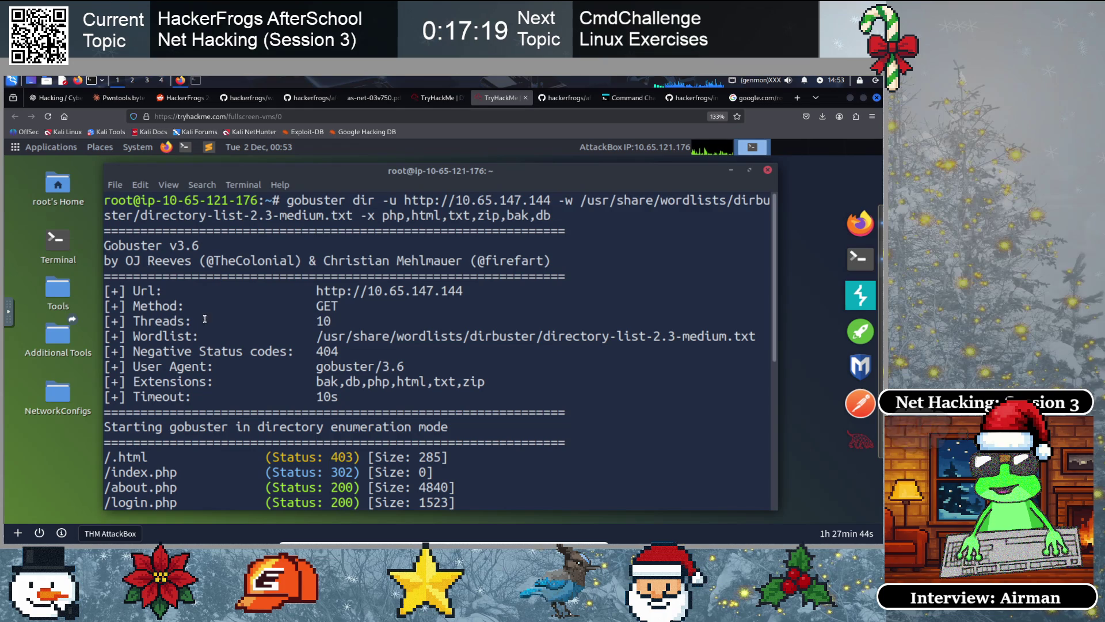
{"action": "double_click", "coordinate": [288, 200]}
{"action": "left_click_drag", "start_coordinate": [491, 216], "coordinate": [576, 217]}
{"action": "left_click", "coordinate": [200, 269]}
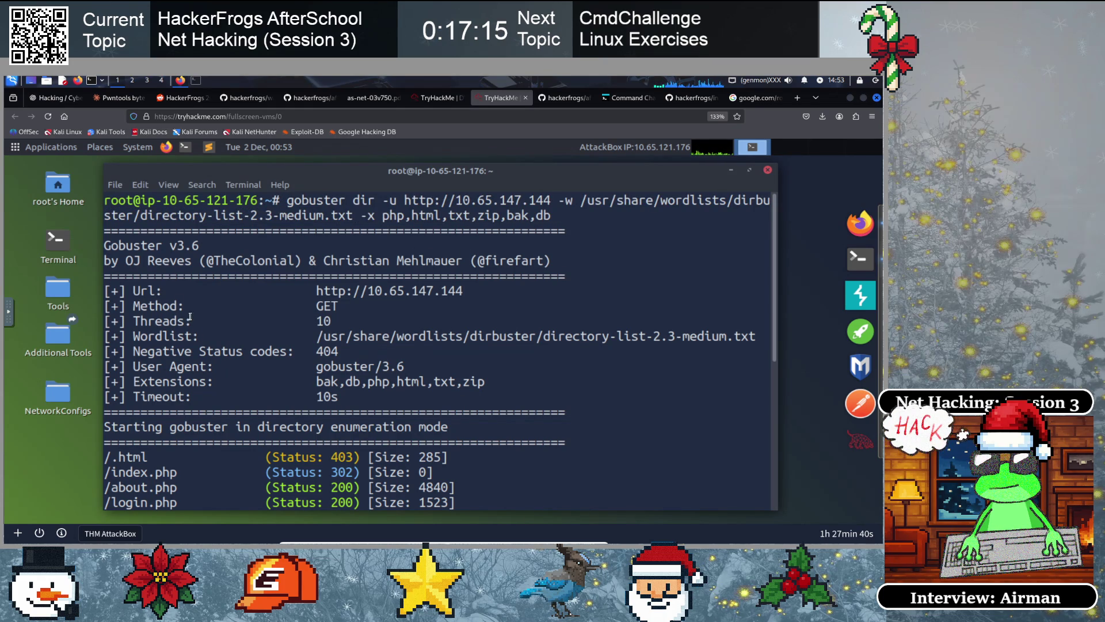
{"action": "scroll", "coordinate": [383, 368], "scroll_direction": "down", "scroll_amount": 6}
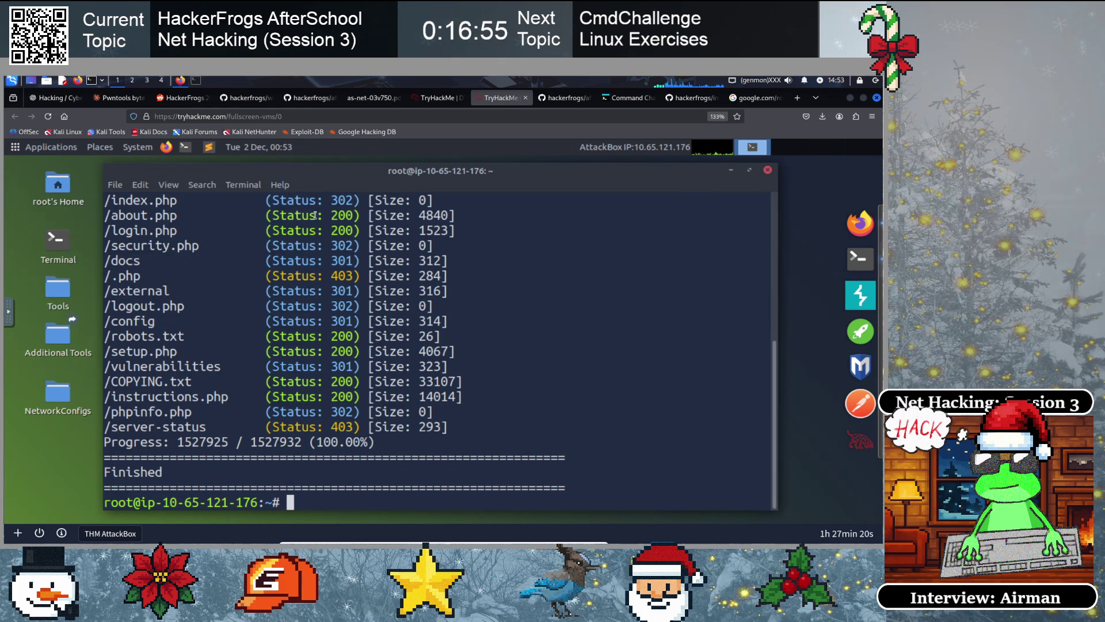
Step: Page forward two slides to the gobuster wordlist slide, then return to the AttackBox terminal
{"action": "left_click", "coordinate": [371, 98]}
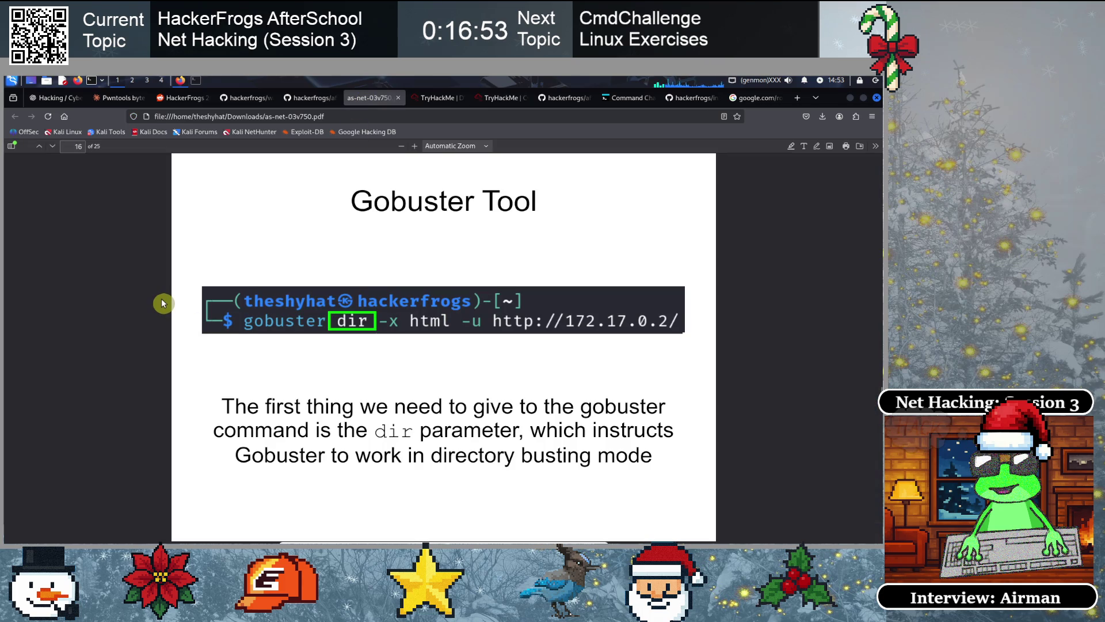
{"action": "key", "text": "Right"}
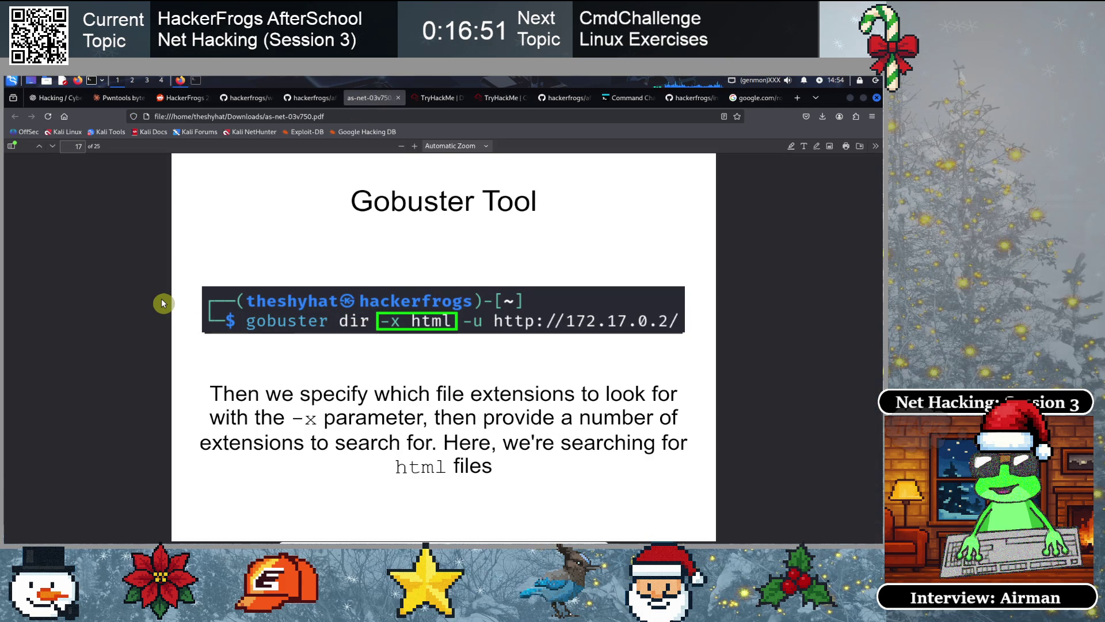
{"action": "key", "text": "Right"}
{"action": "key", "text": "Right"}
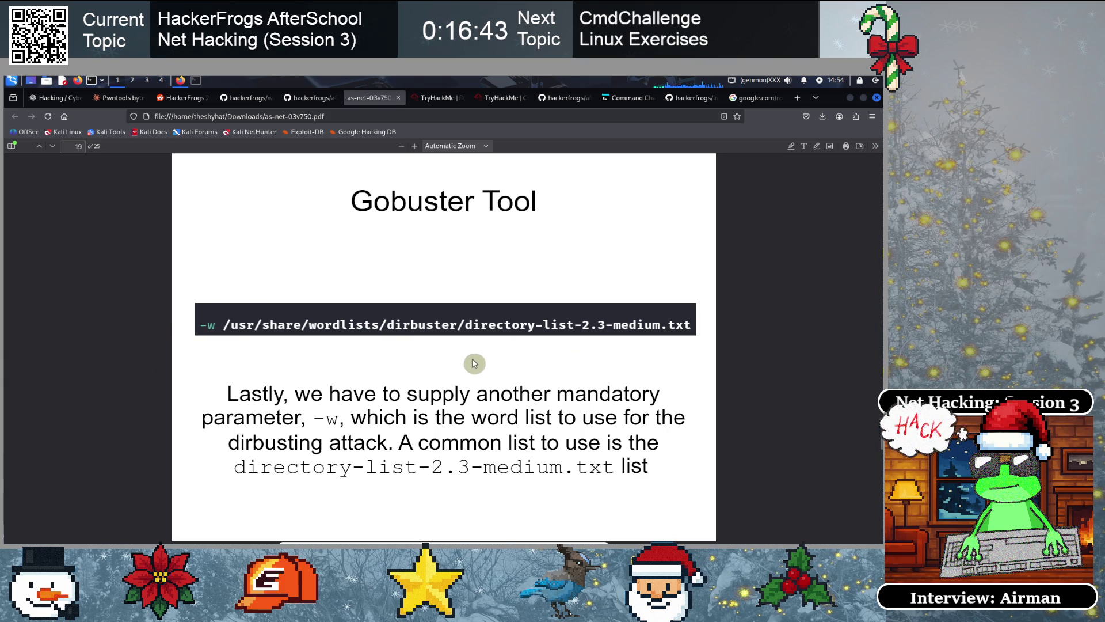
{"action": "left_click", "coordinate": [180, 81]}
{"action": "left_click", "coordinate": [179, 81]}
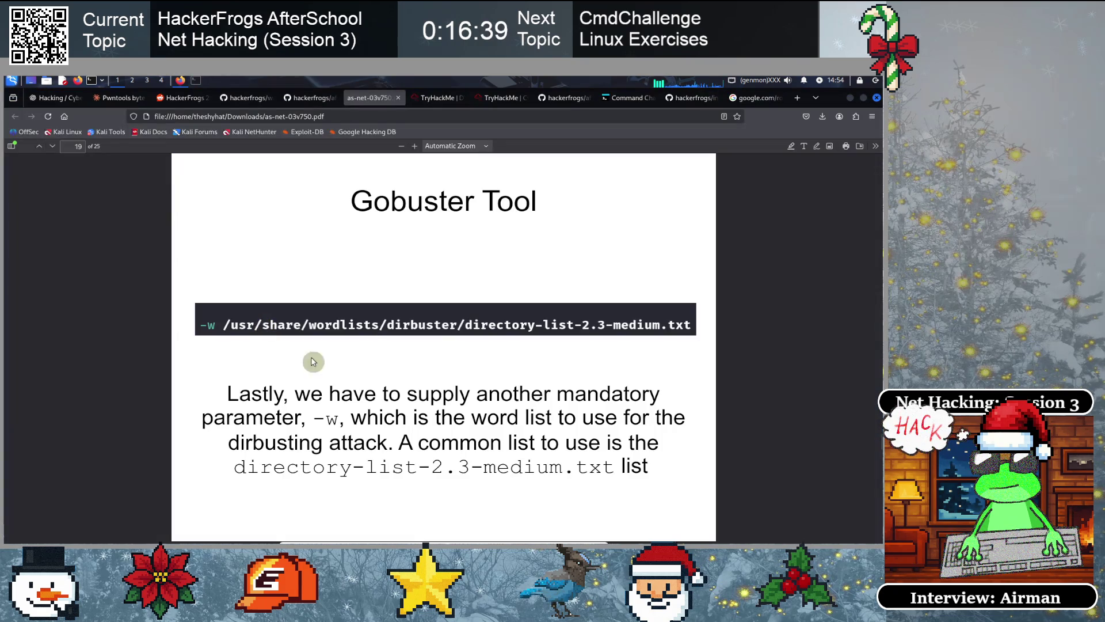
{"action": "left_click", "coordinate": [502, 101]}
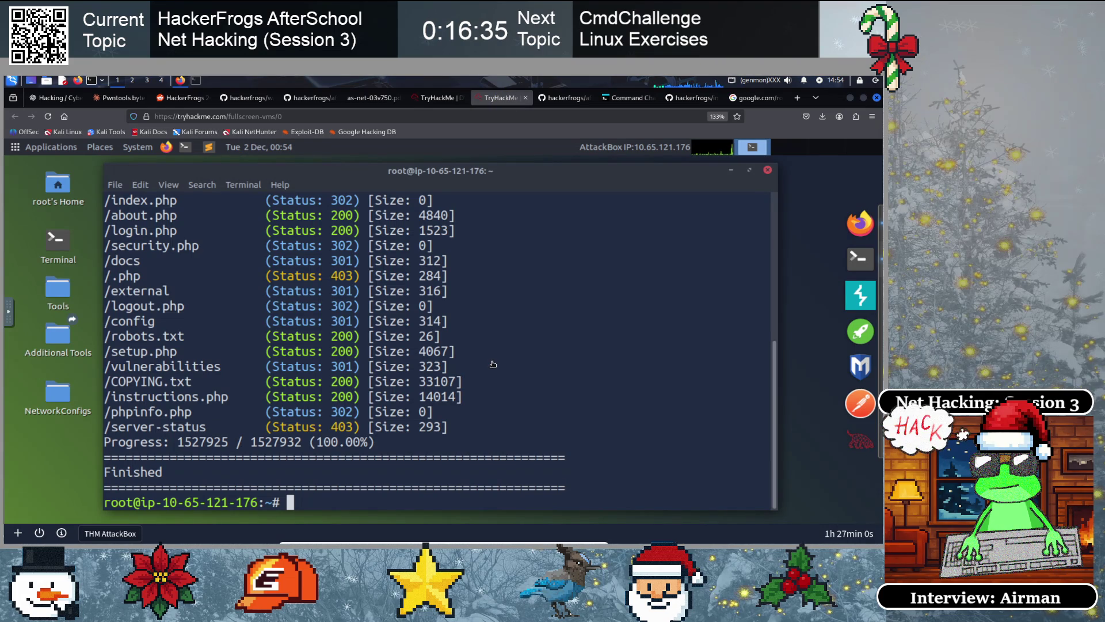
Step: Edit the recalled gobuster command into cat of directory-list-2.3-medium.txt and run it
{"action": "key", "text": "Up"}
{"action": "key", "text": "Up"}
{"action": "key", "text": "Down"}
{"action": "key", "text": "Home"}
{"action": "key", "text": "Delete"}
{"action": "key", "text": "Delete"}
{"action": "key", "text": "Delete"}
{"action": "key", "text": "Delete"}
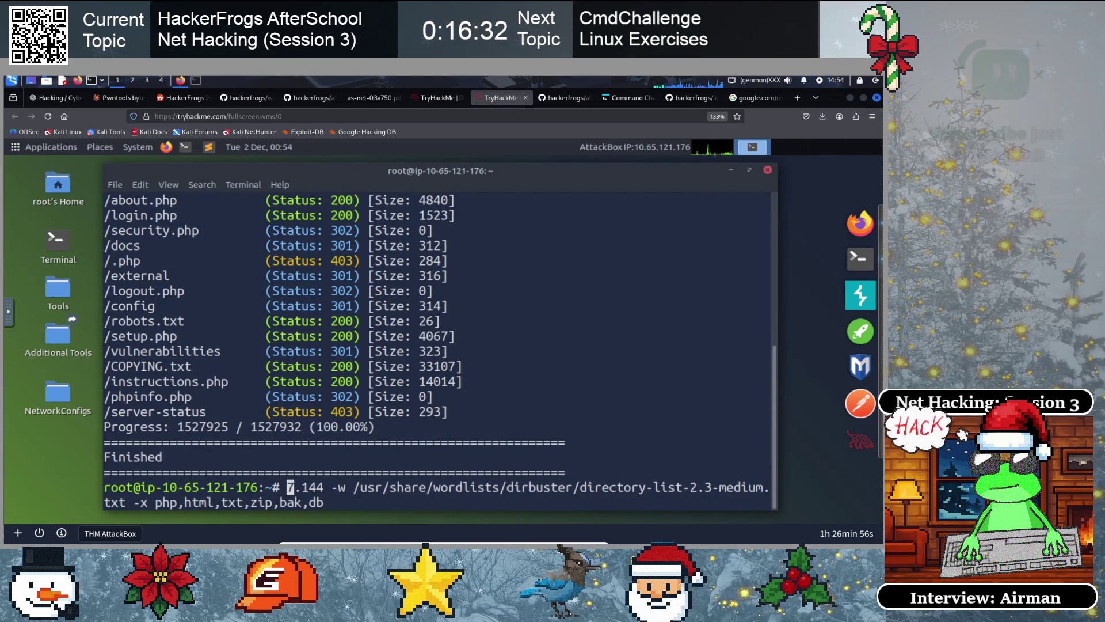
{"action": "key", "text": "Delete"}
{"action": "key", "text": "Delete"}
{"action": "key", "text": "Delete"}
{"action": "key", "text": "End"}
{"action": "key", "text": "BackSpace"}
{"action": "key", "text": "BackSpace"}
{"action": "key", "text": "BackSpace"}
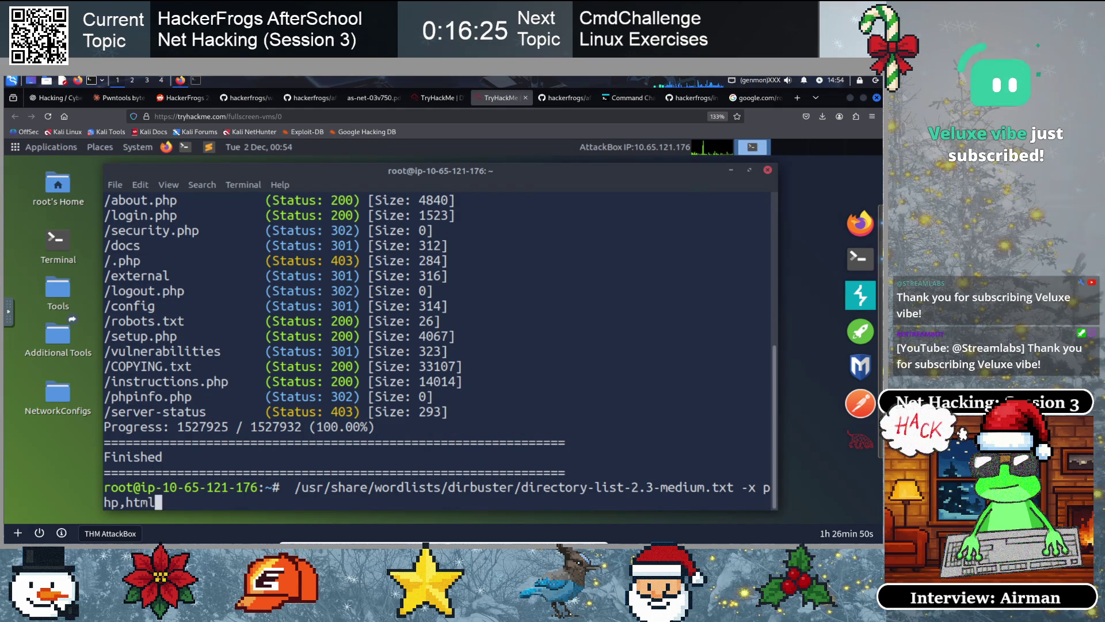
{"action": "key", "text": "BackSpace"}
{"action": "key", "text": "BackSpace"}
{"action": "key", "text": "BackSpace"}
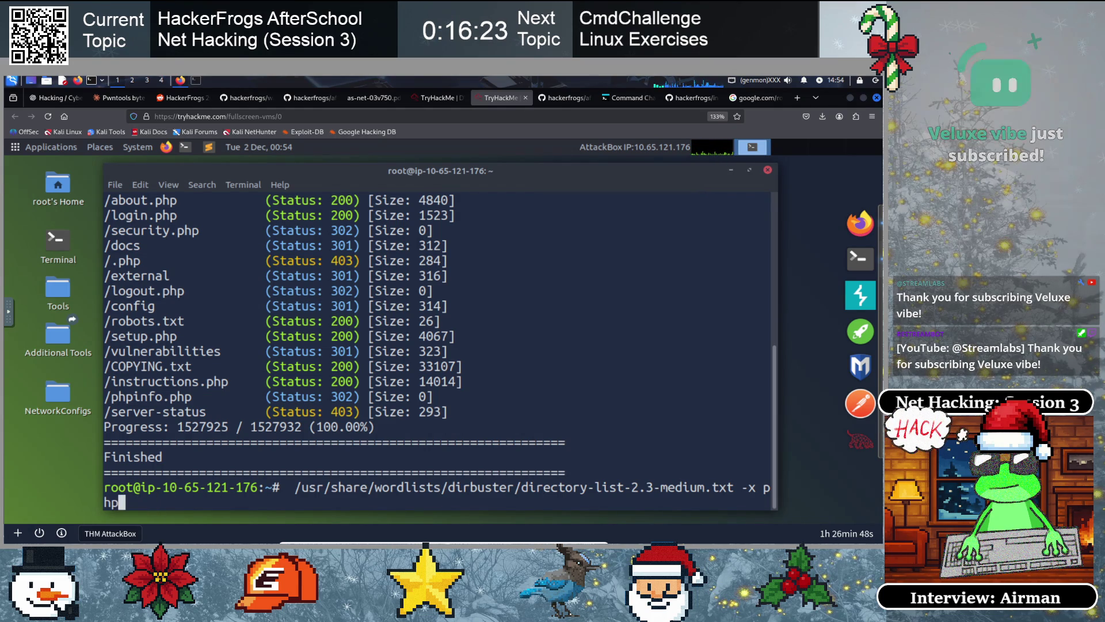
{"action": "key", "text": "BackSpace"}
{"action": "key", "text": "BackSpace"}
{"action": "key", "text": "BackSpace"}
{"action": "key", "text": "ctrl+a"}
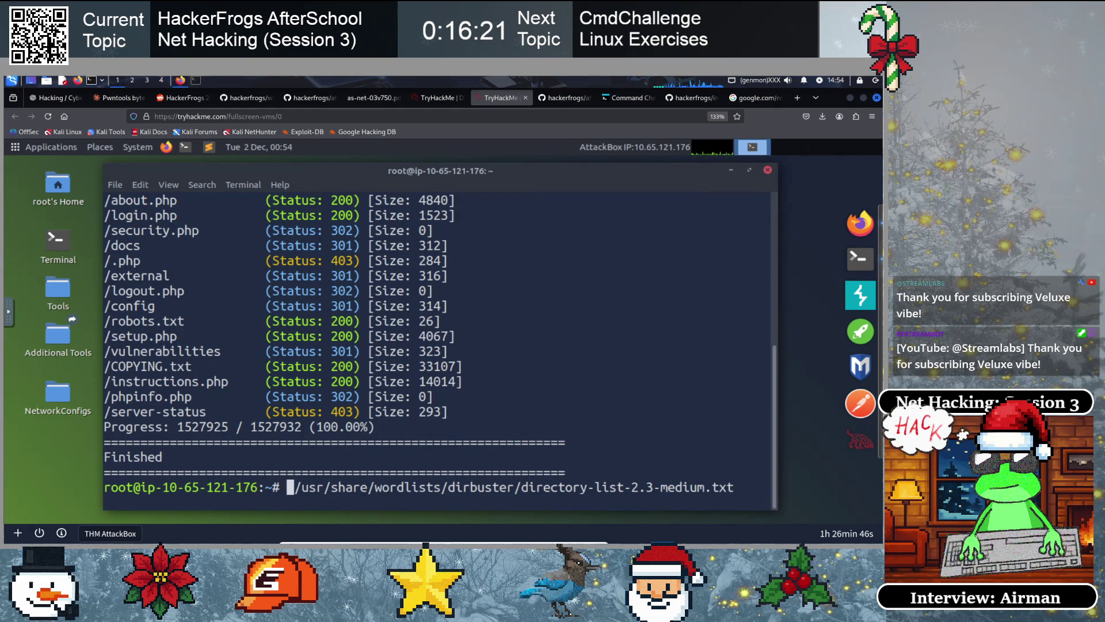
{"action": "type", "text": "cat"}
{"action": "key", "text": "ctrl+e"}
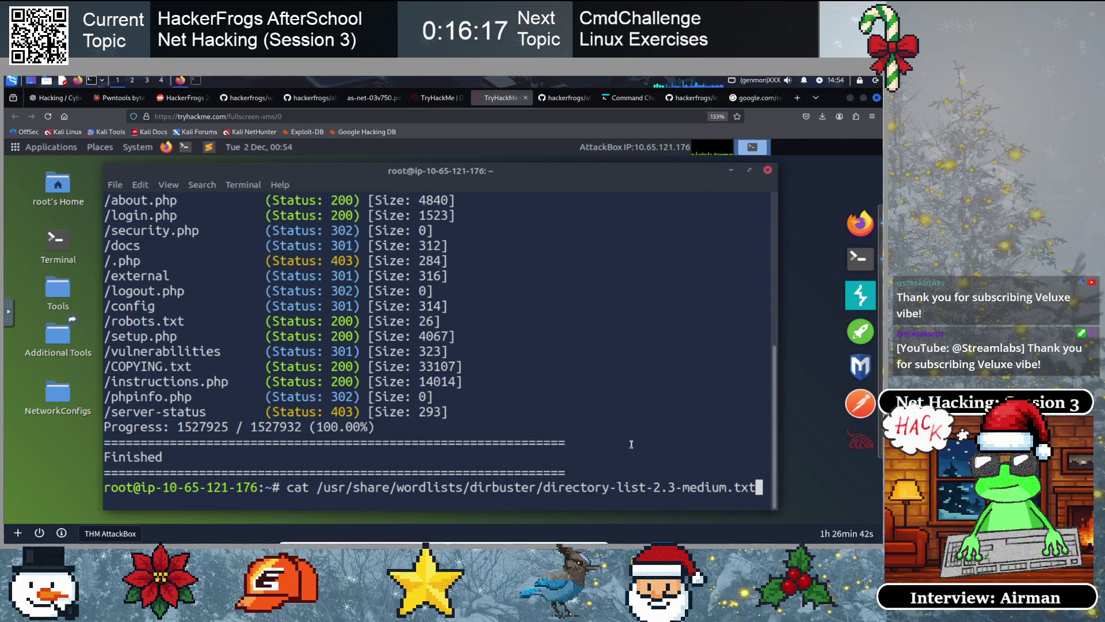
{"action": "key", "text": "Return"}
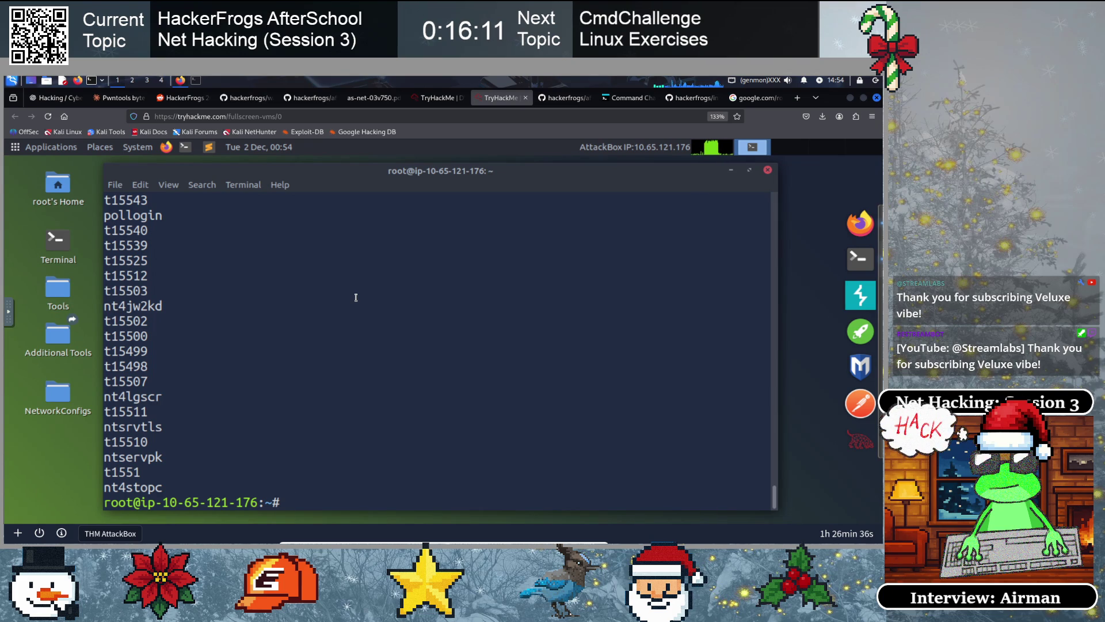
Step: Pipe the cat output to wc showing 218275 lines, review the counts, then clear the terminal
{"action": "key", "text": "Up"}
{"action": "type", "text": "| wc"}
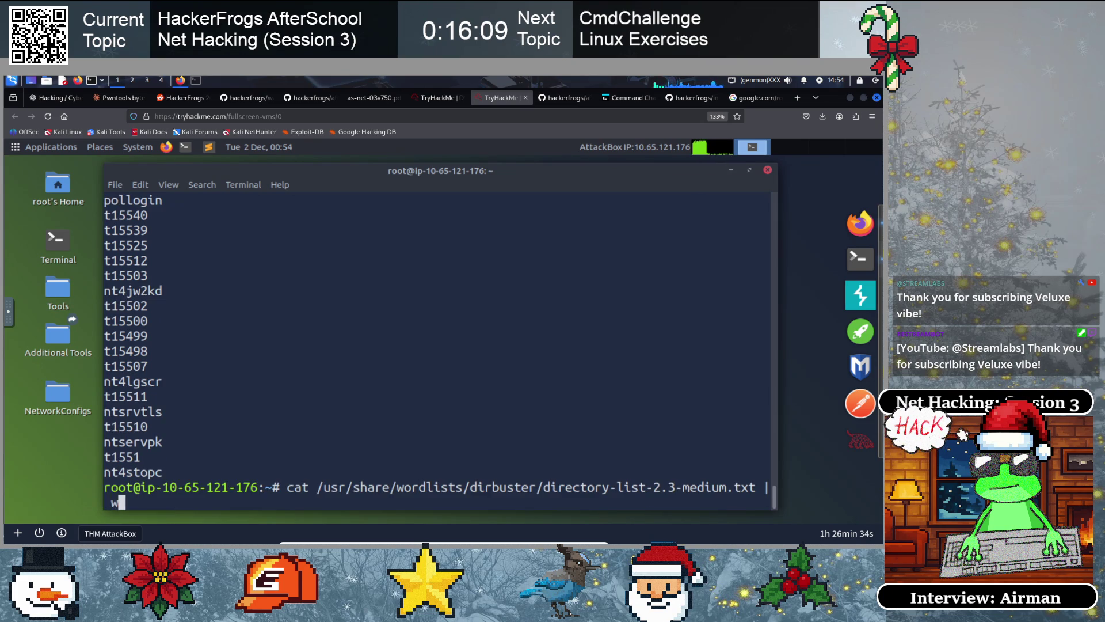
{"action": "key", "text": "Return"}
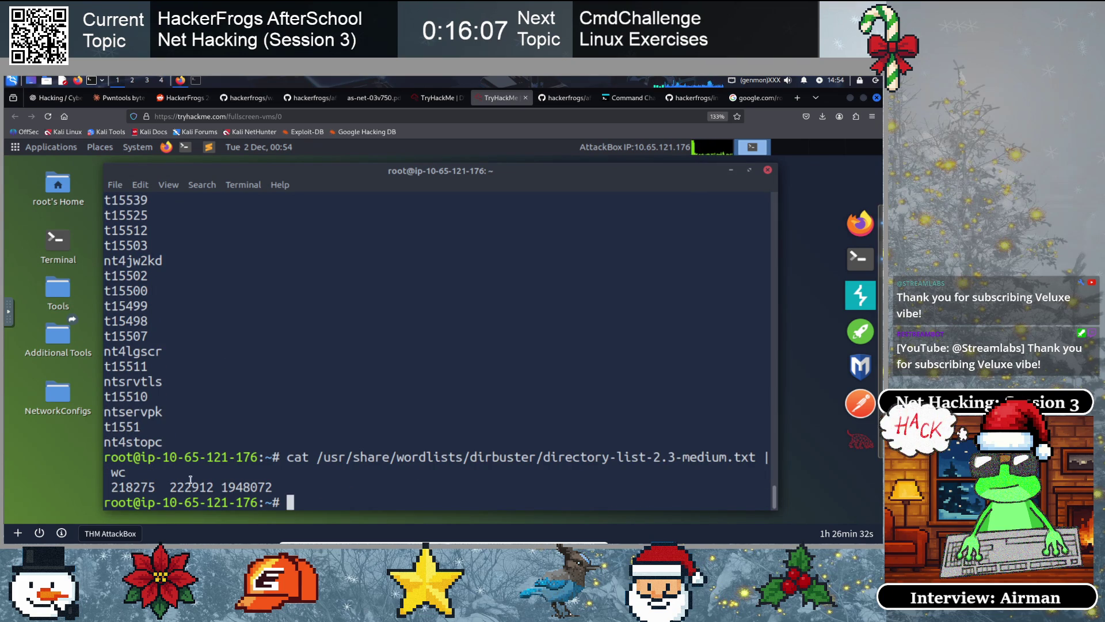
{"action": "mouse_move", "coordinate": [177, 487]}
{"action": "left_mouse_down"}
{"action": "mouse_move", "coordinate": [168, 491]}
{"action": "mouse_move", "coordinate": [220, 487]}
{"action": "mouse_move", "coordinate": [148, 487]}
{"action": "left_mouse_up"}
{"action": "left_click", "coordinate": [165, 441]}
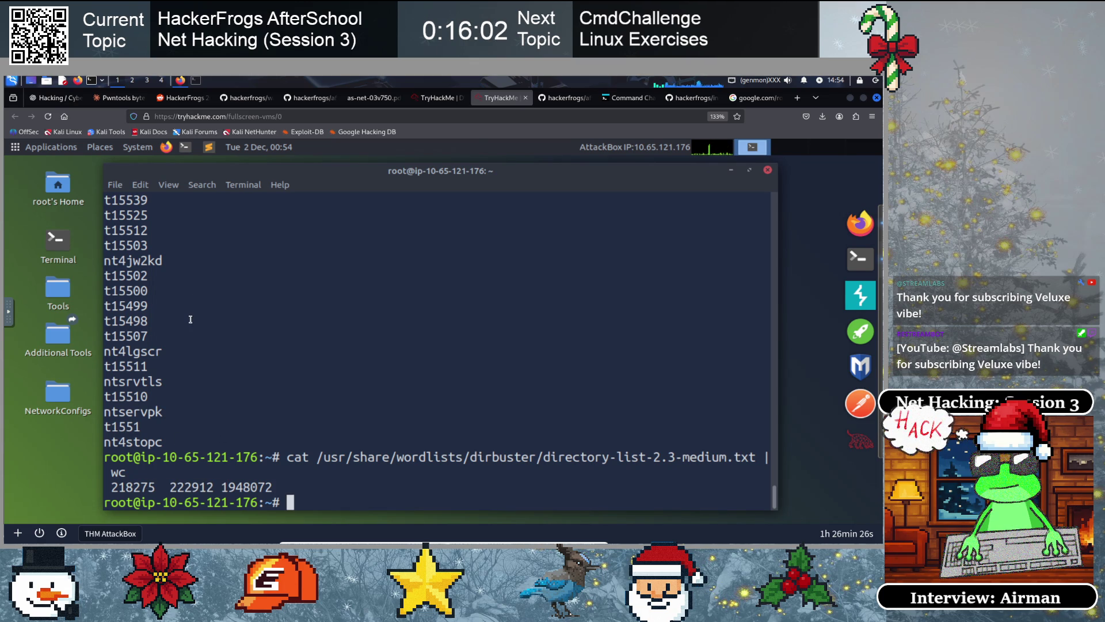
{"action": "scroll", "coordinate": [191, 319], "scroll_direction": "up", "scroll_amount": 5}
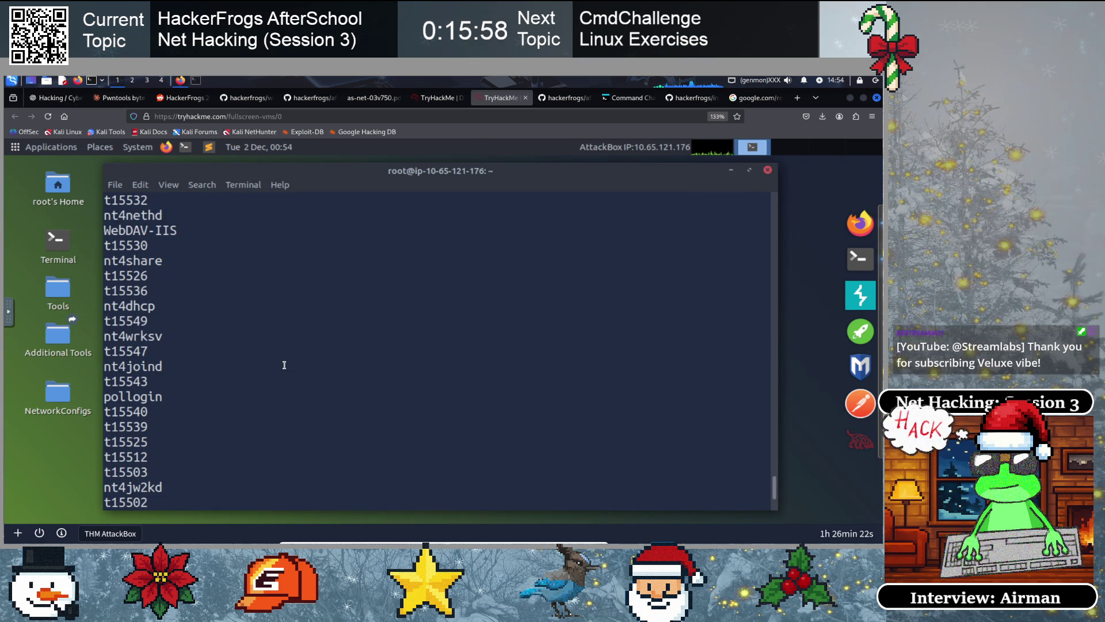
{"action": "scroll", "coordinate": [284, 364], "scroll_direction": "down", "scroll_amount": 5}
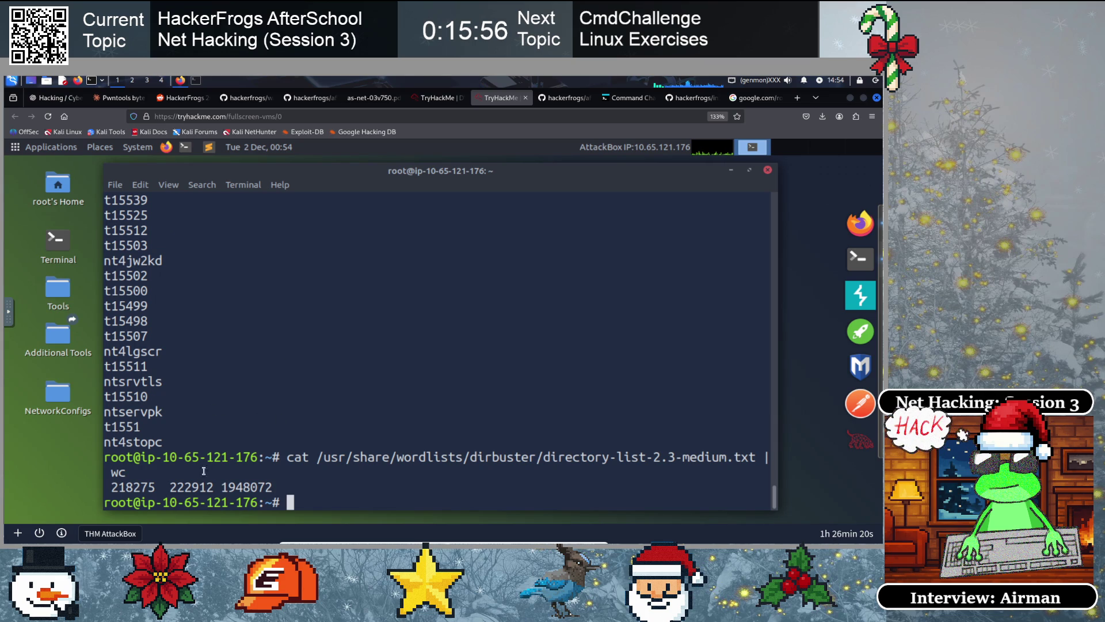
{"action": "left_click_drag", "start_coordinate": [162, 487], "coordinate": [288, 487]}
{"action": "left_click", "coordinate": [309, 406]}
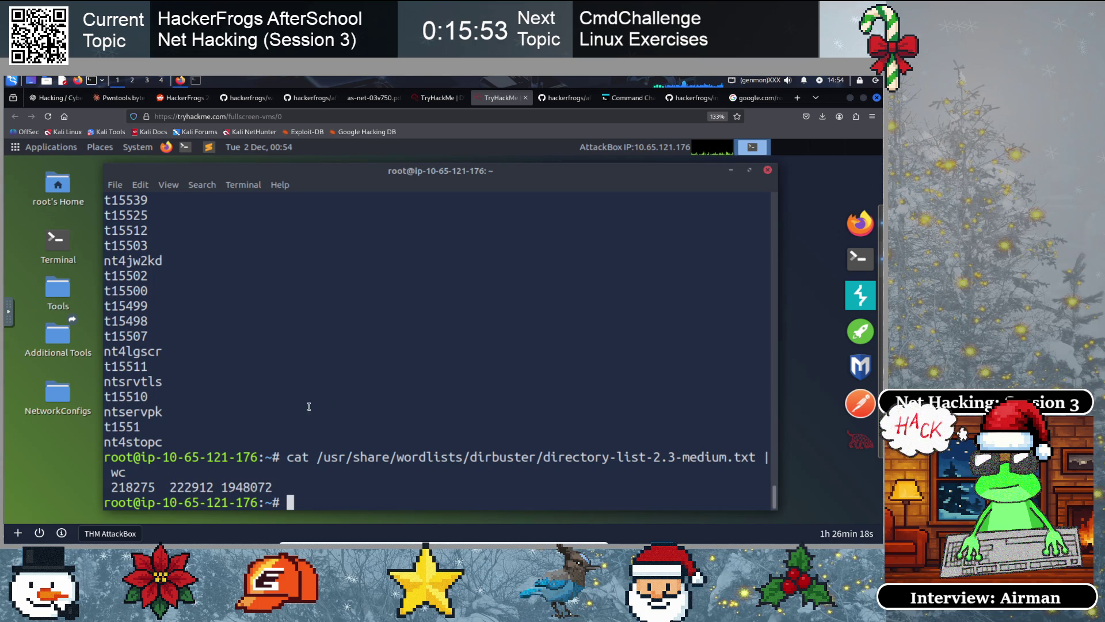
{"action": "left_click_drag", "start_coordinate": [205, 425], "coordinate": [259, 231]}
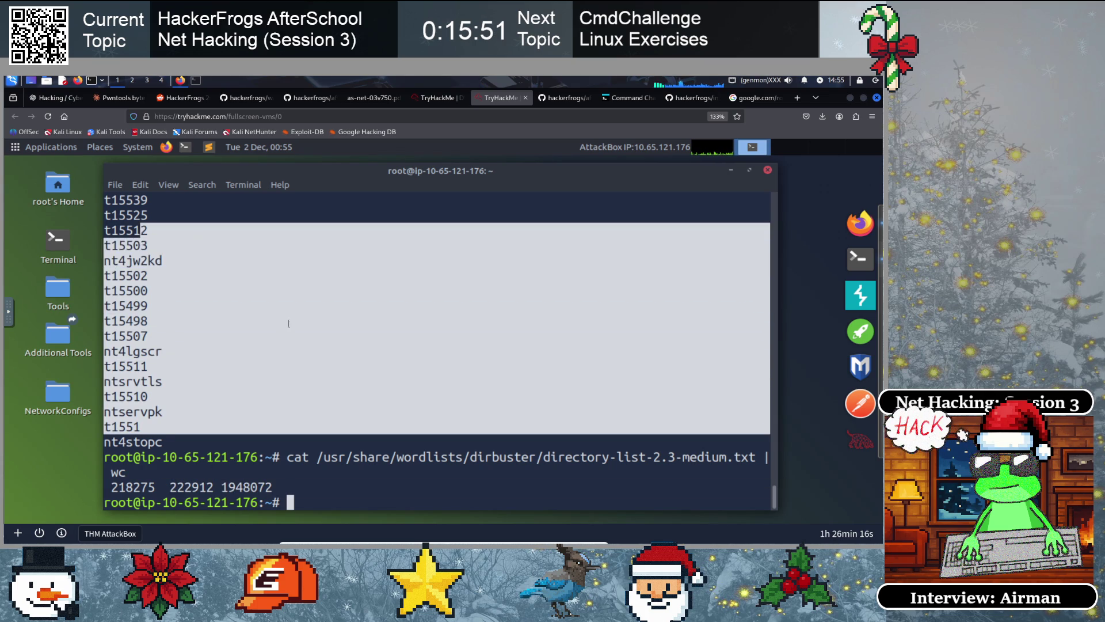
{"action": "left_click", "coordinate": [403, 338]}
{"action": "type", "text": "clear"}
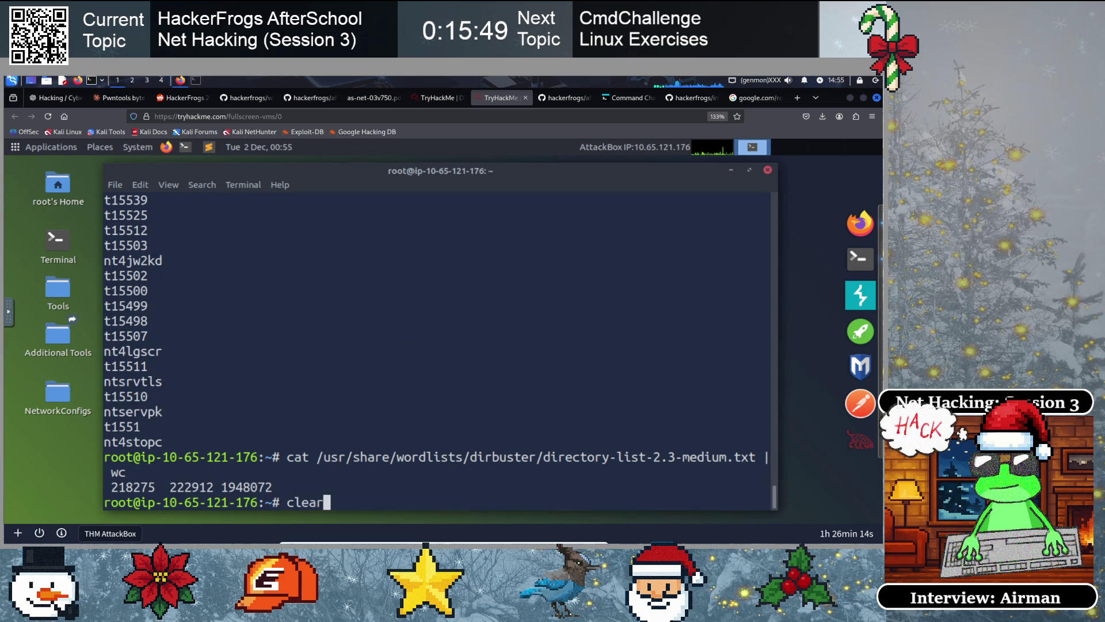
{"action": "key", "text": "Return"}
Step: Back in the slides PDF, page forward past Summary to slide 21, What is Dirbusting?
{"action": "left_click", "coordinate": [371, 98]}
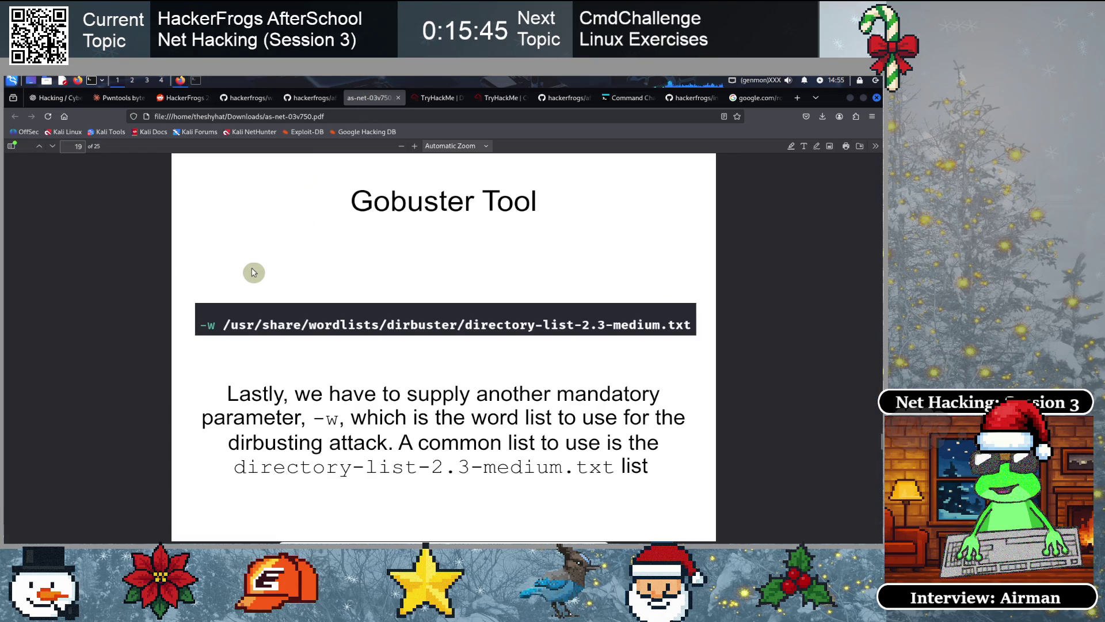
{"action": "key", "text": "Right"}
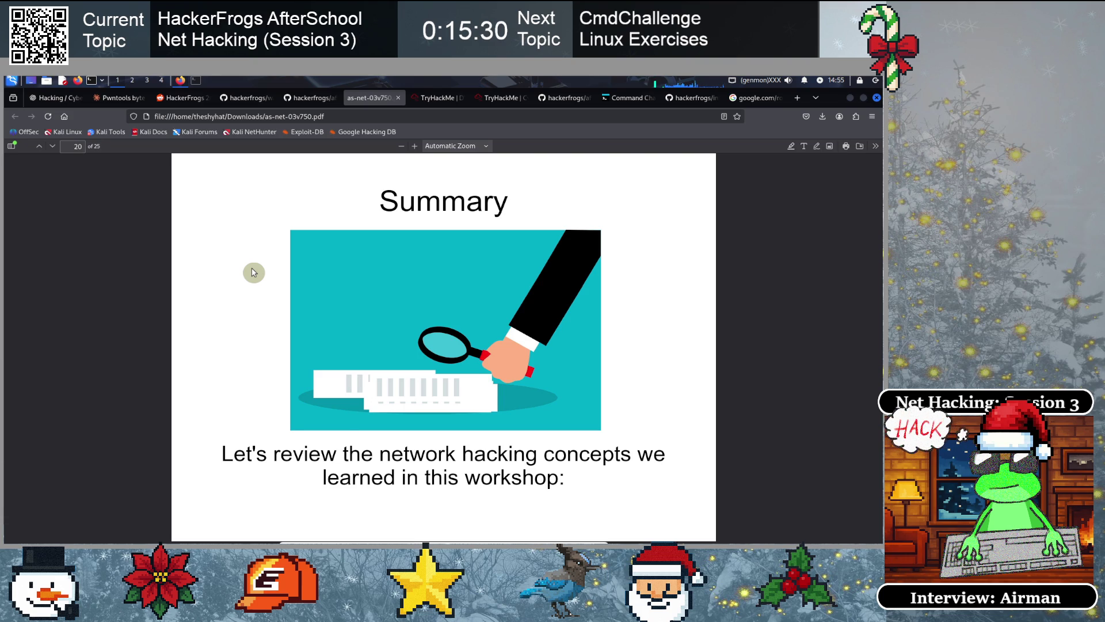
{"action": "key", "text": "Right"}
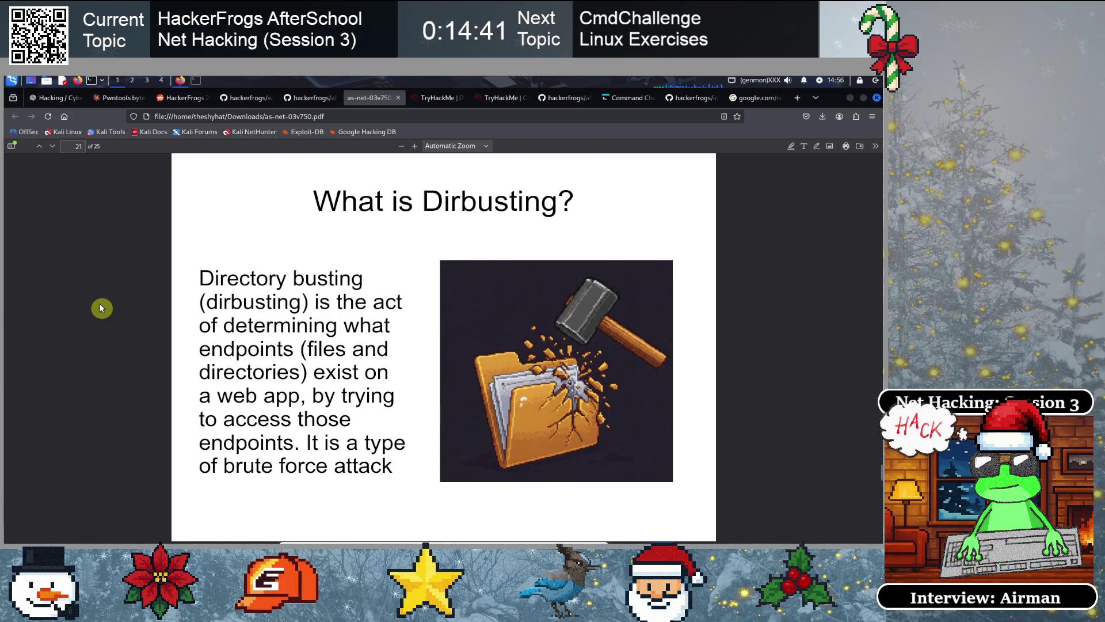
Step: Page forward through slide 22, Dirb Tool, to slide 23, Nikto Tool
{"action": "key", "text": "Right"}
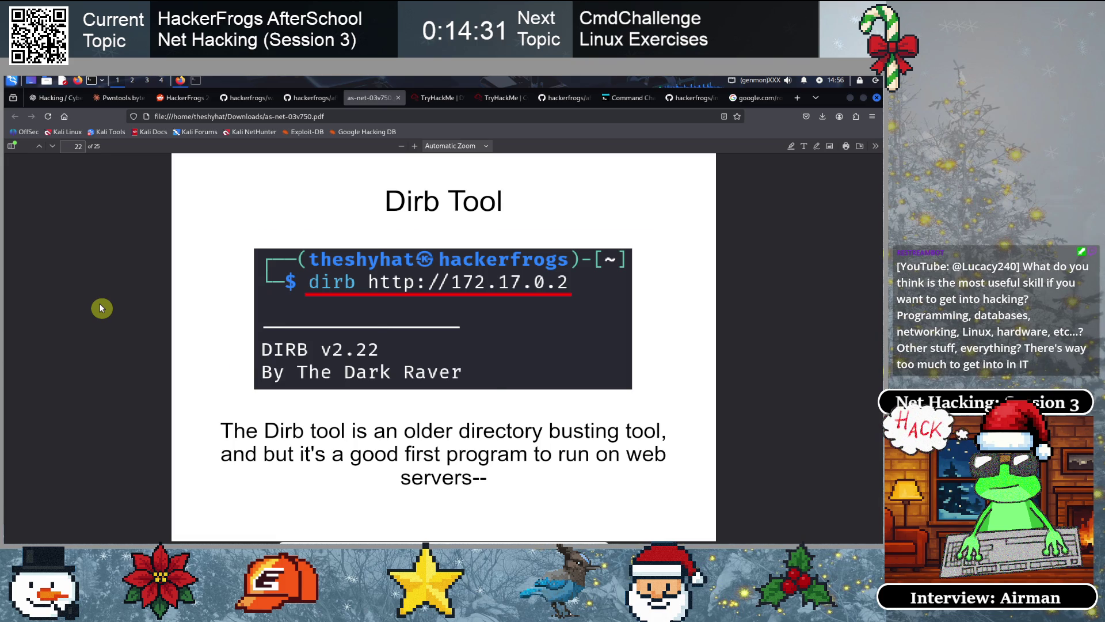
{"action": "key", "text": "Right"}
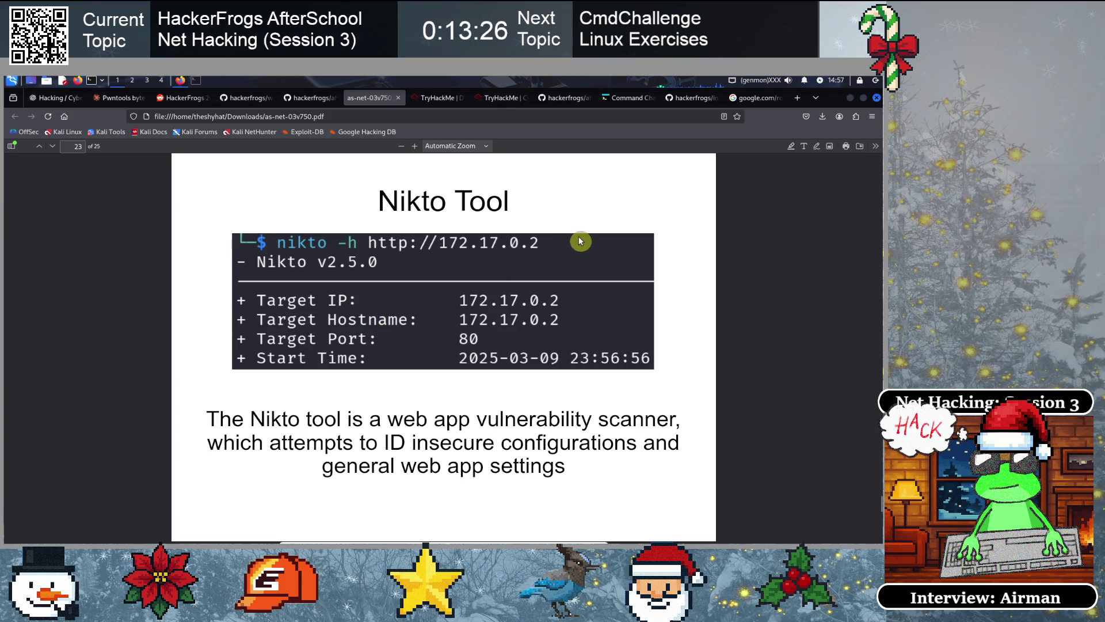
Step: Load picoCTF by typing 'pico' in the address bar, open Practice, and scroll the picoGym challenges
{"action": "left_click", "coordinate": [751, 98]}
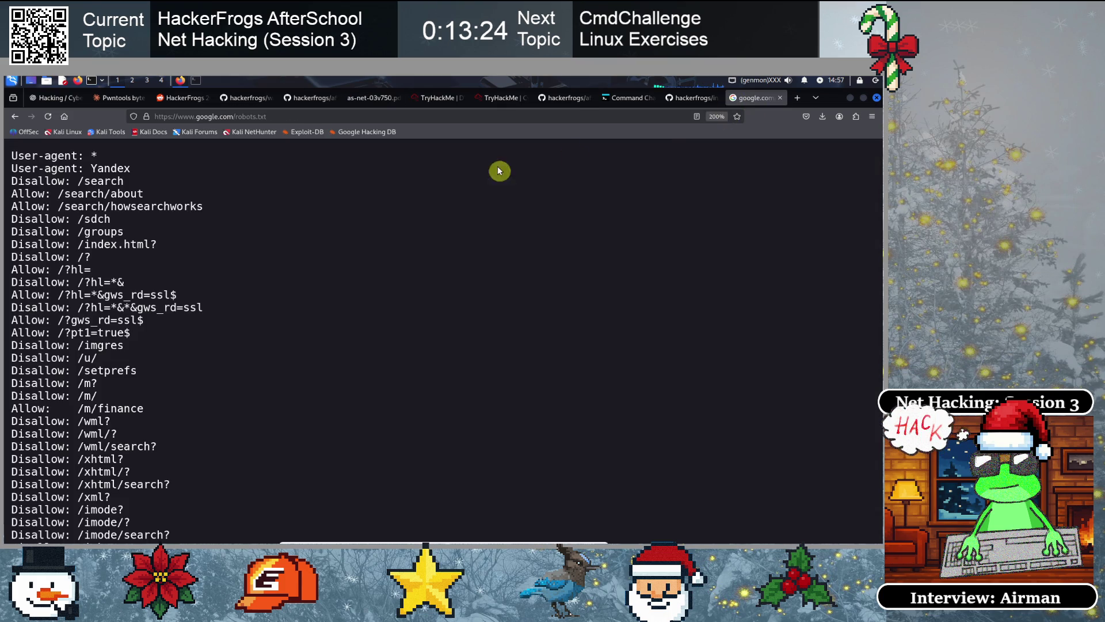
{"action": "left_click", "coordinate": [319, 115]}
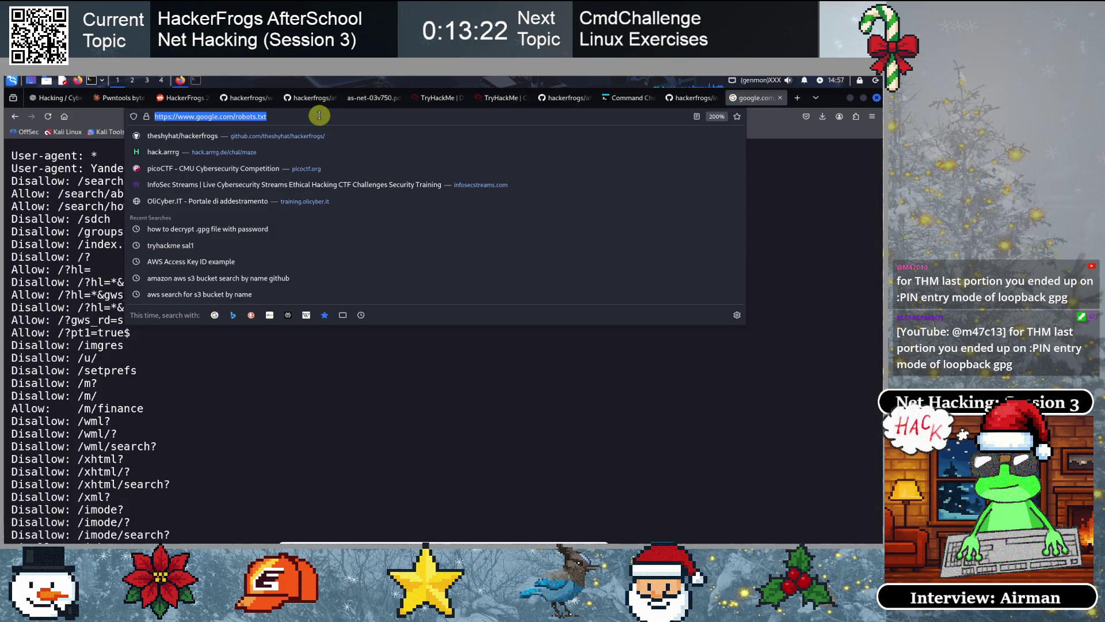
{"action": "type", "text": "pico"}
{"action": "key", "text": "Return"}
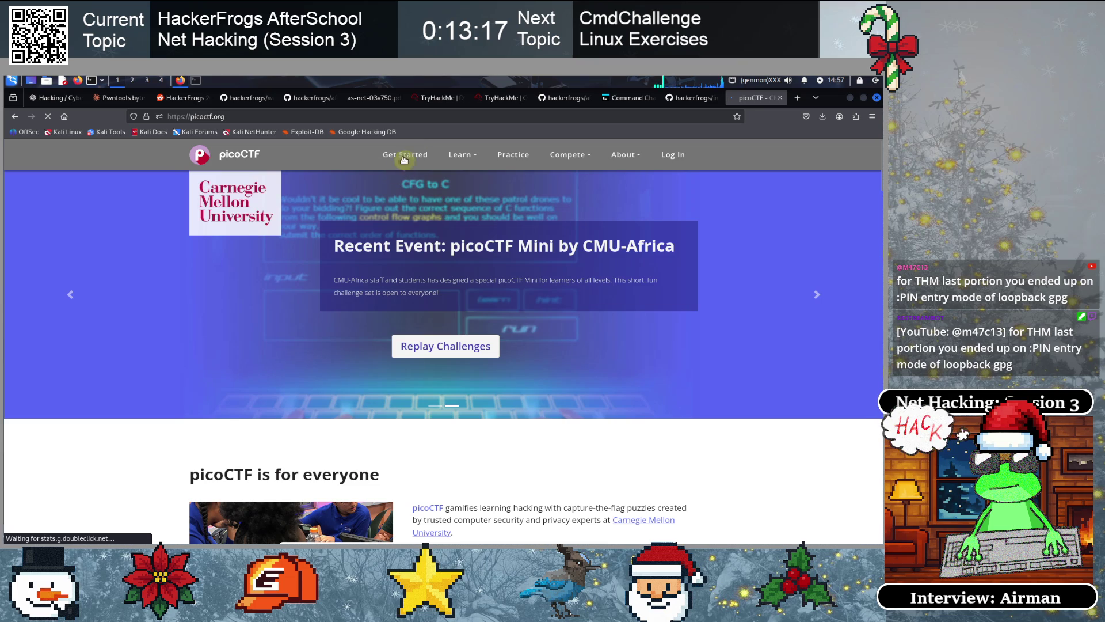
{"action": "left_click", "coordinate": [517, 153]}
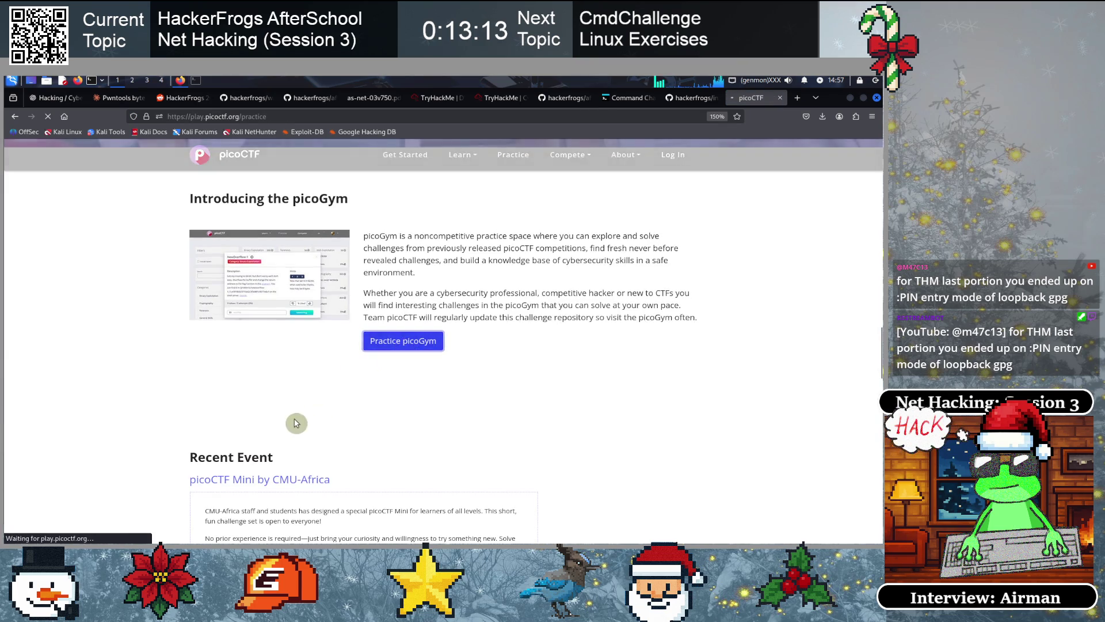
{"action": "scroll", "coordinate": [65, 383], "scroll_direction": "down", "scroll_amount": 3}
{"action": "scroll", "coordinate": [65, 381], "scroll_direction": "down", "scroll_amount": 5}
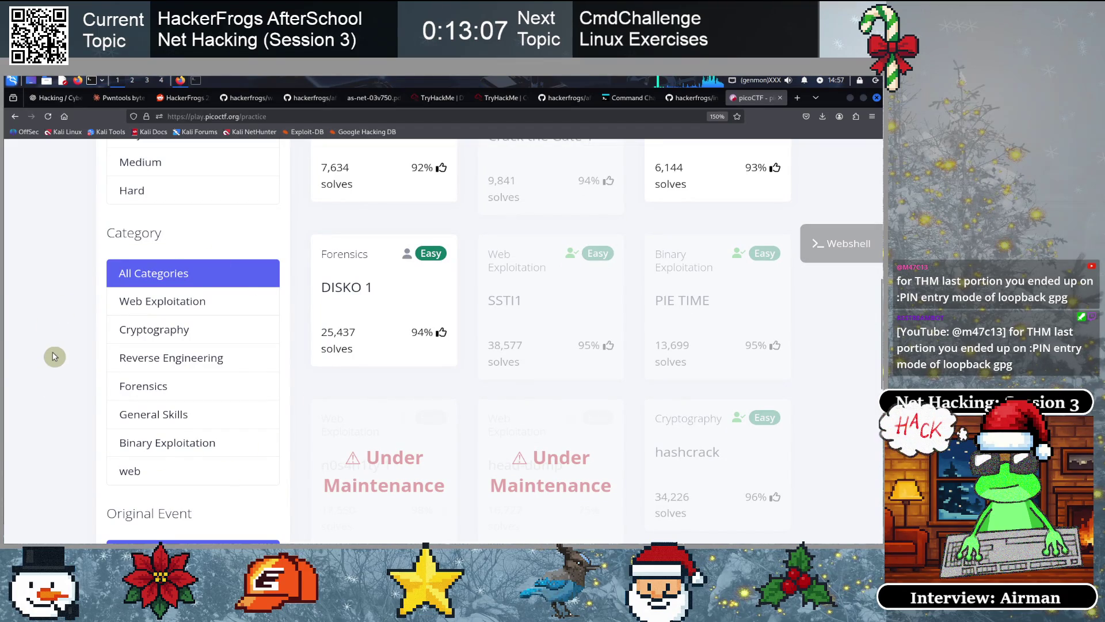
{"action": "scroll", "coordinate": [55, 345], "scroll_direction": "down", "scroll_amount": 2}
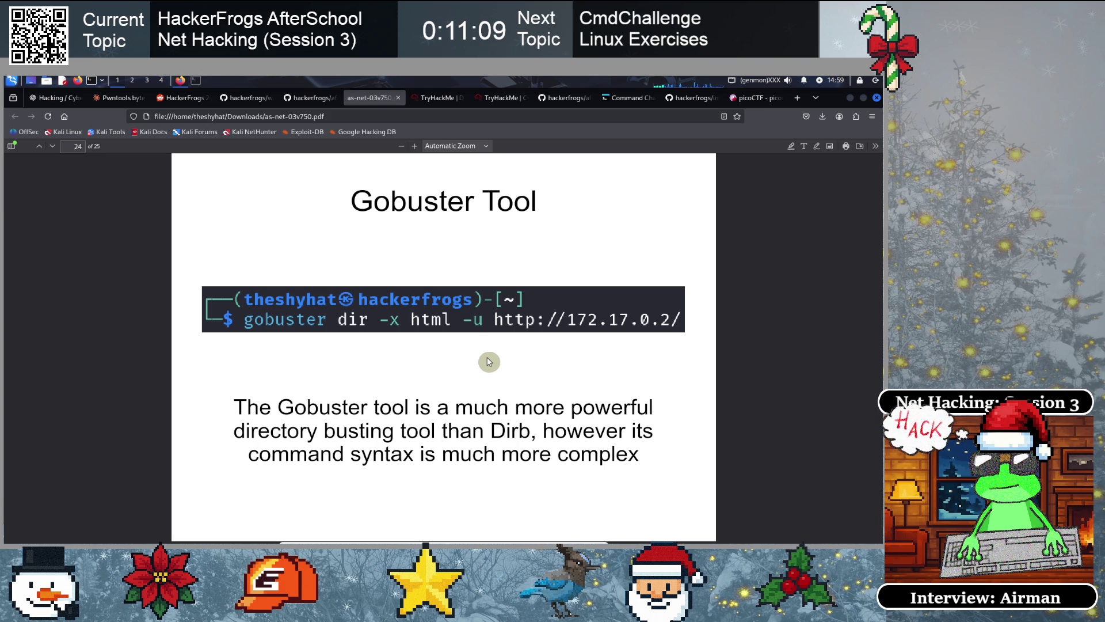
Step: Advance to the final What's Next? slide, then switch to the HackerFrogs stream schedule post
{"action": "scroll", "coordinate": [476, 376], "scroll_direction": "up", "scroll_amount": 1}
{"action": "scroll", "coordinate": [476, 376], "scroll_direction": "up", "scroll_amount": 3}
{"action": "scroll", "coordinate": [477, 376], "scroll_direction": "down", "scroll_amount": 3}
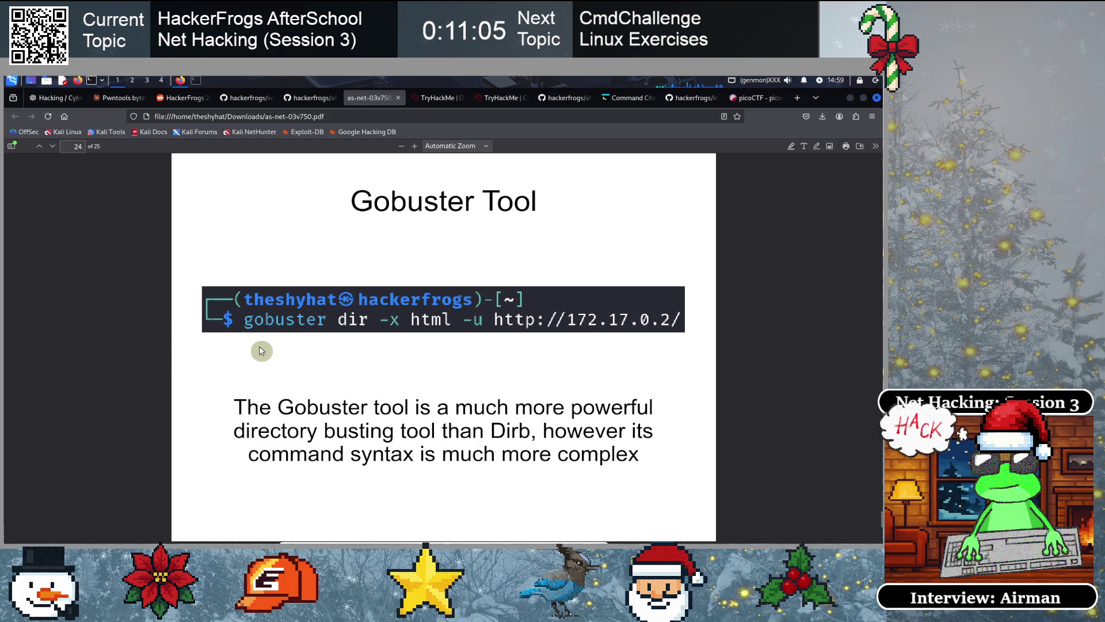
{"action": "key", "text": "Right"}
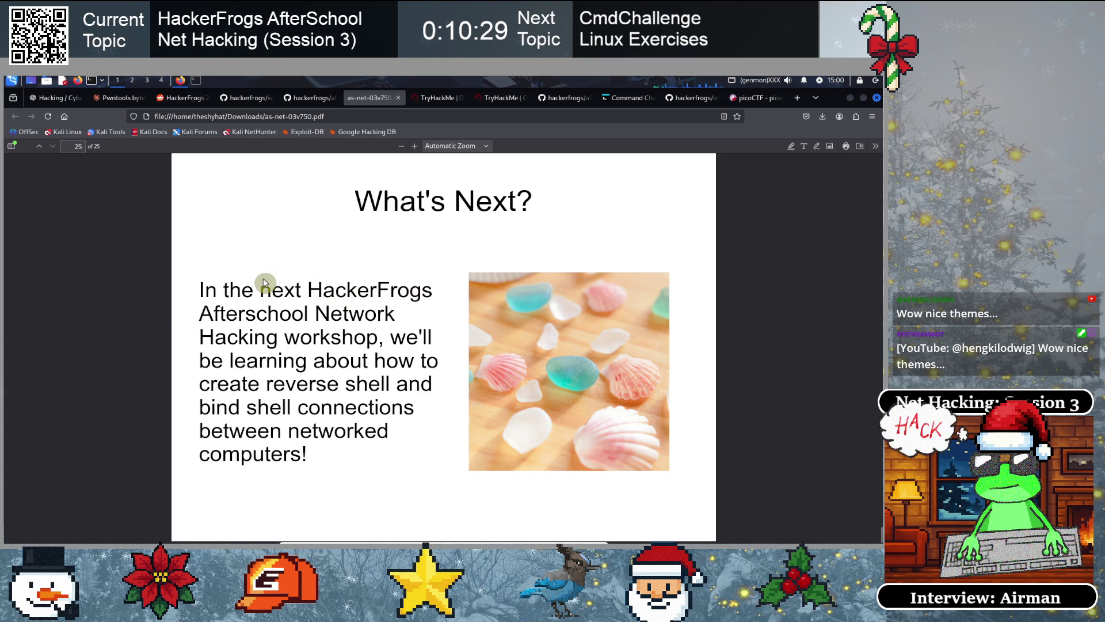
{"action": "left_click", "coordinate": [176, 99]}
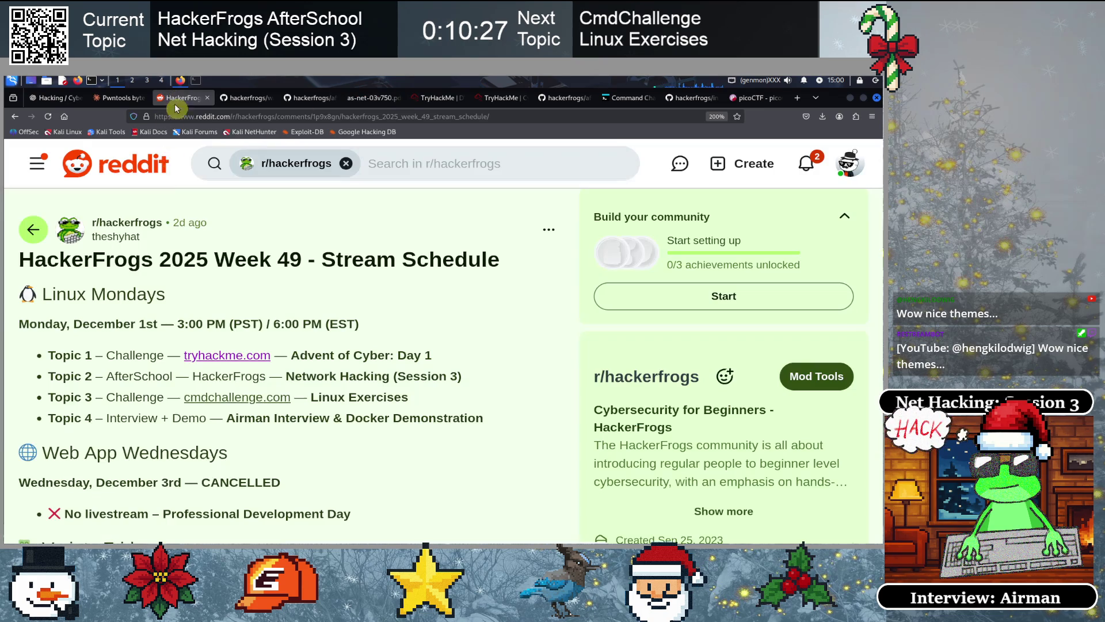
{"action": "left_click", "coordinate": [225, 116]}
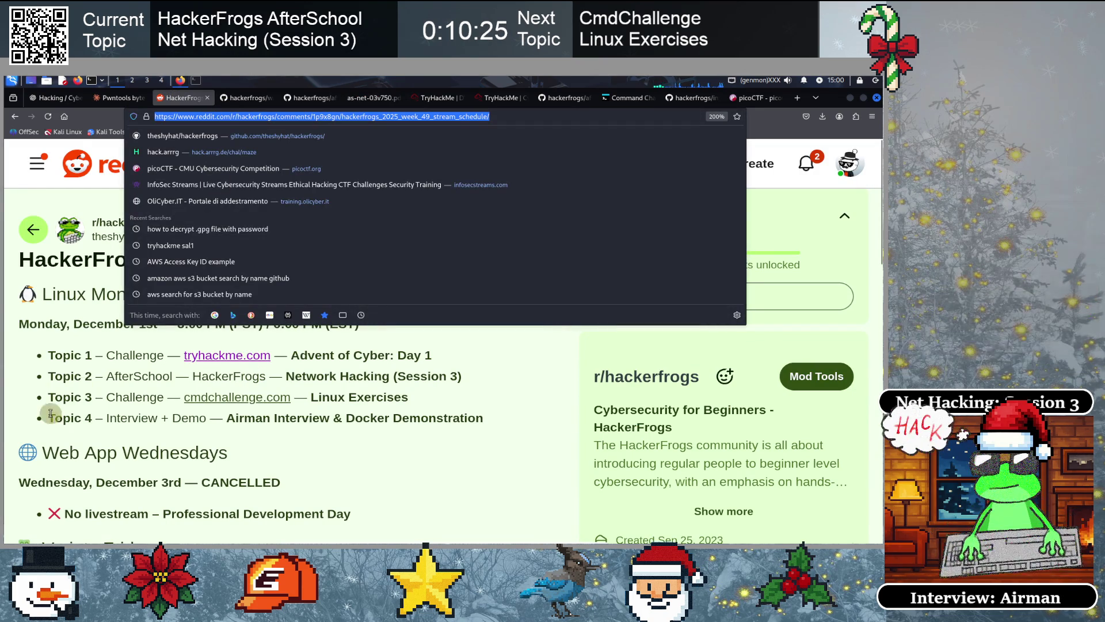
{"action": "left_click", "coordinate": [8, 361]}
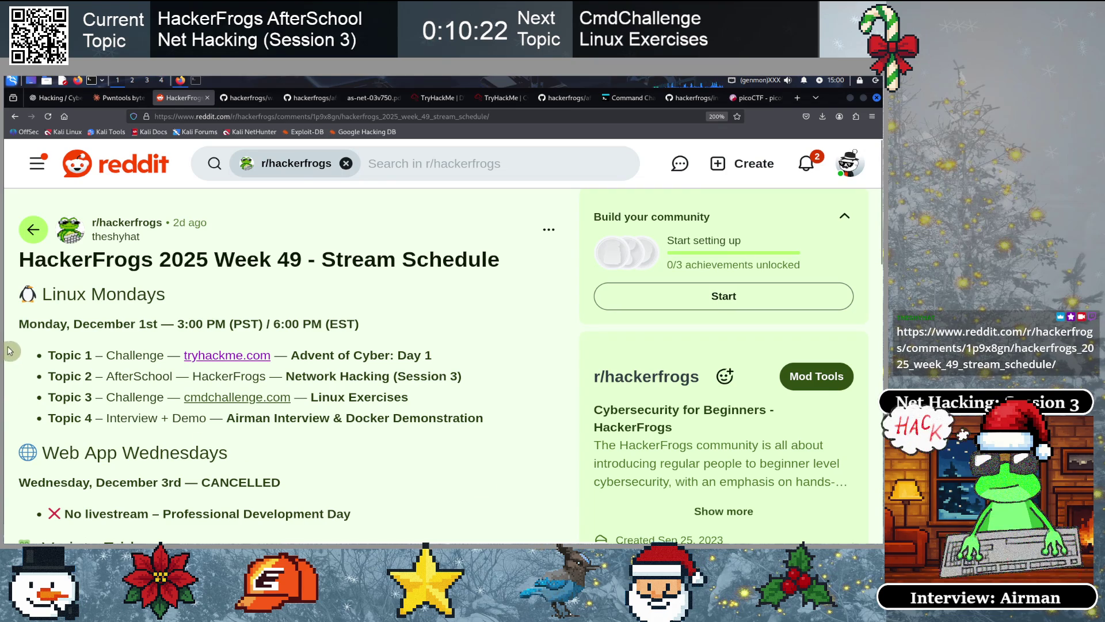
{"action": "scroll", "coordinate": [157, 353], "scroll_direction": "down", "scroll_amount": 2}
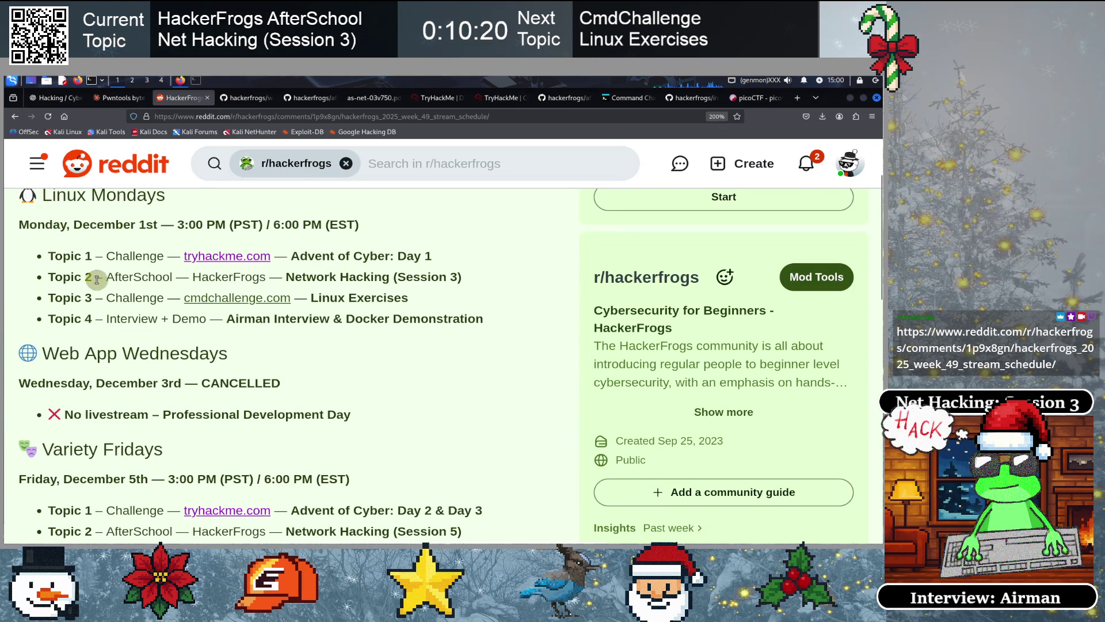
{"action": "scroll", "coordinate": [115, 405], "scroll_direction": "down", "scroll_amount": 1}
{"action": "scroll", "coordinate": [115, 406], "scroll_direction": "down", "scroll_amount": 1}
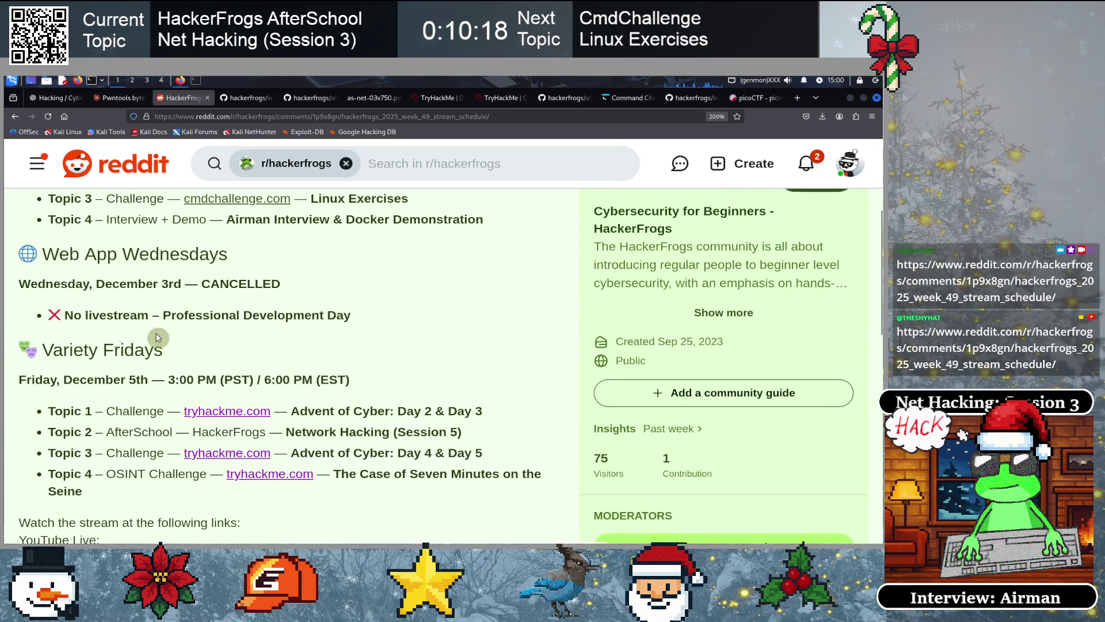
{"action": "left_click_drag", "start_coordinate": [350, 315], "coordinate": [12, 326]}
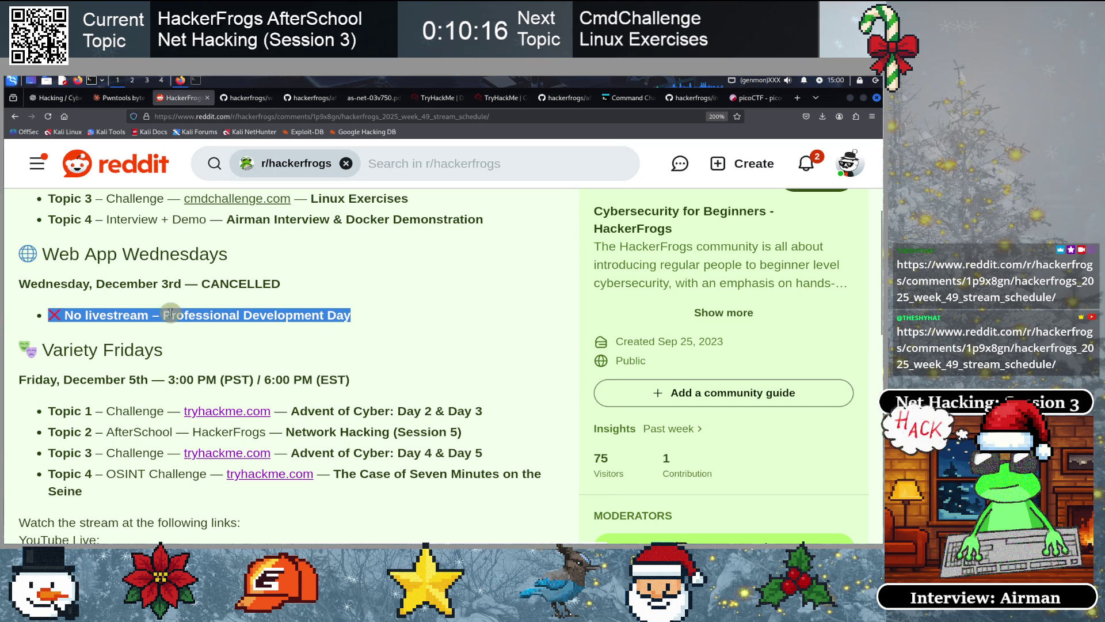
{"action": "left_click", "coordinate": [201, 334]}
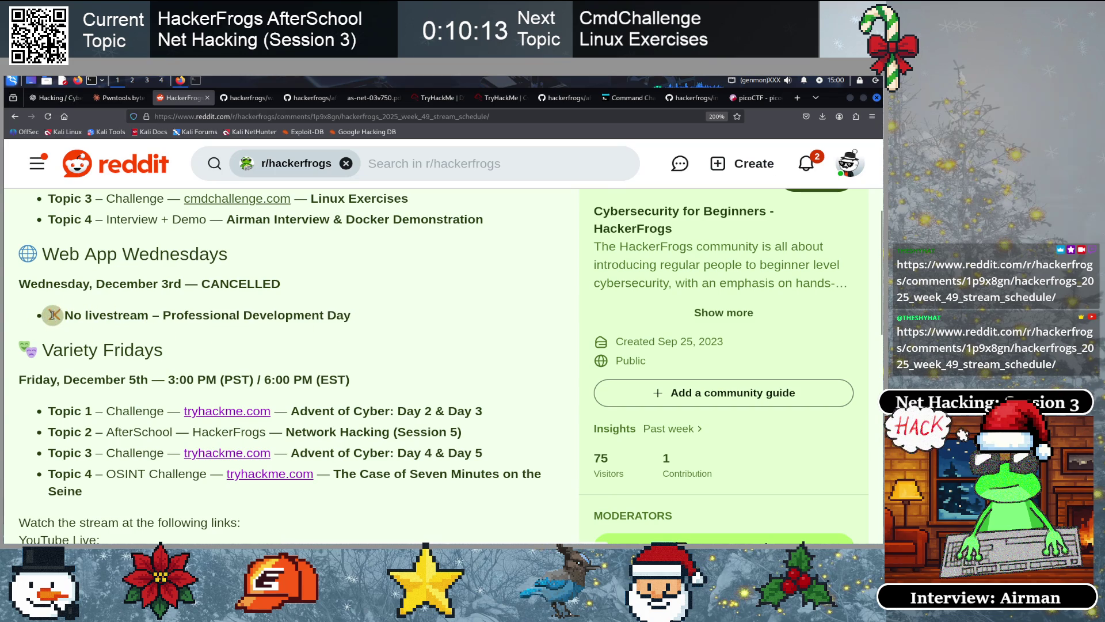
{"action": "left_click_drag", "start_coordinate": [49, 315], "coordinate": [375, 315]}
{"action": "scroll", "coordinate": [200, 331], "scroll_direction": "up", "scroll_amount": 2}
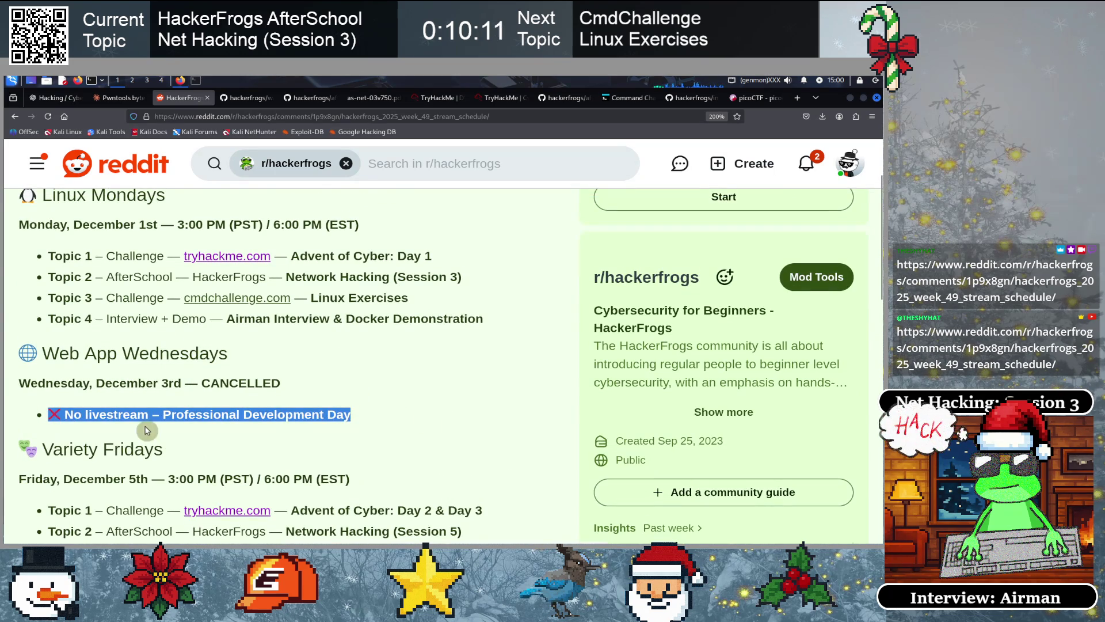
{"action": "left_click", "coordinate": [177, 430]}
{"action": "scroll", "coordinate": [195, 410], "scroll_direction": "up", "scroll_amount": 2}
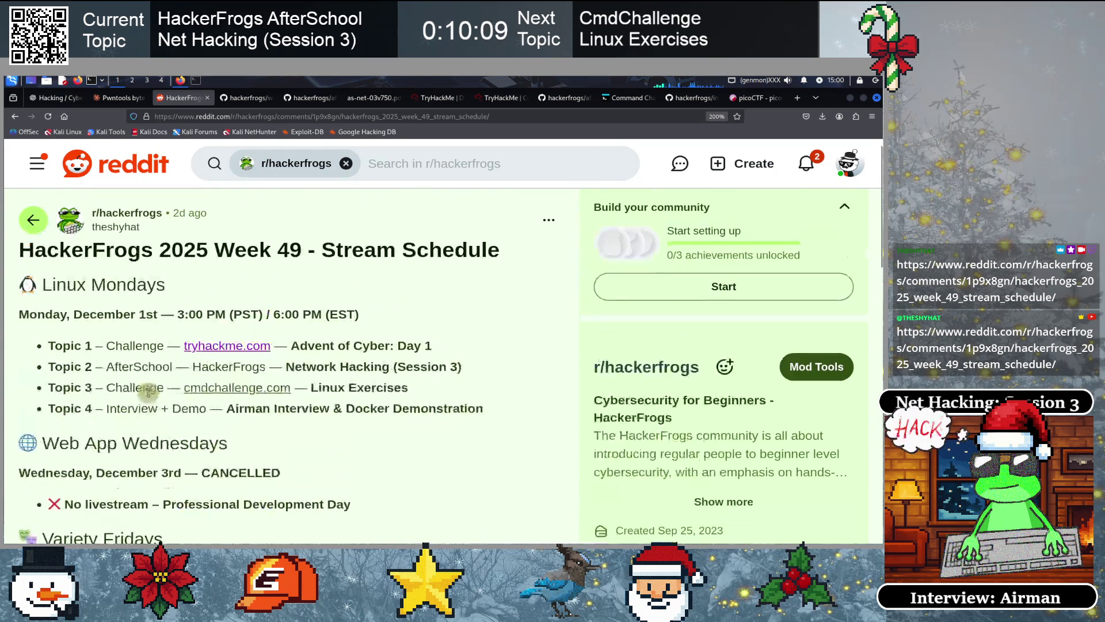
{"action": "scroll", "coordinate": [156, 382], "scroll_direction": "down", "scroll_amount": 6}
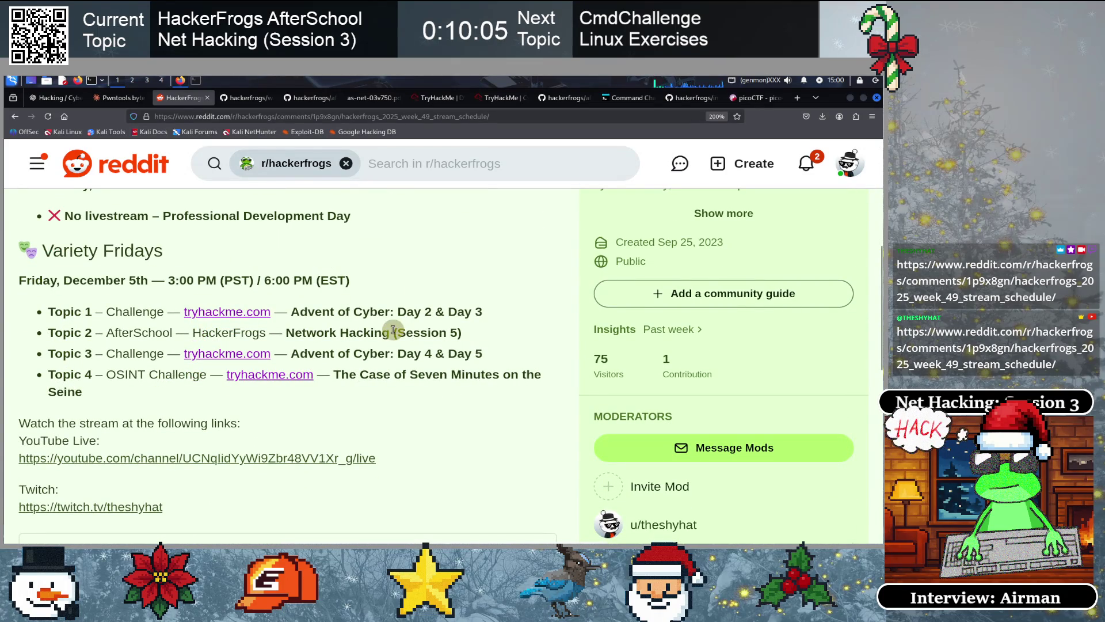
{"action": "left_click_drag", "start_coordinate": [491, 315], "coordinate": [248, 314]}
{"action": "left_click", "coordinate": [374, 367]}
{"action": "scroll", "coordinate": [287, 386], "scroll_direction": "up", "scroll_amount": 5}
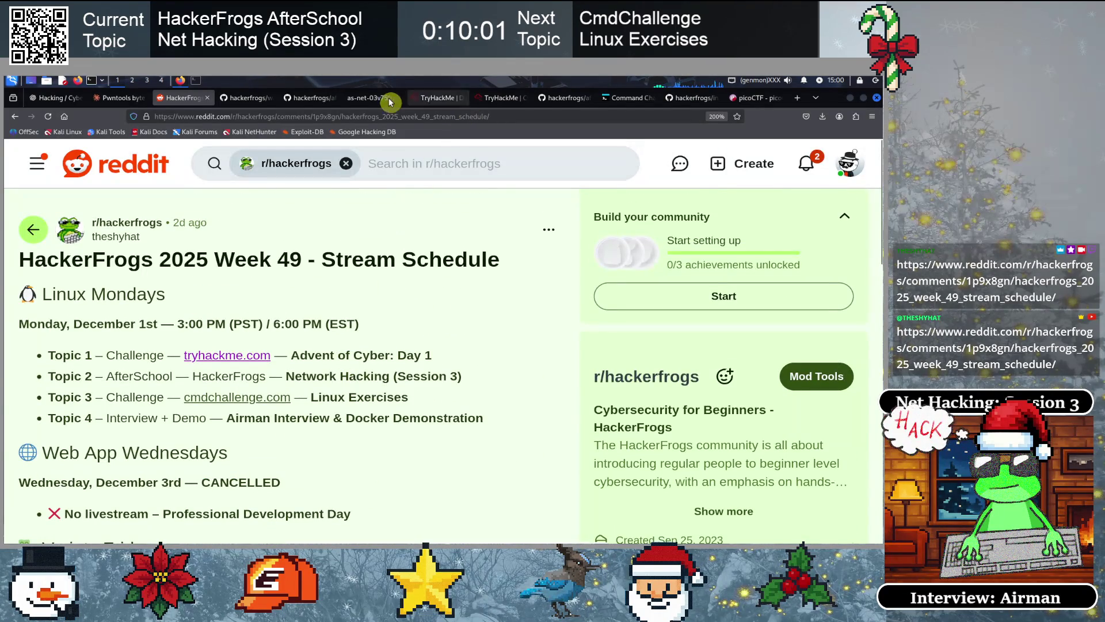
{"action": "left_click", "coordinate": [375, 98]}
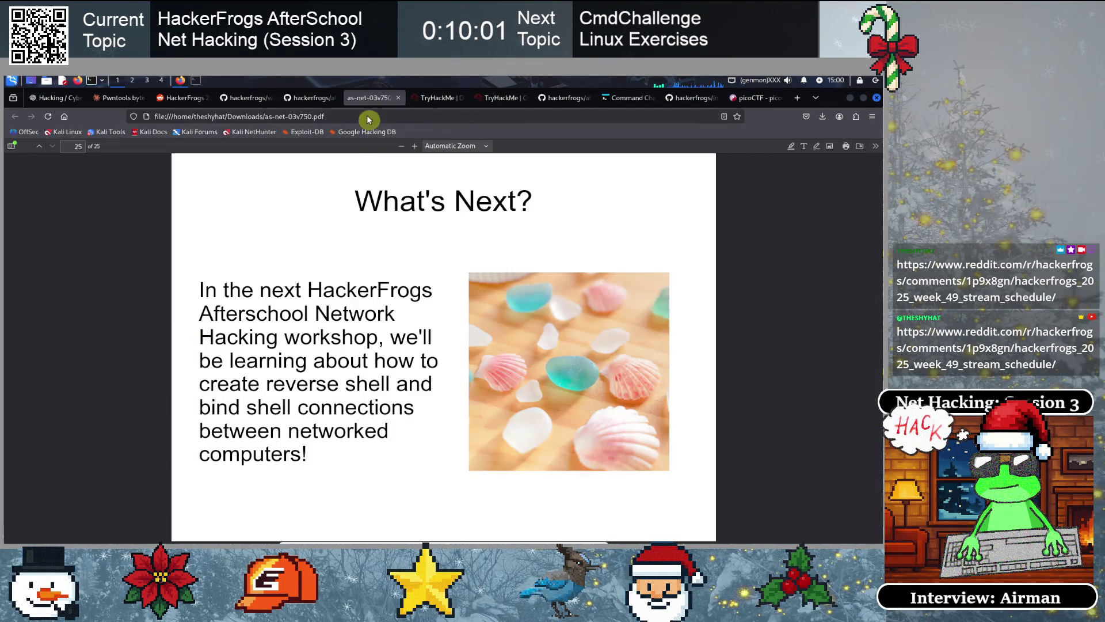
Step: Close the workshop slides and AttackBox tabs, returning to the DVWA room page
{"action": "left_click", "coordinate": [398, 98]}
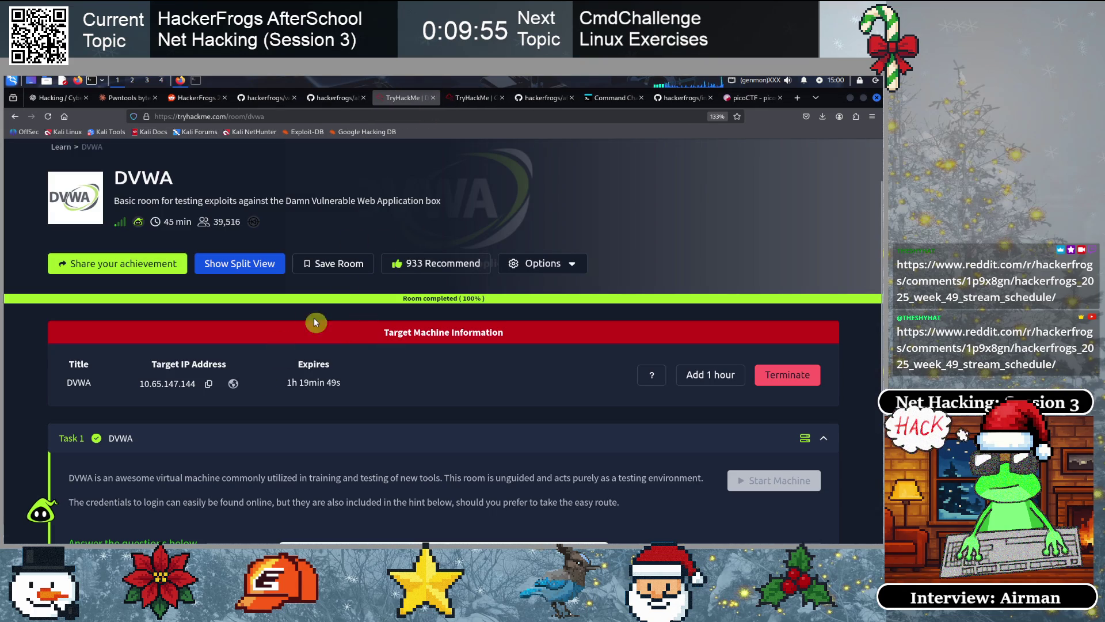
{"action": "left_click", "coordinate": [471, 99]}
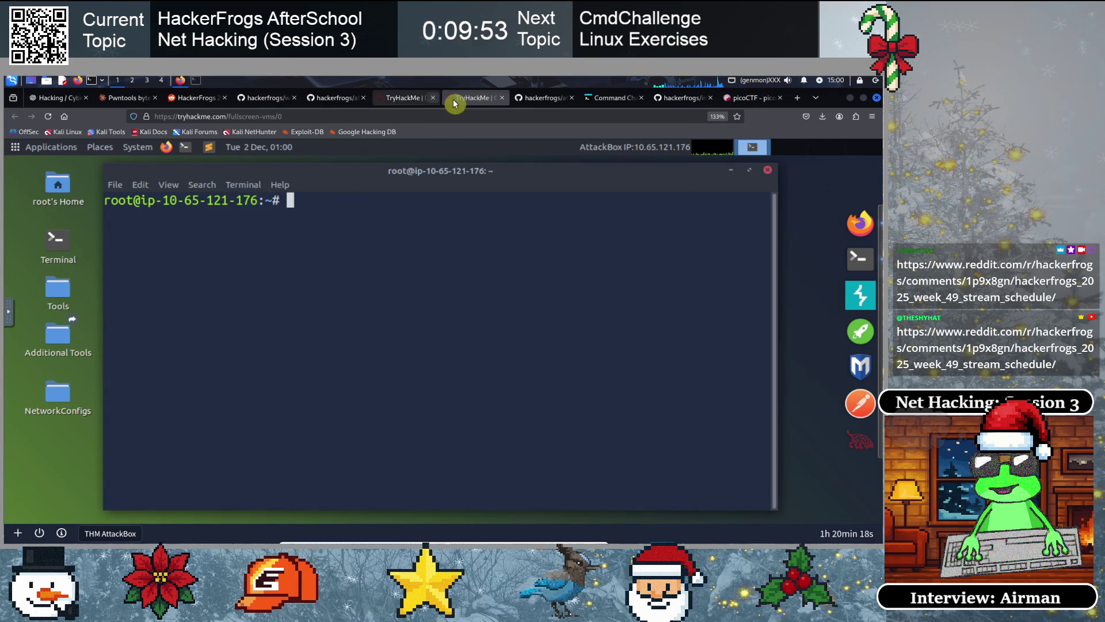
{"action": "left_click", "coordinate": [502, 98]}
{"action": "left_click", "coordinate": [437, 106]}
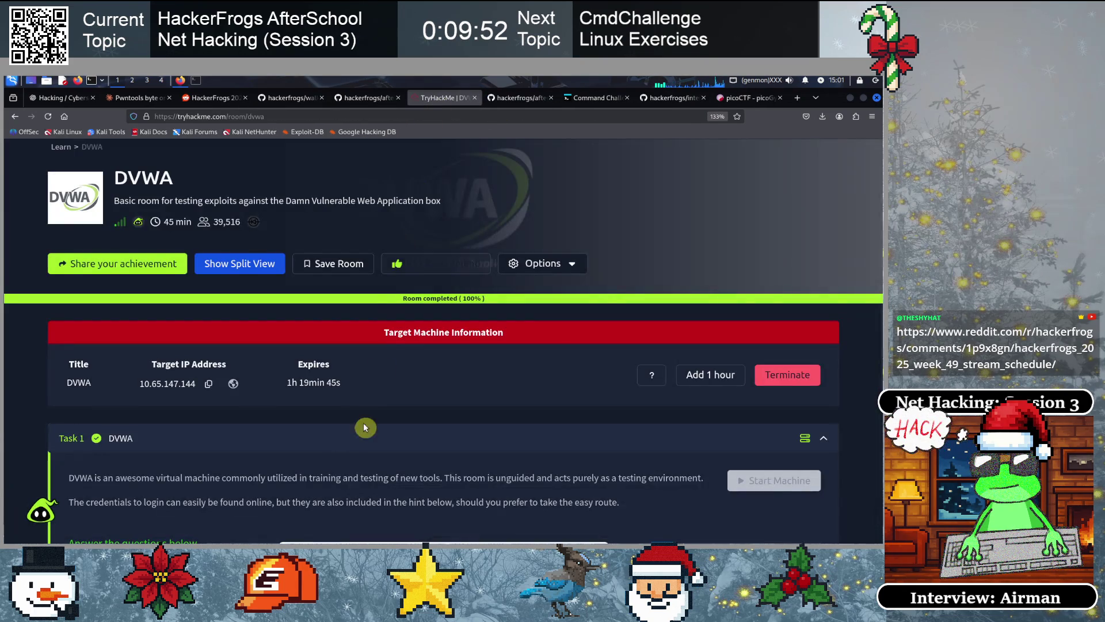
Step: From the TryHackMe dashboard, open the Linux CLI - Shells Bells room card
{"action": "scroll", "coordinate": [351, 449], "scroll_direction": "up", "scroll_amount": 3}
{"action": "left_click", "coordinate": [166, 184]}
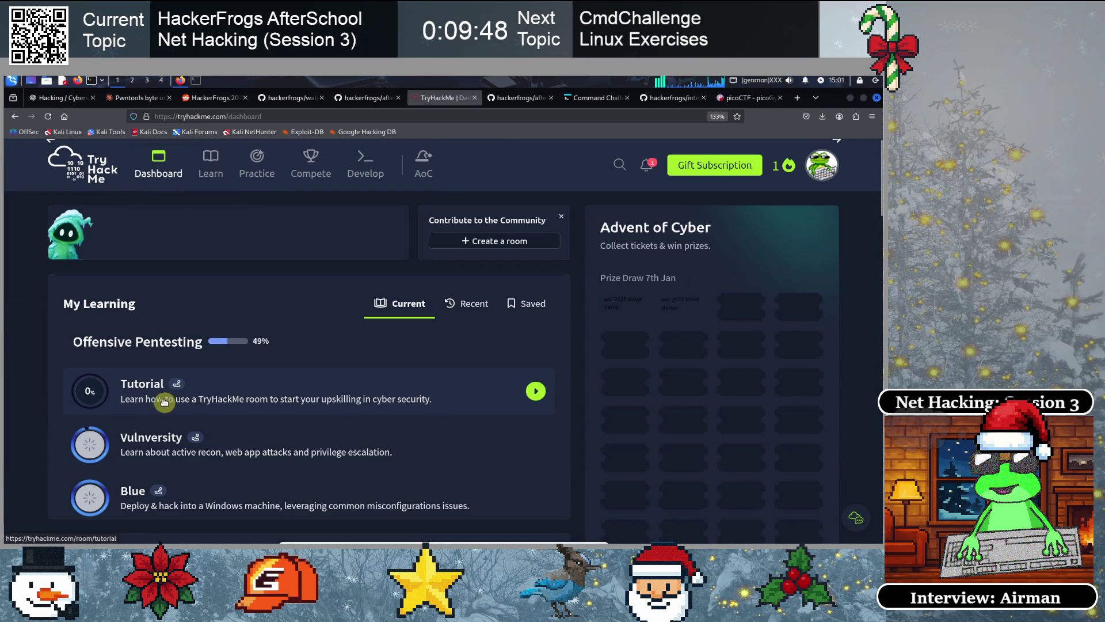
{"action": "scroll", "coordinate": [46, 386], "scroll_direction": "down", "scroll_amount": 4}
{"action": "scroll", "coordinate": [51, 368], "scroll_direction": "down", "scroll_amount": 5}
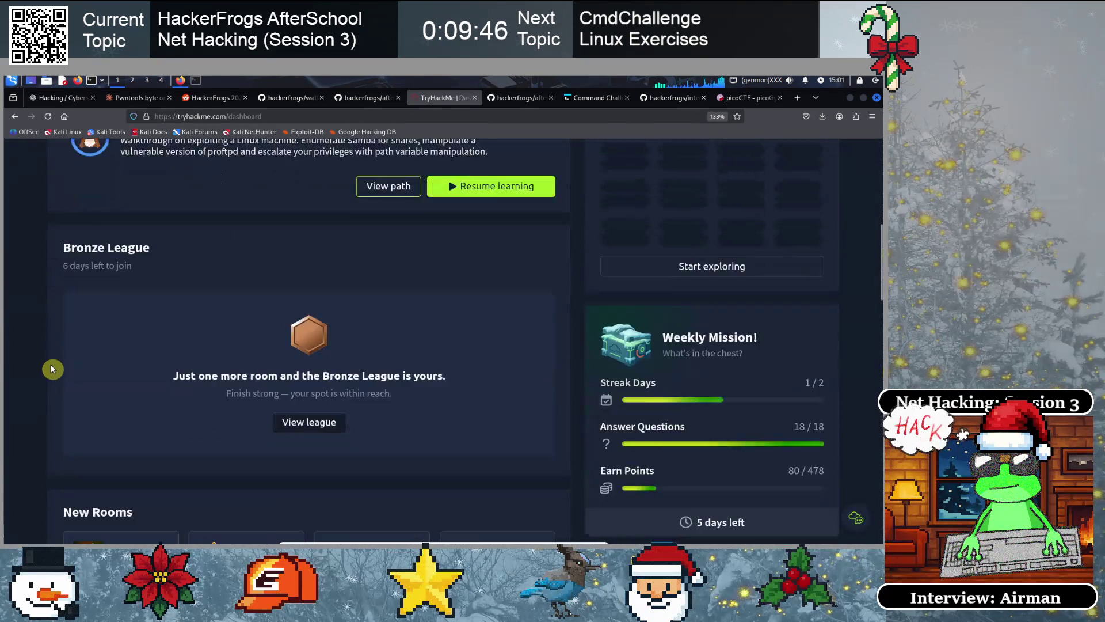
{"action": "left_click", "coordinate": [233, 401]}
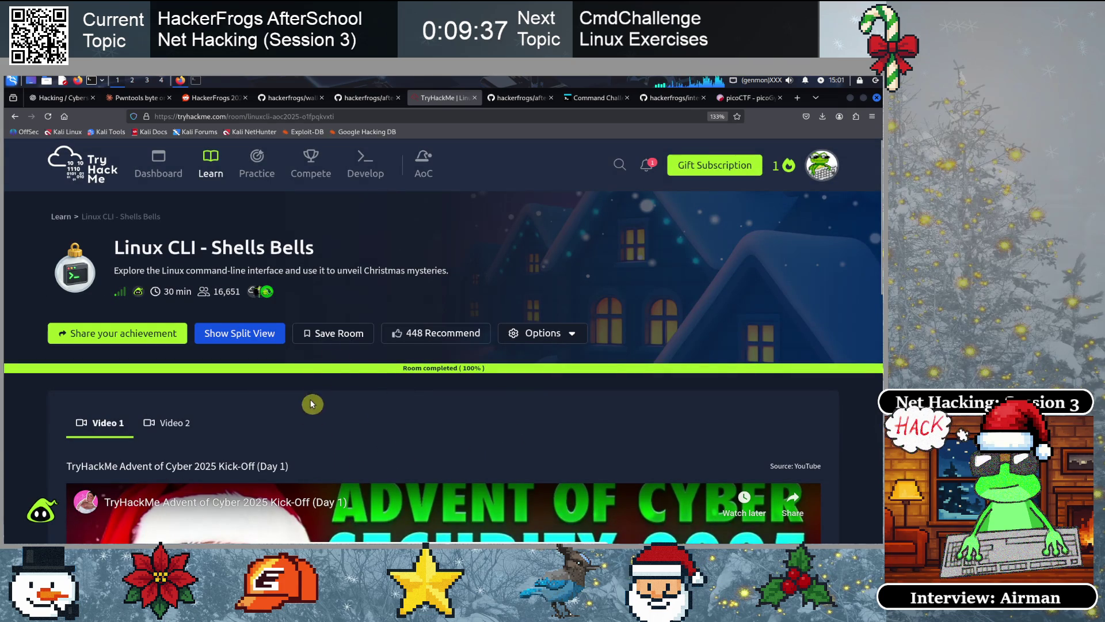
Step: Show the split view and terminate the running AttackBox, confirming the termination
{"action": "left_click", "coordinate": [239, 335]}
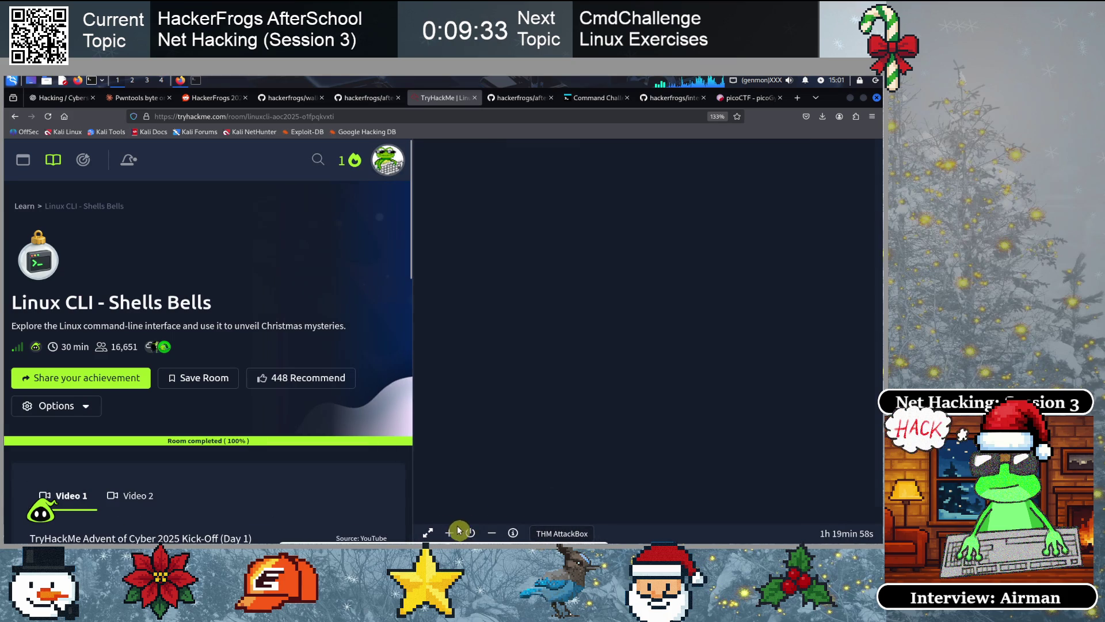
{"action": "left_click", "coordinate": [470, 533]}
{"action": "left_click", "coordinate": [541, 378]}
Step: Expand Task 1 Introduction and start the Shells Bells target machine
{"action": "scroll", "coordinate": [216, 429], "scroll_direction": "down", "scroll_amount": 2}
{"action": "scroll", "coordinate": [216, 420], "scroll_direction": "down", "scroll_amount": 5}
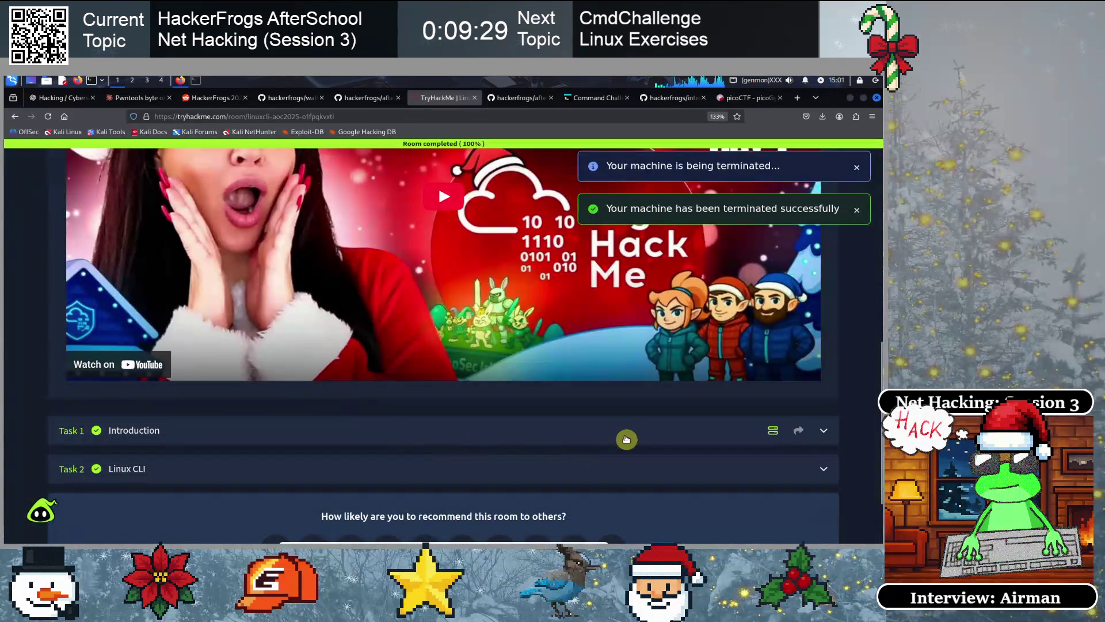
{"action": "left_click", "coordinate": [639, 440]}
{"action": "scroll", "coordinate": [644, 443], "scroll_direction": "down", "scroll_amount": 5}
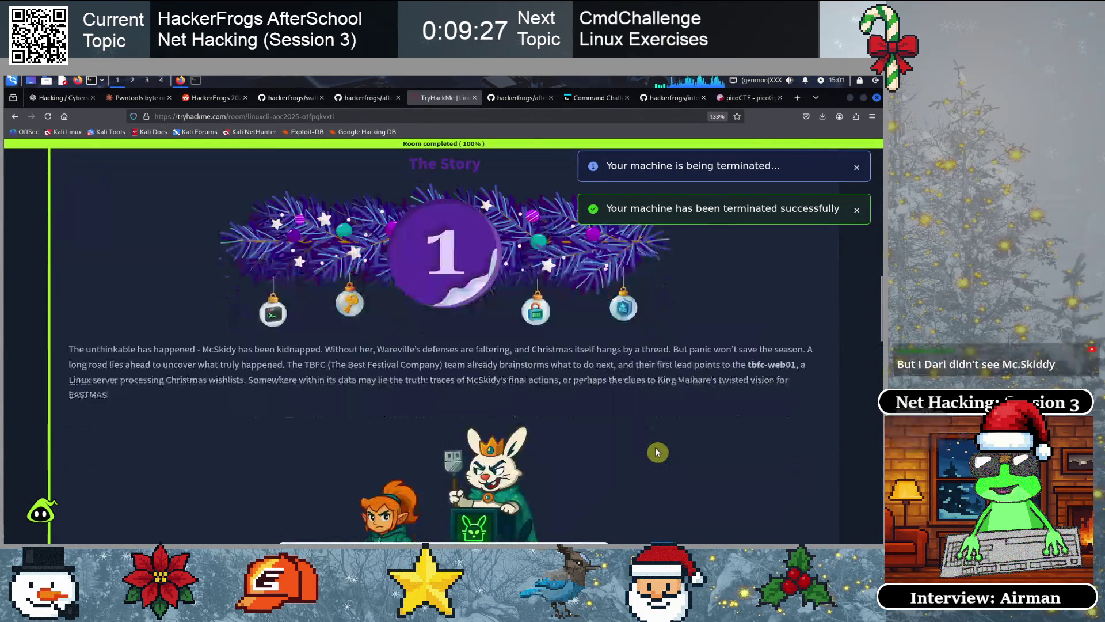
{"action": "scroll", "coordinate": [654, 447], "scroll_direction": "down", "scroll_amount": 6}
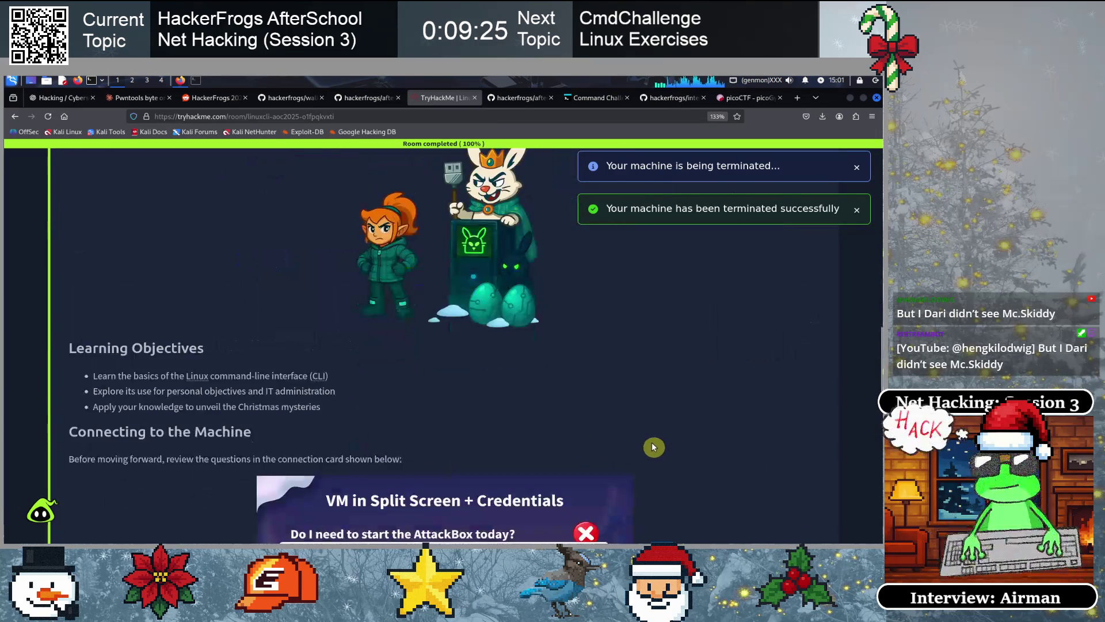
{"action": "scroll", "coordinate": [654, 448], "scroll_direction": "down", "scroll_amount": 8}
{"action": "left_click", "coordinate": [724, 333]}
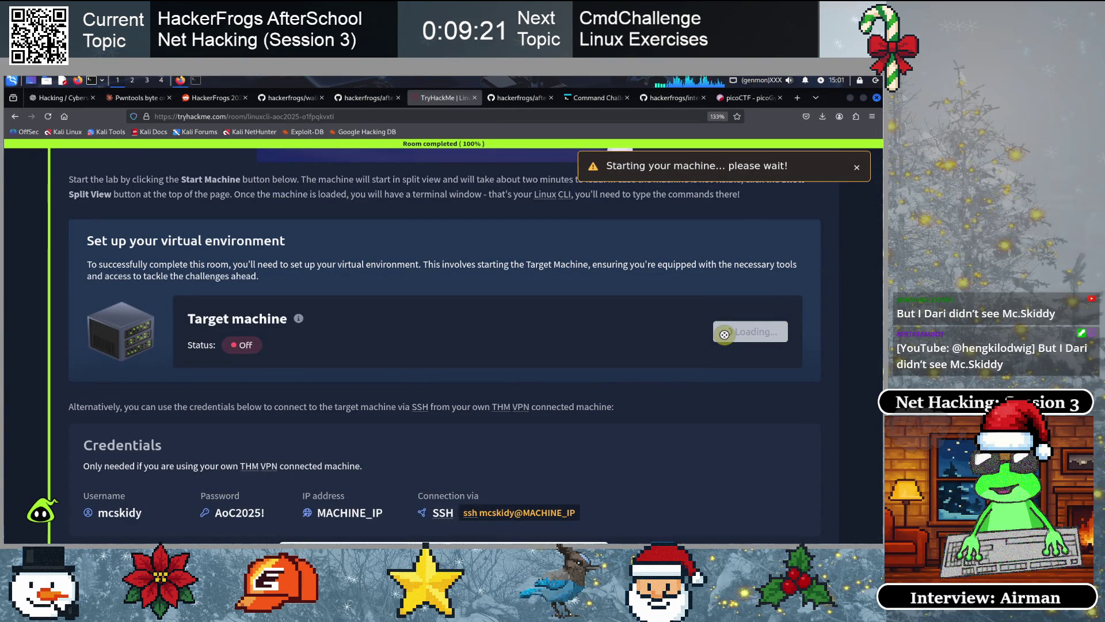